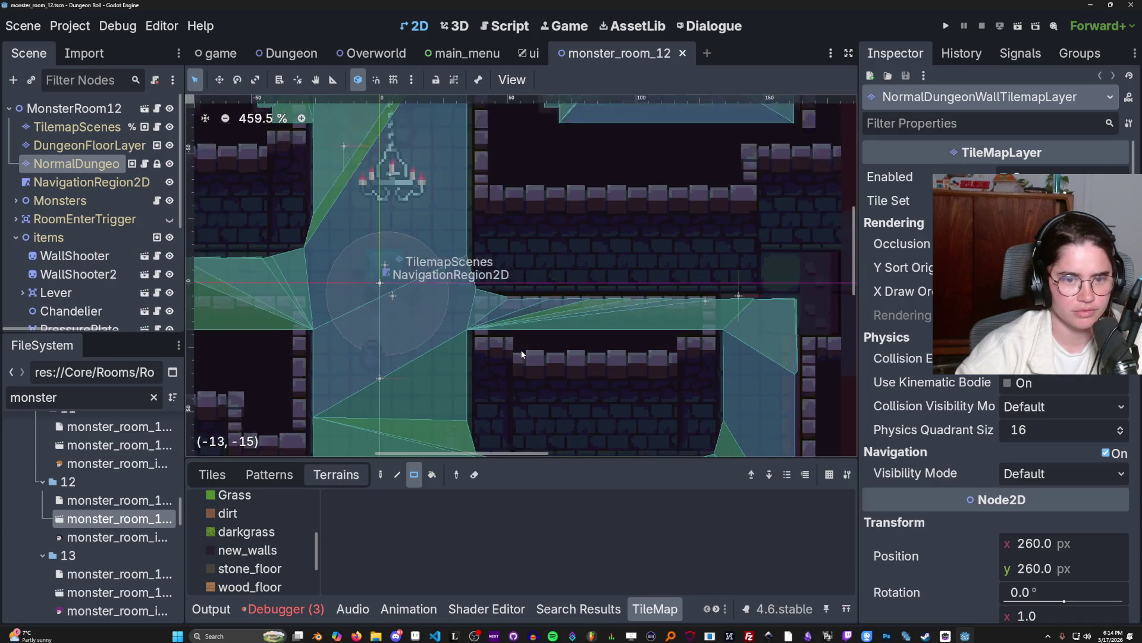
- Select the DungeonFloorLayer node, then go back to the wall tilemap layer node
scroll(381, 273, "down", 2)
scroll(511, 367, "up", 2)
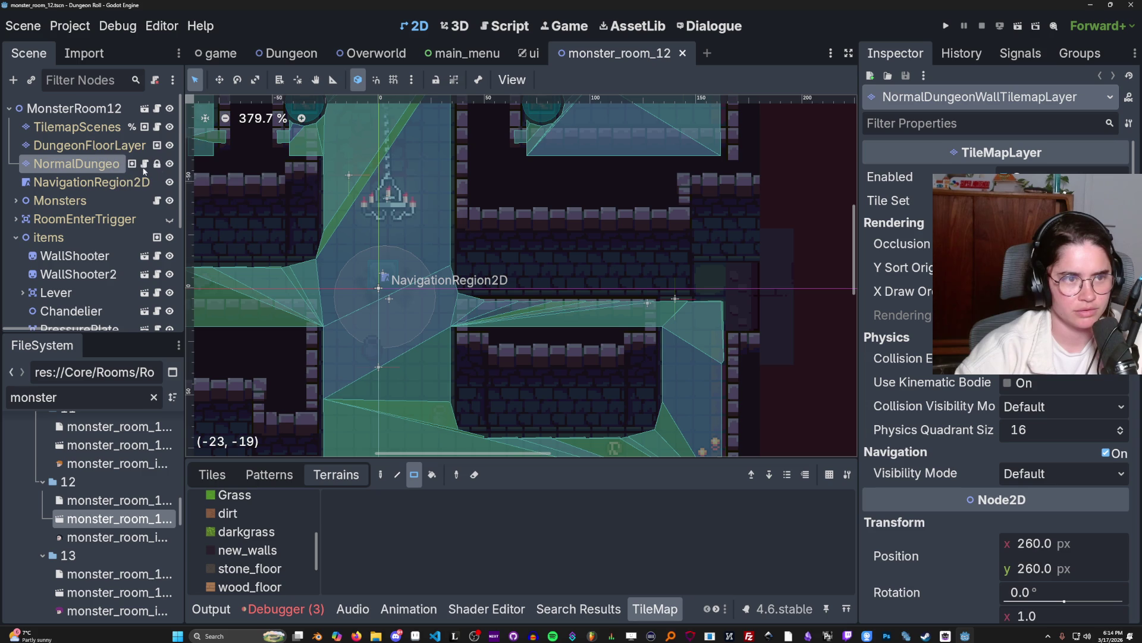
left_click(90, 145)
left_click(88, 162)
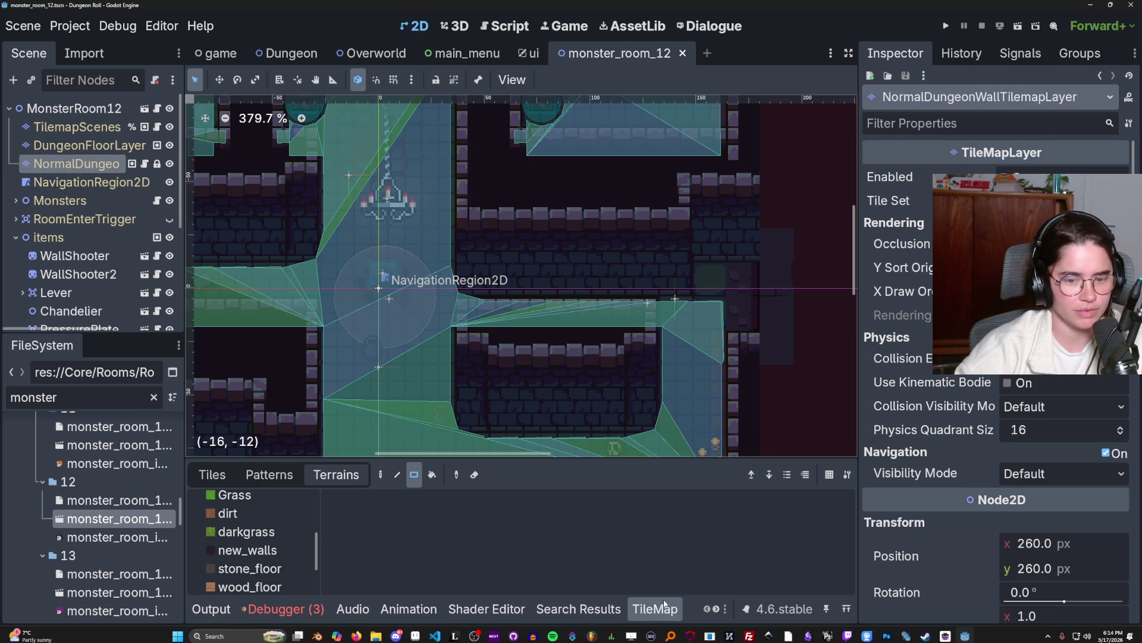
- Show the dungeon tile atlas source in the TileSet editor
left_click(716, 610)
left_click(659, 608)
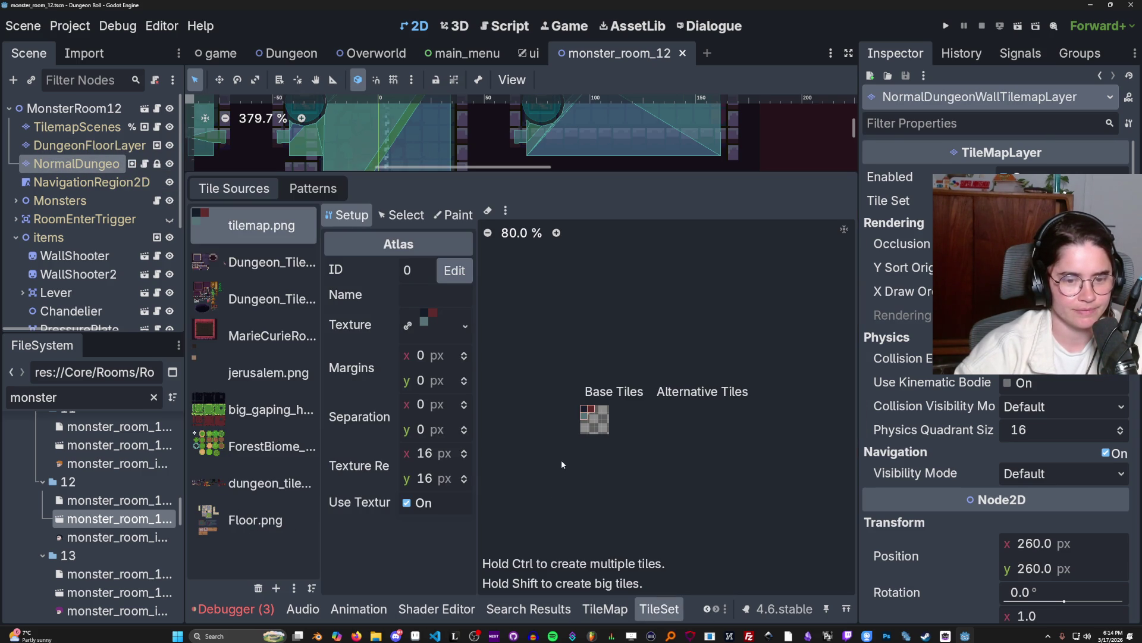
left_click(234, 485)
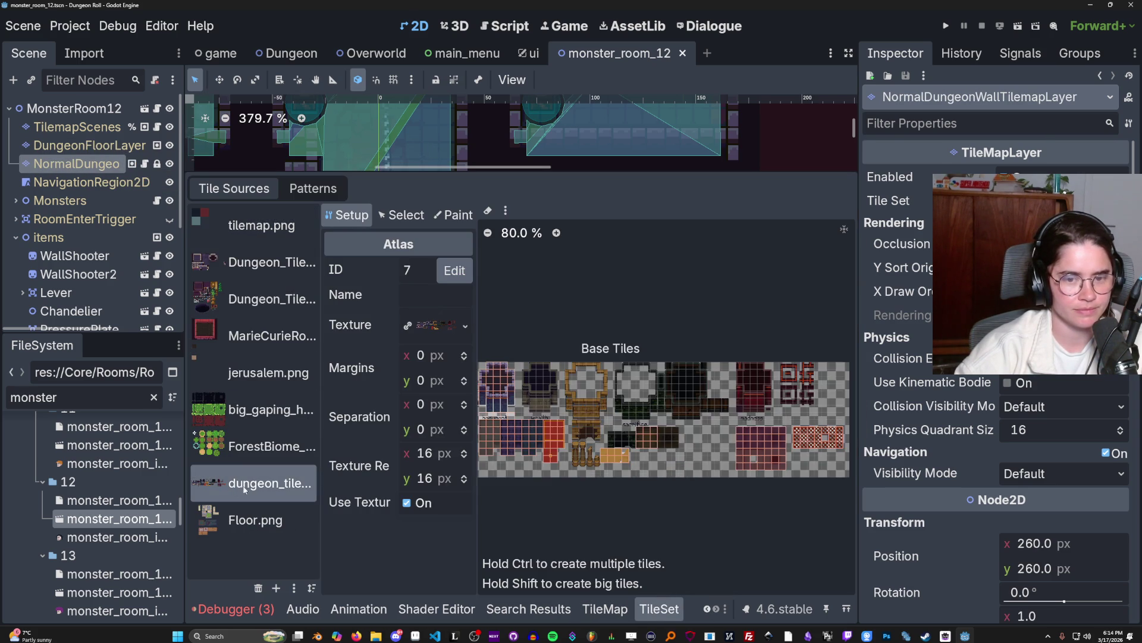
scroll(580, 408, "up", 4)
- Switch the atlas to Paint mode for Physics Layer 0 collisions
left_click(453, 215)
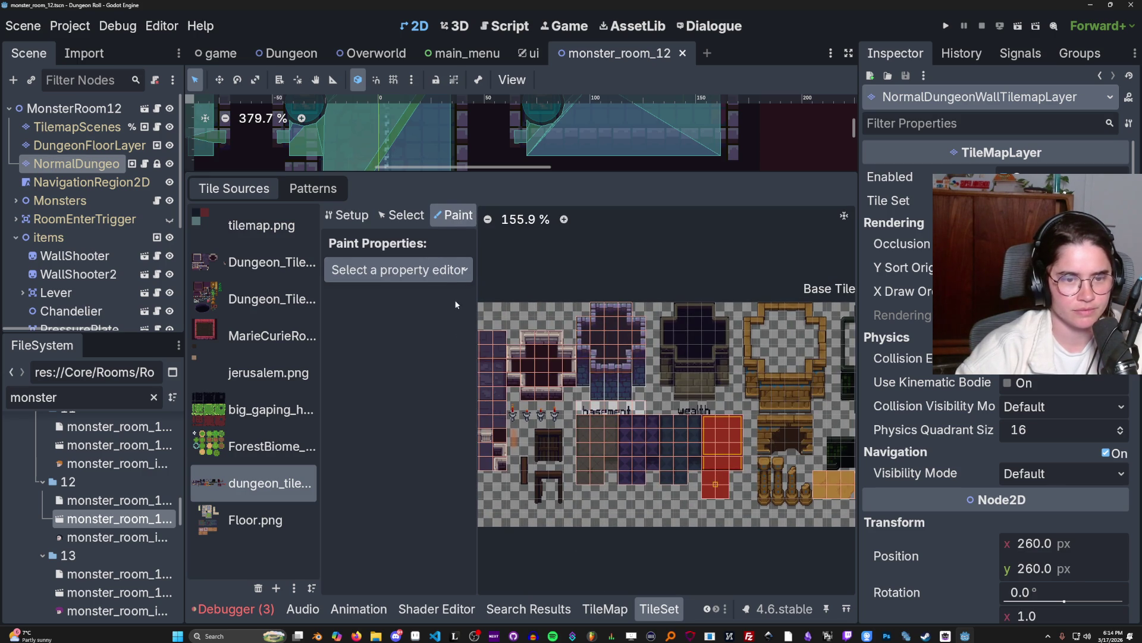
left_click(398, 270)
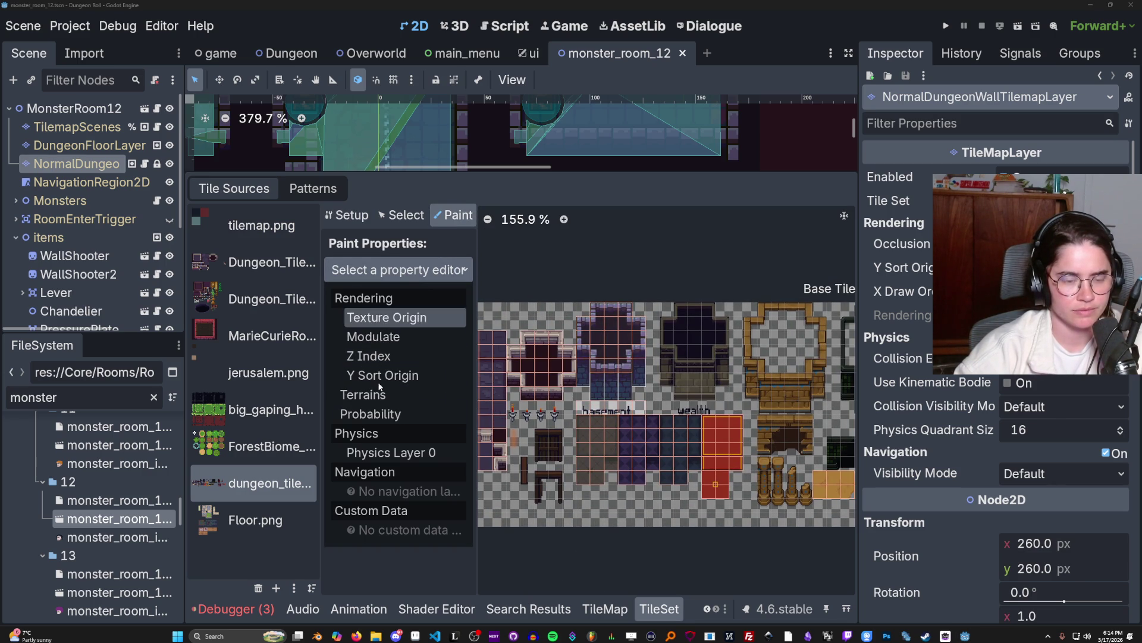
left_click(391, 452)
scroll(589, 402, "up", 7)
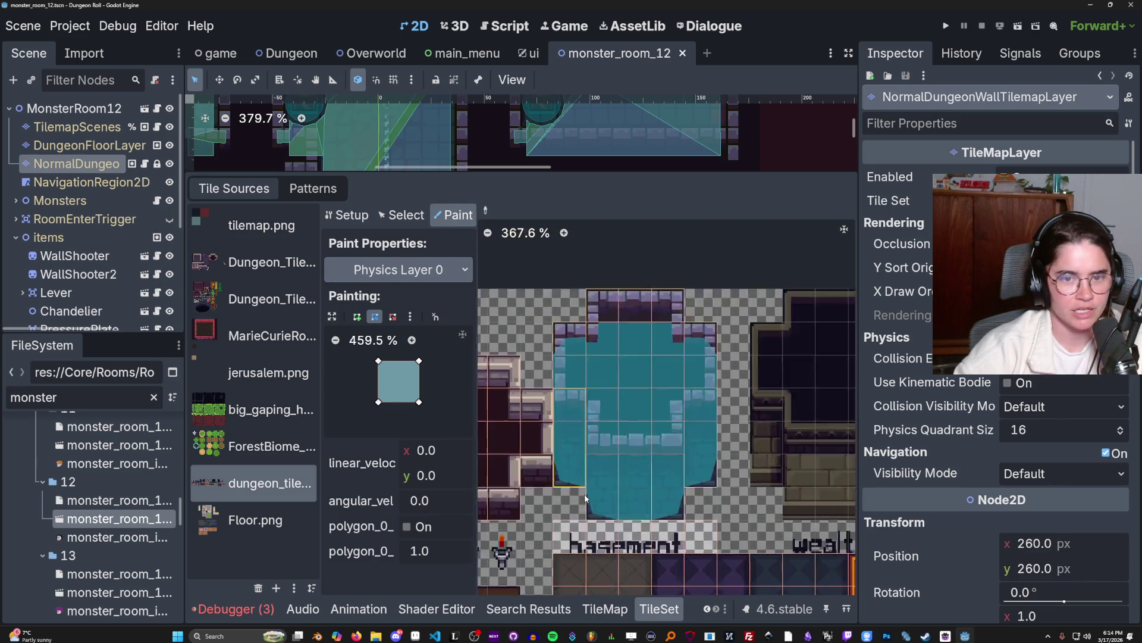
scroll(613, 389, "up", 3)
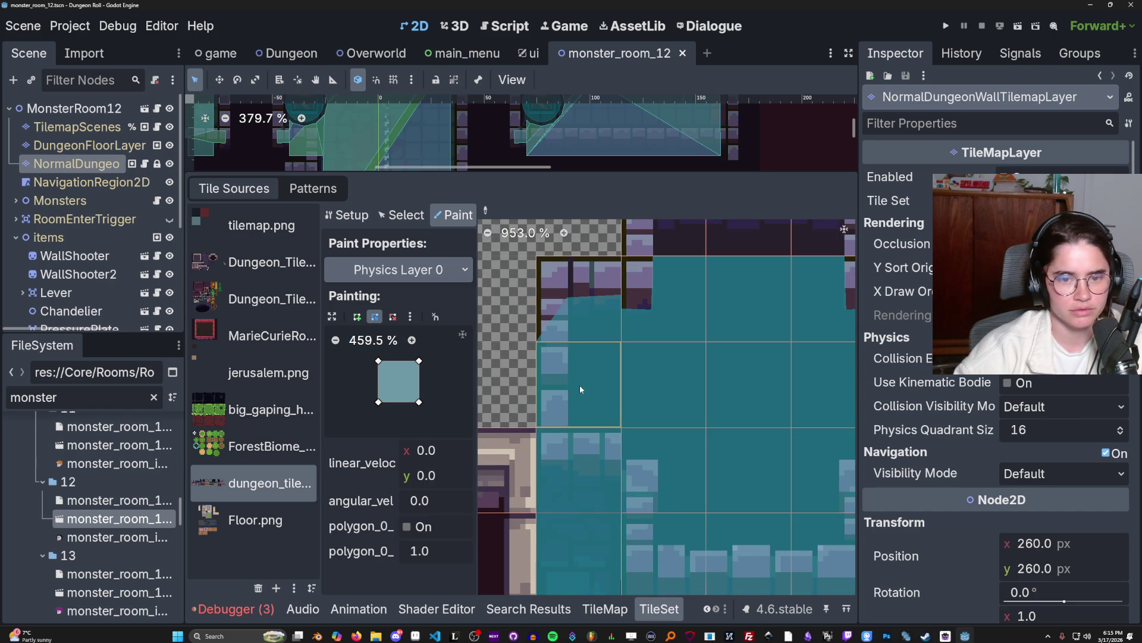
- Pull the collision polygon's top-left corner inward and paint it onto three wall tiles
left_click(580, 385)
left_click_drag(378, 361, 396, 368)
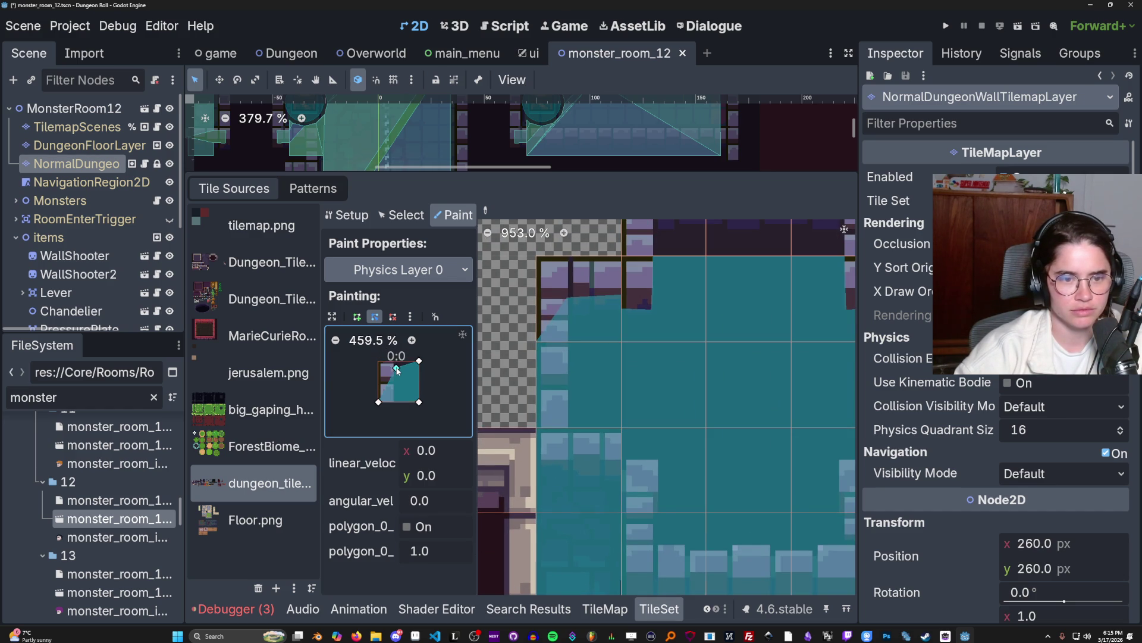
left_click(566, 368)
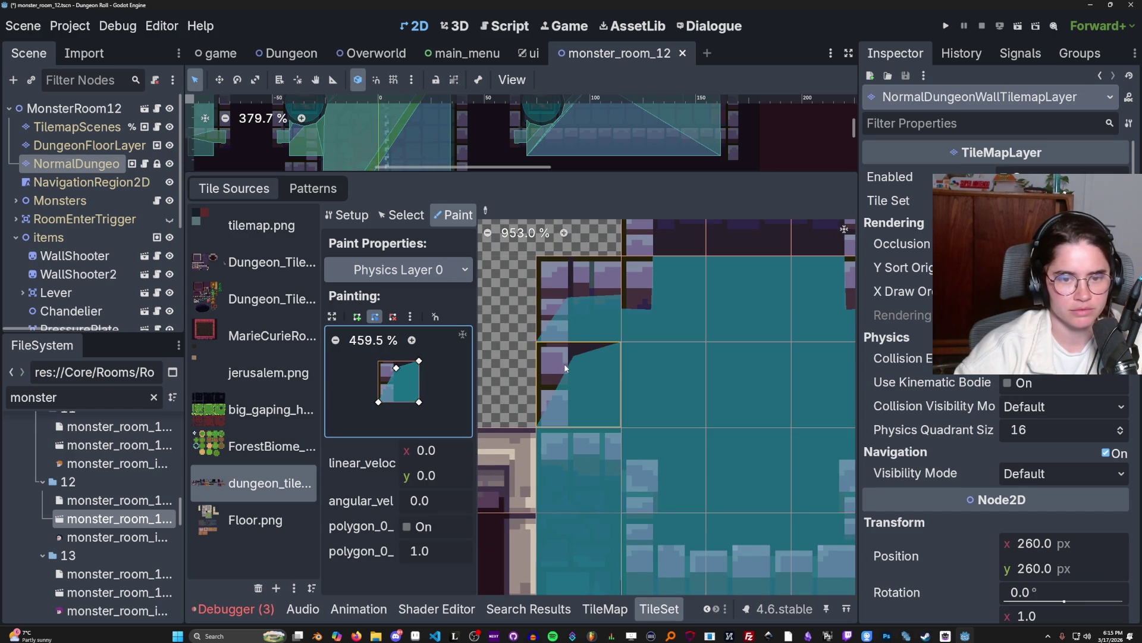
left_click(577, 330)
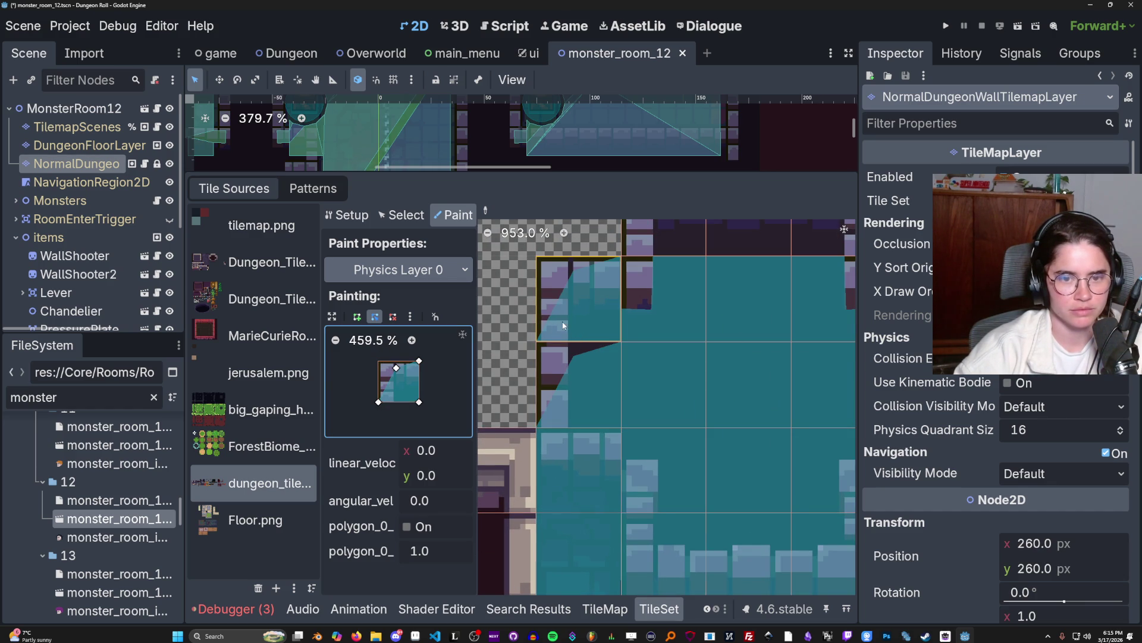
left_click(581, 373)
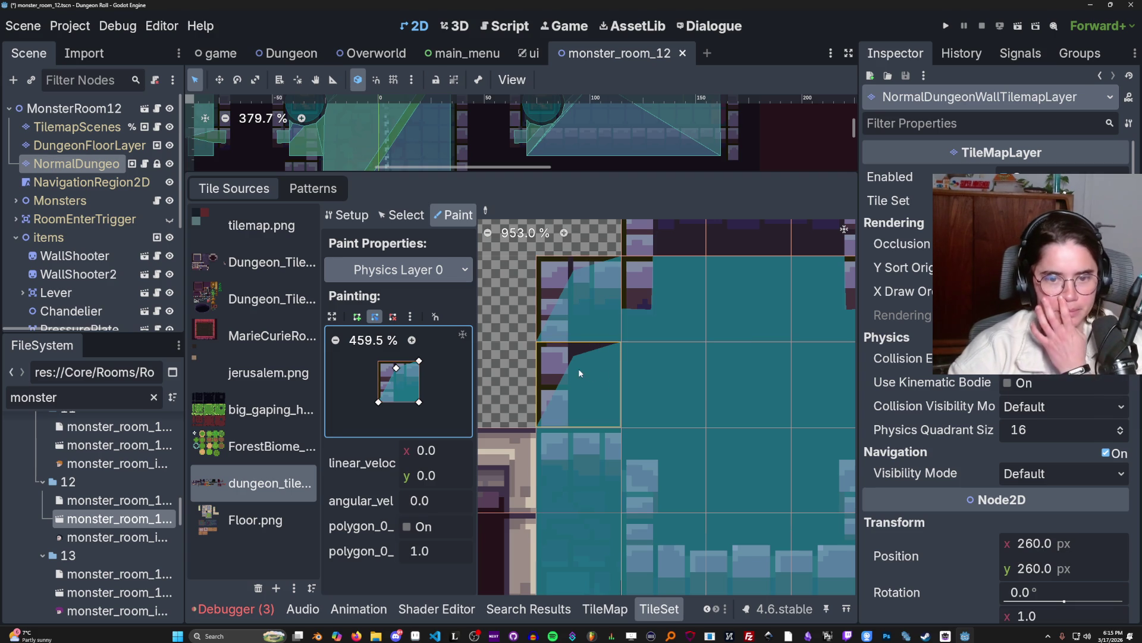
- Add an extra polygon vertex, then select atlas tile 15, 1 to inspect it
left_click_drag(420, 362, 420, 361)
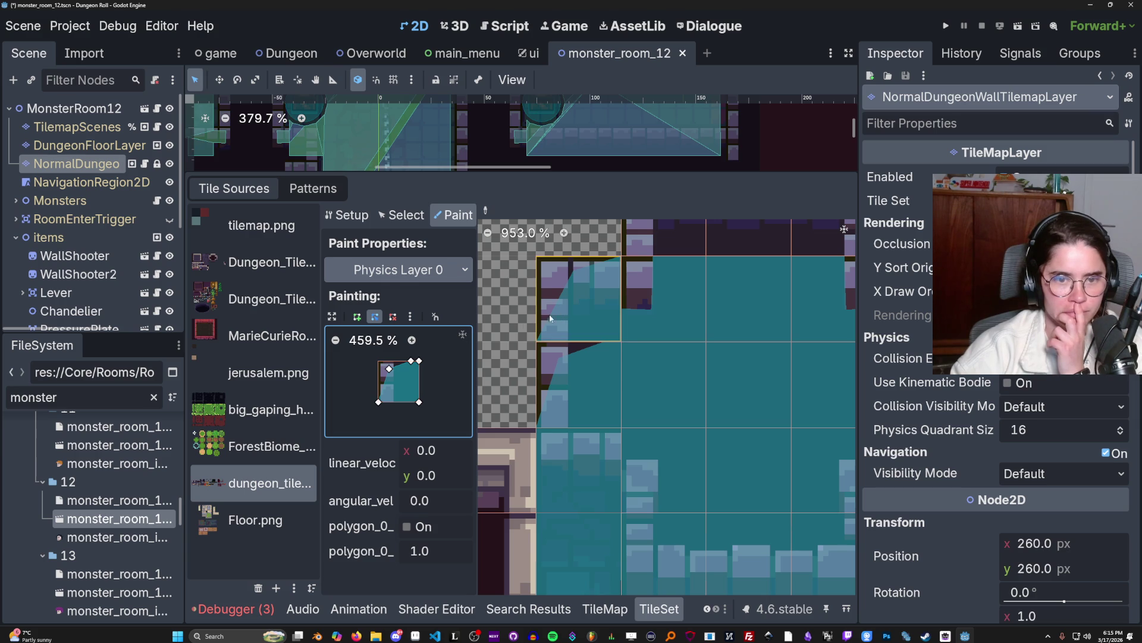
left_click(401, 215)
left_click(579, 307)
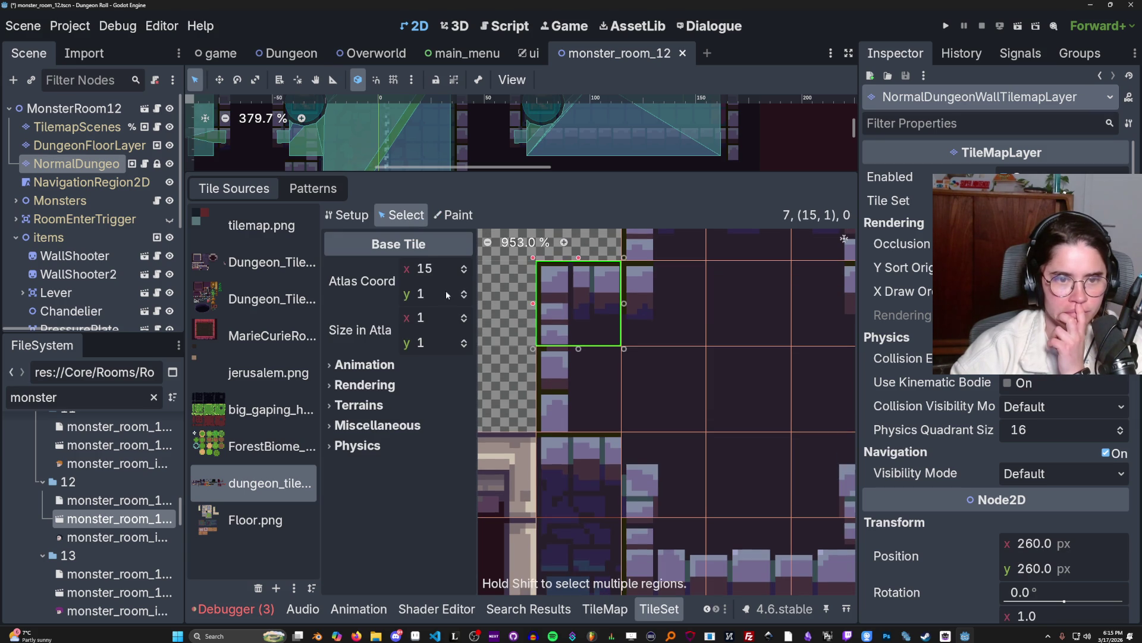
- Replace the square collision with a small triangle and paint it onto the corner tile
left_click(447, 221)
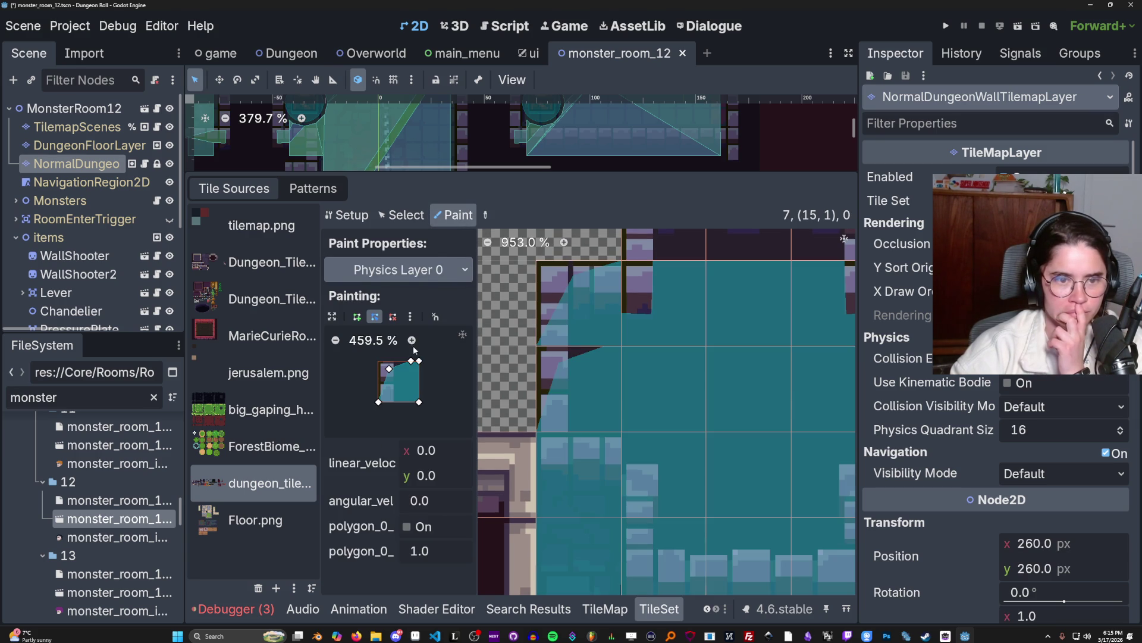
right_click(390, 369)
right_click(393, 399)
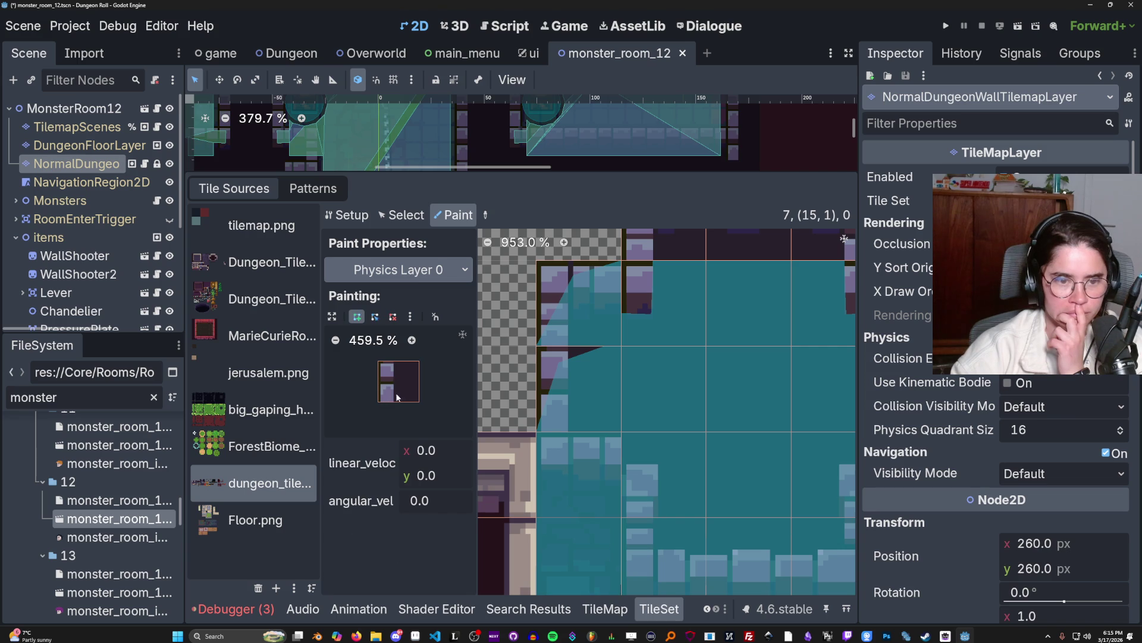
left_click(401, 402)
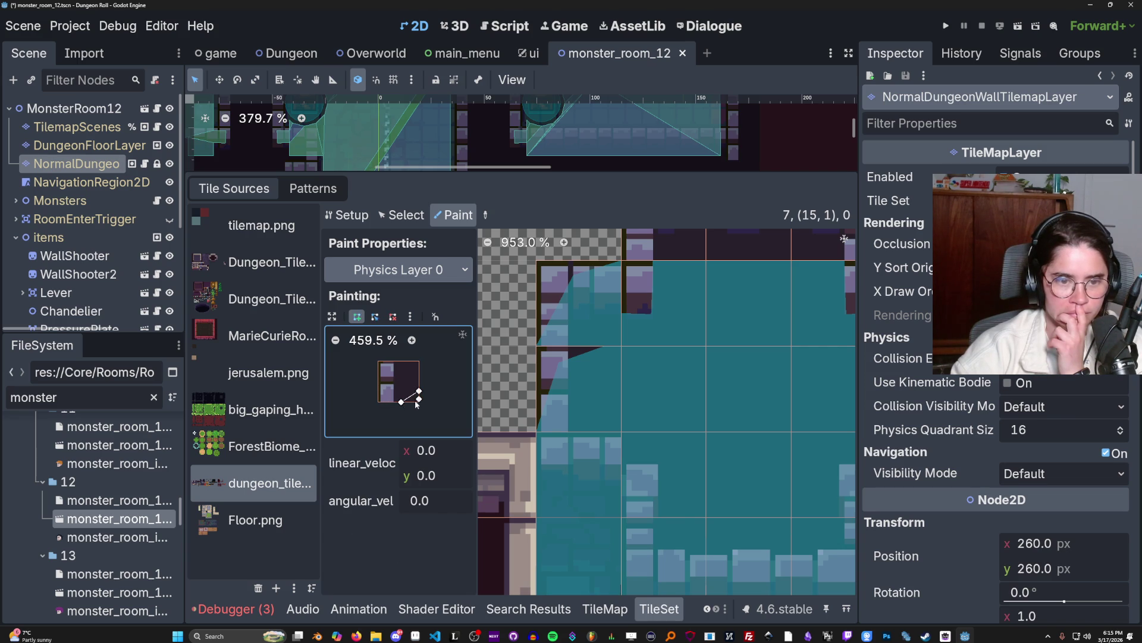
left_click(401, 403)
left_click(578, 320)
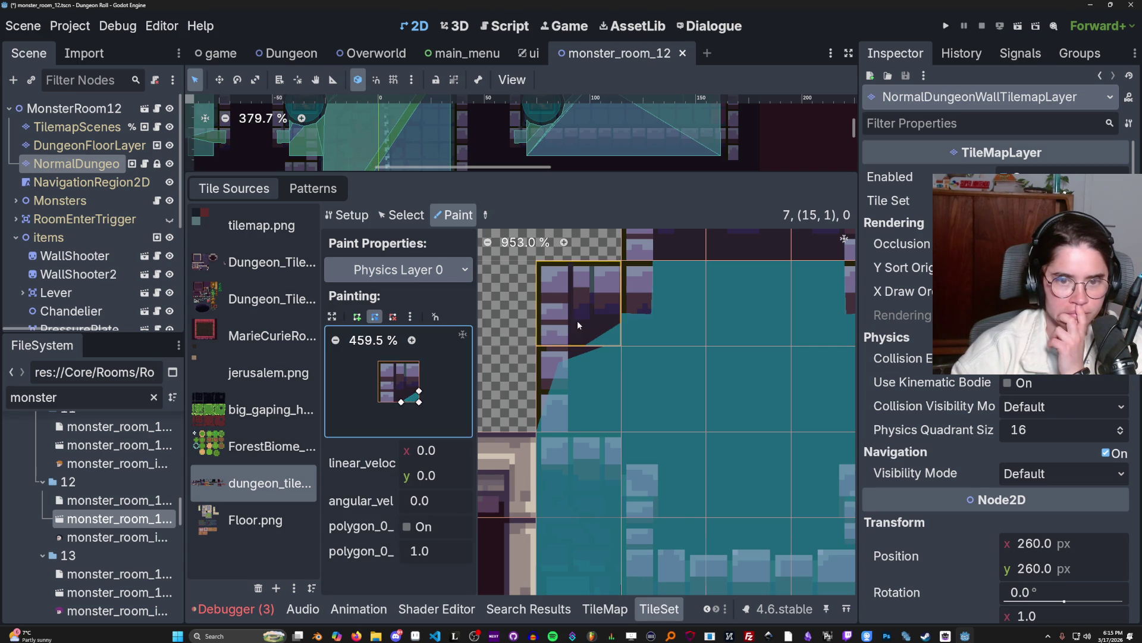
- Raise one triangle vertex and repaint the corner tile with the adjusted shape
scroll(604, 355, "down", 2)
scroll(602, 351, "up", 3)
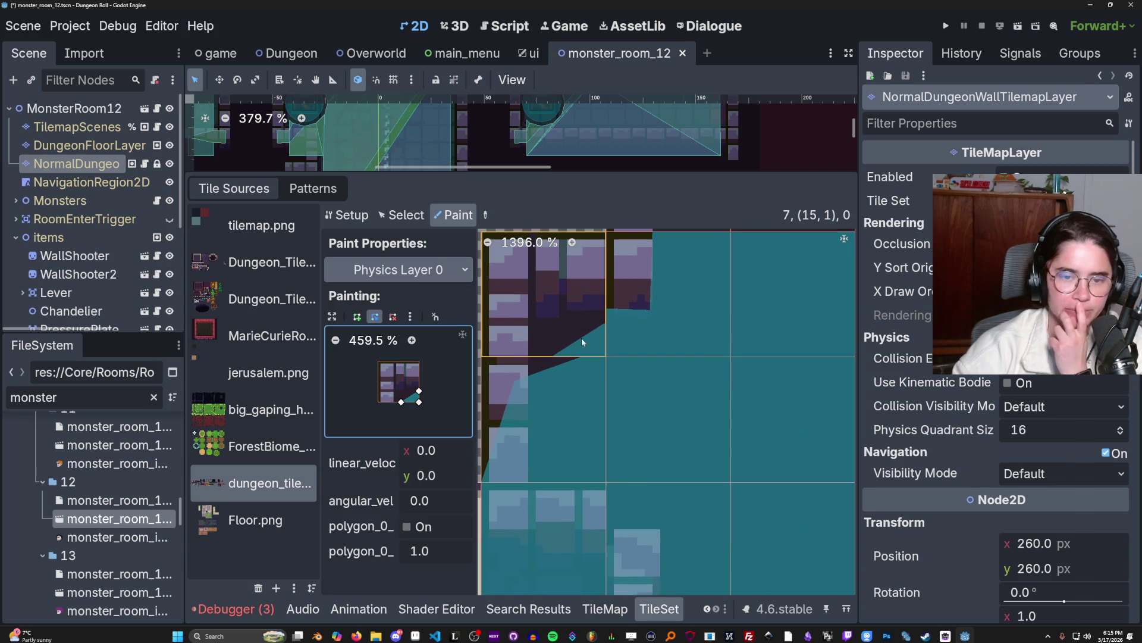
mouse_move(418, 392)
left_mouse_down()
mouse_move(419, 381)
mouse_move(418, 395)
left_mouse_up()
left_click(575, 312)
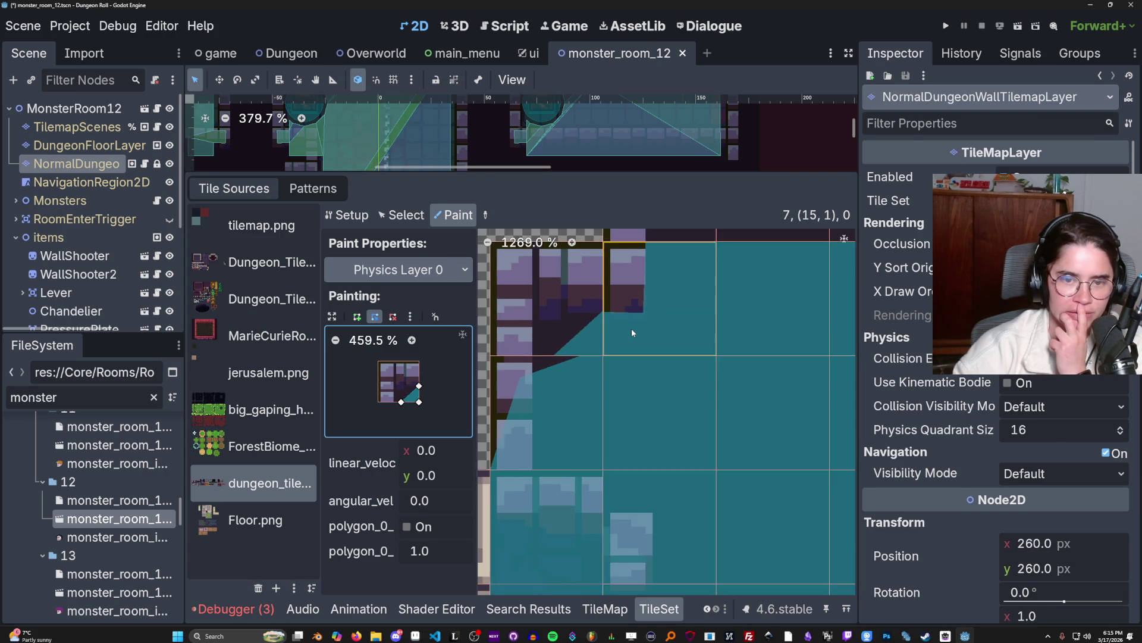
left_click_drag(631, 328, 595, 345)
scroll(536, 342, "down", 4)
scroll(531, 342, "up", 2)
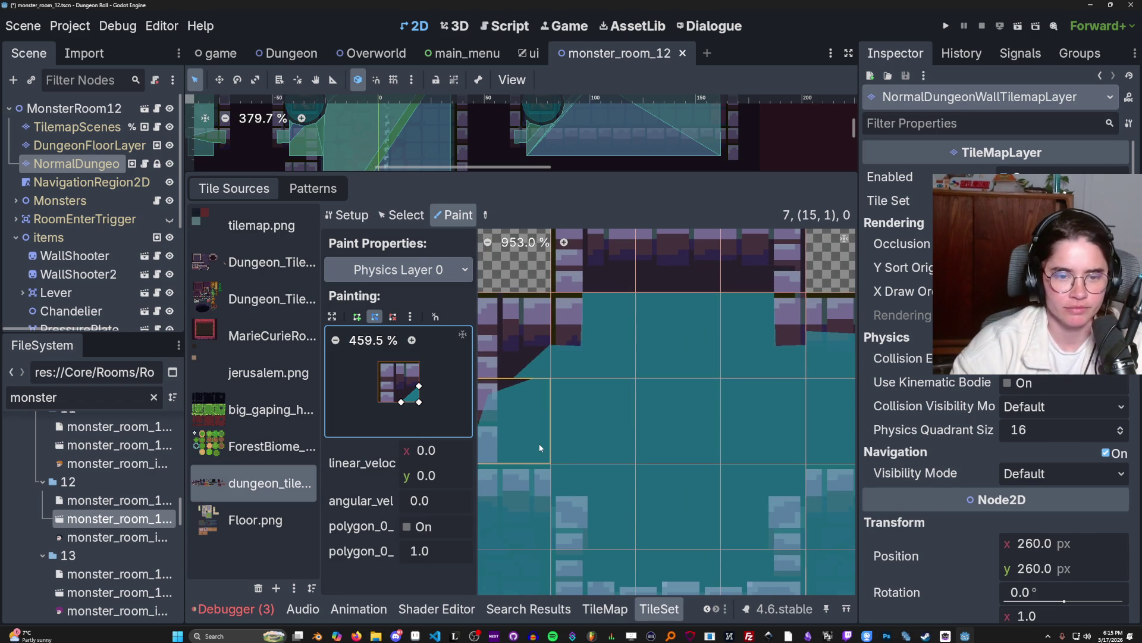
left_click(405, 214)
- Select atlas tile 15, 2 and expand its Physics Layer 0 collision properties
left_click(531, 401)
left_click(382, 452)
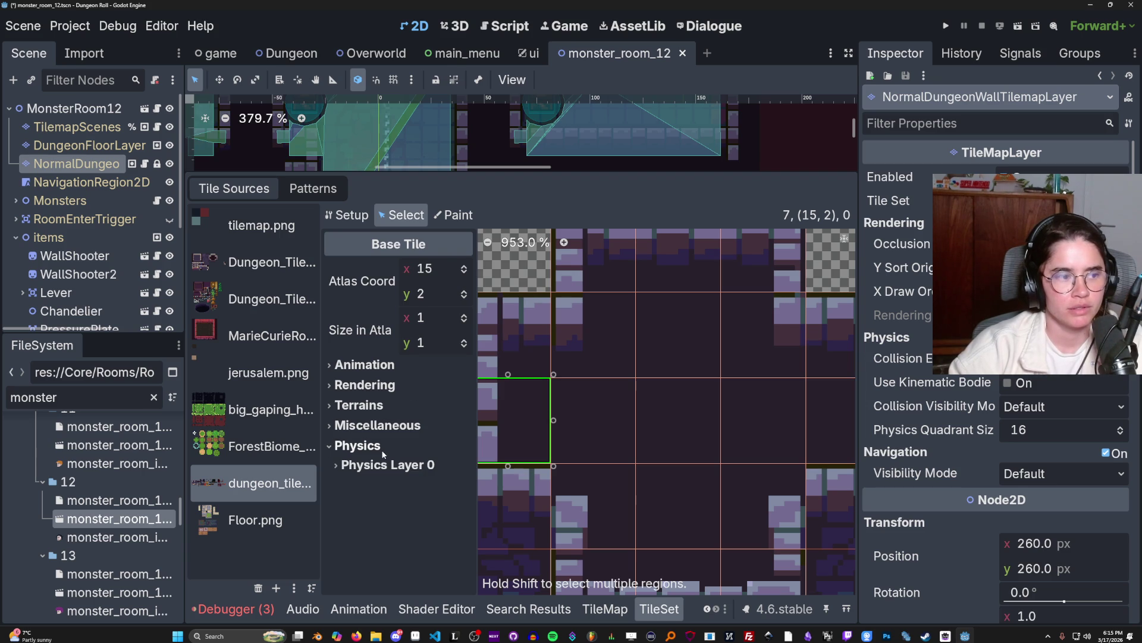
left_click(416, 469)
scroll(413, 467, "down", 2)
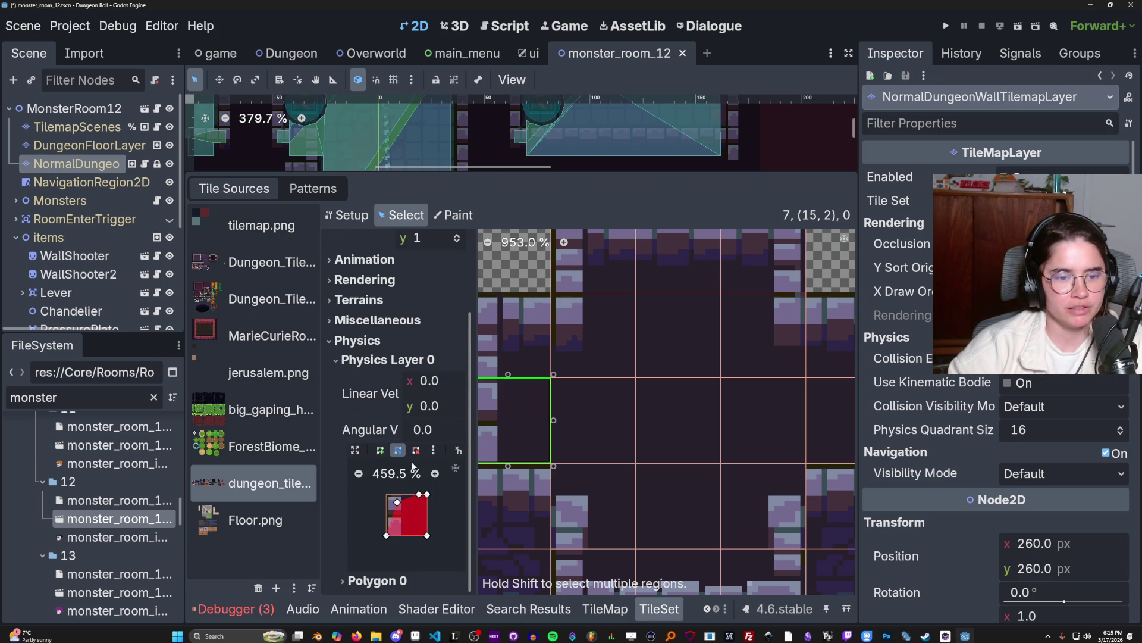
mouse_move(501, 431)
left_mouse_down()
mouse_move(584, 403)
mouse_move(603, 412)
left_mouse_up()
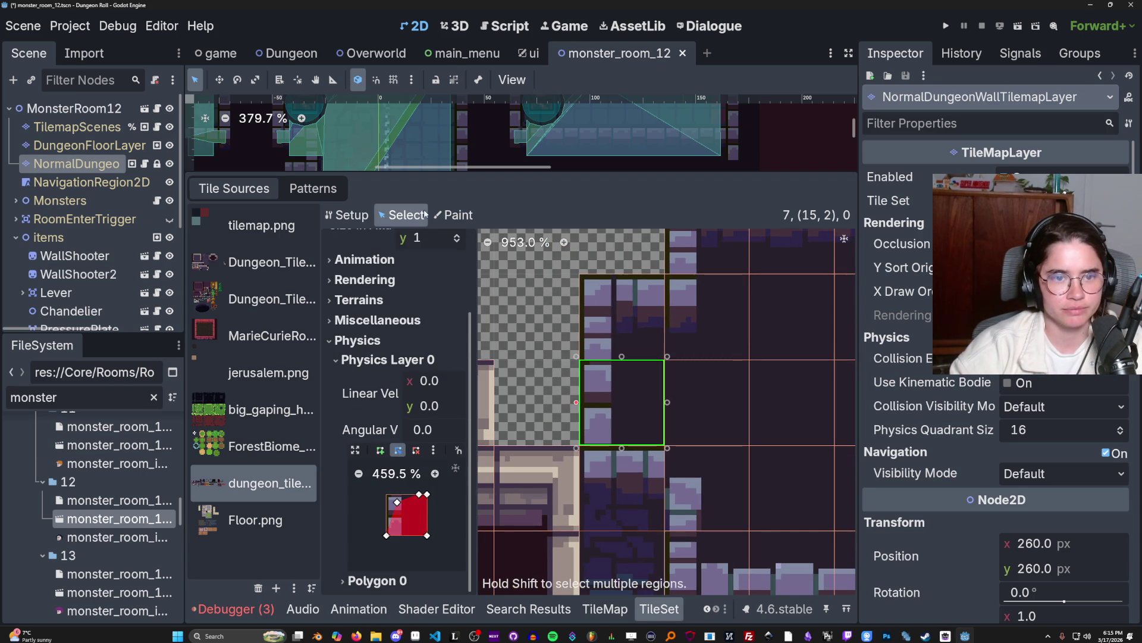
- Copy a tile's collision, move its top-right point left, and paint it onto the corner tile
left_click(453, 215)
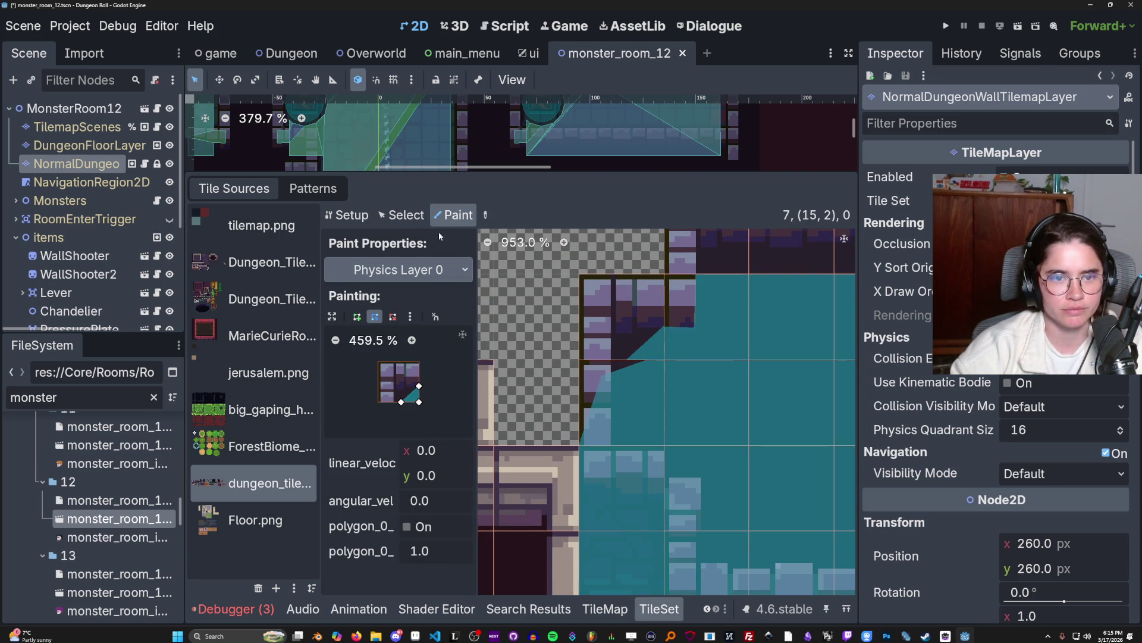
left_click(394, 217)
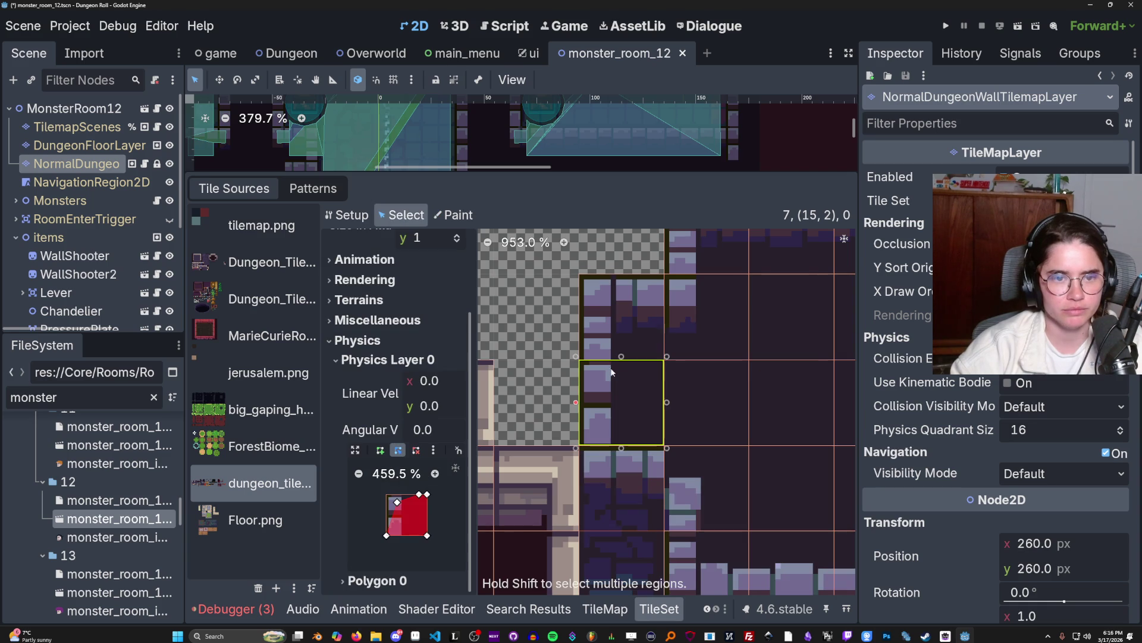
left_click(448, 220)
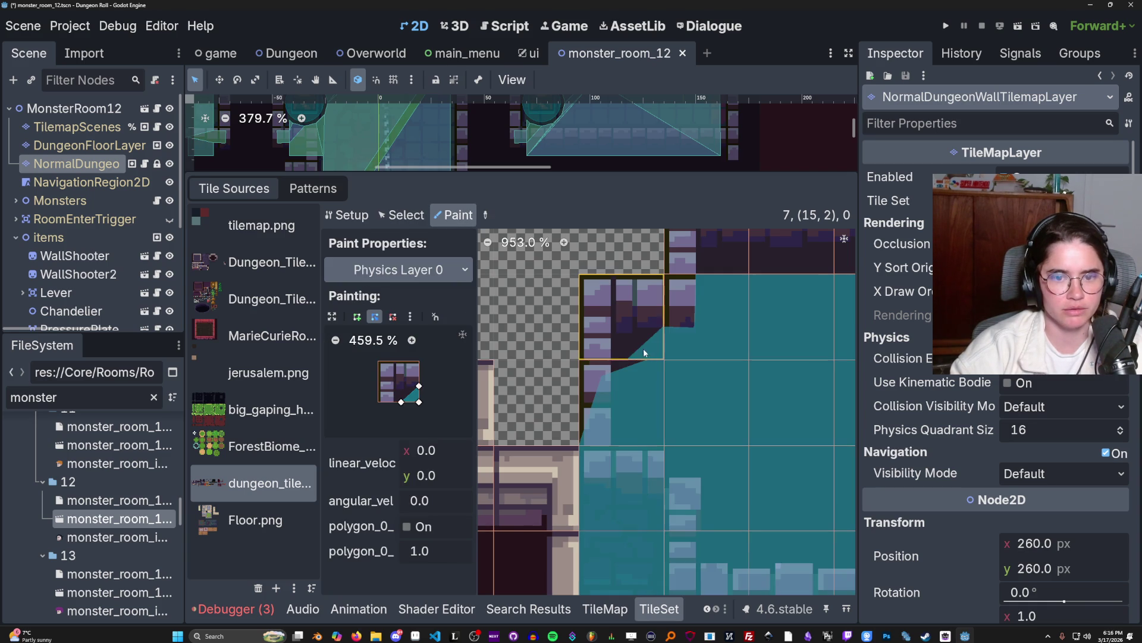
left_click(648, 407)
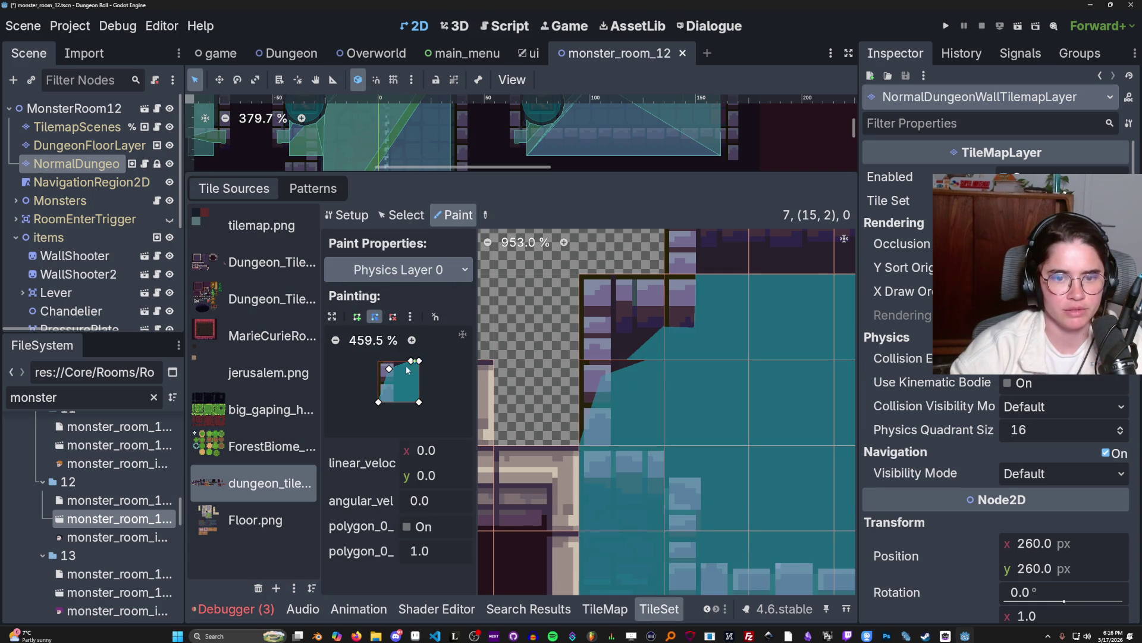
left_click_drag(411, 361, 404, 361)
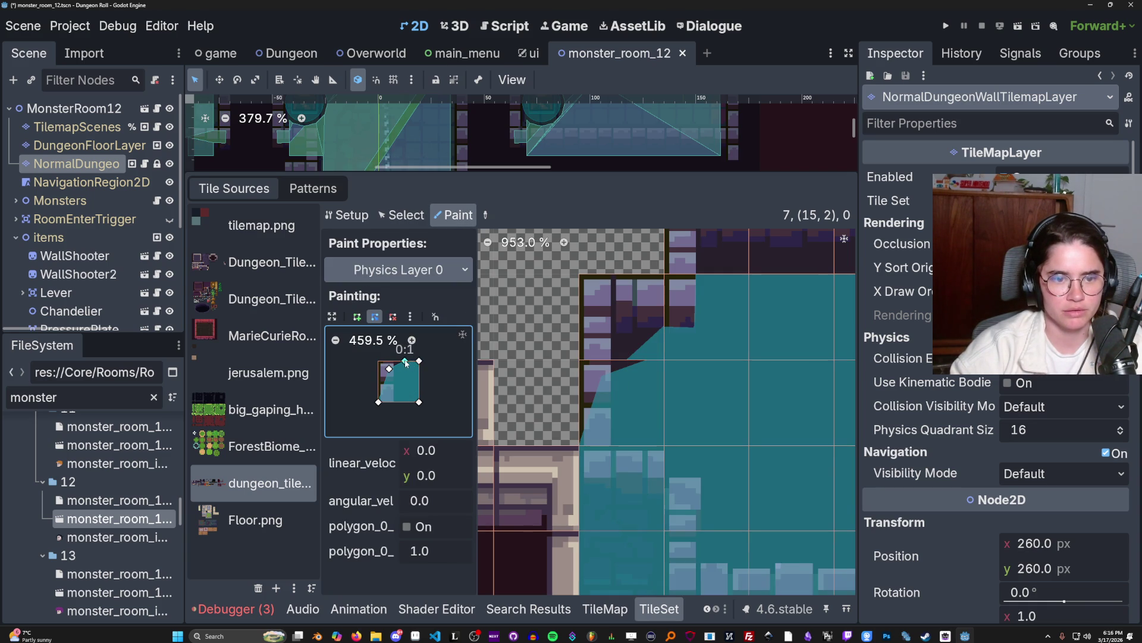
left_click(611, 404)
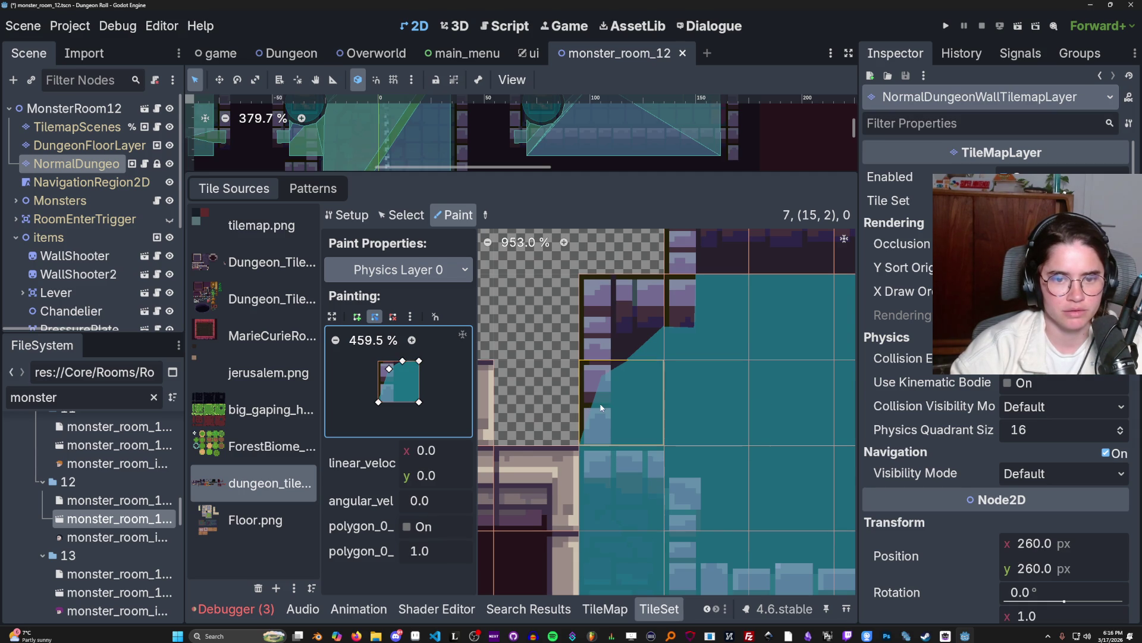
scroll(625, 410, "down", 2)
scroll(660, 404, "up", 2)
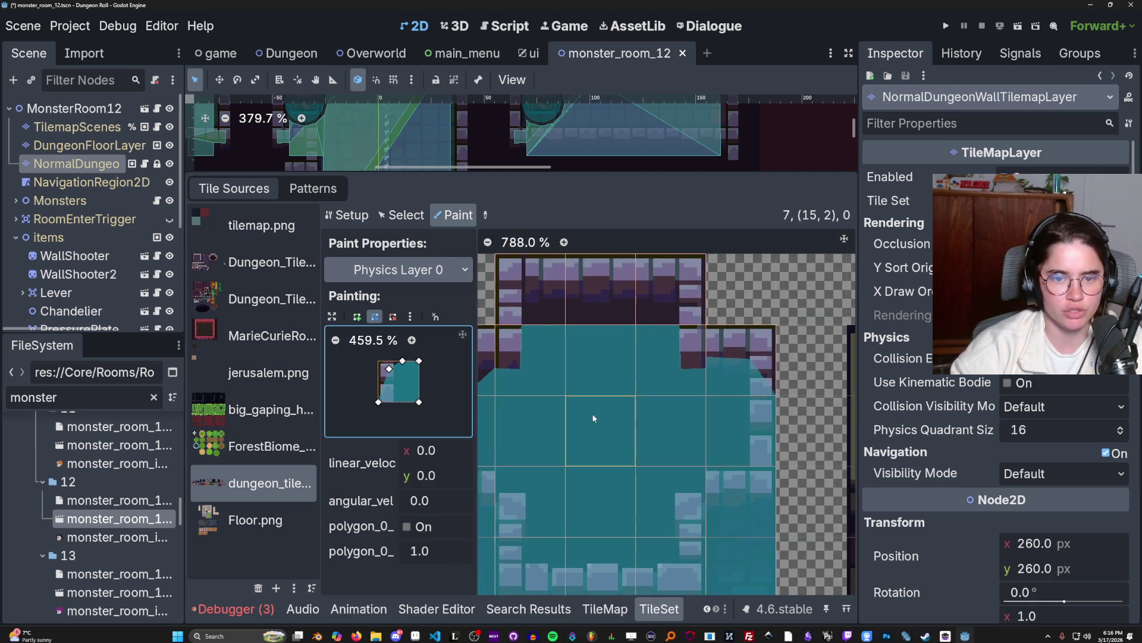
- Pick up the L-shaped collision, reshape its inner corner, flip it horizontally, and paint the neighbouring tile
left_click(589, 338, "ctrl")
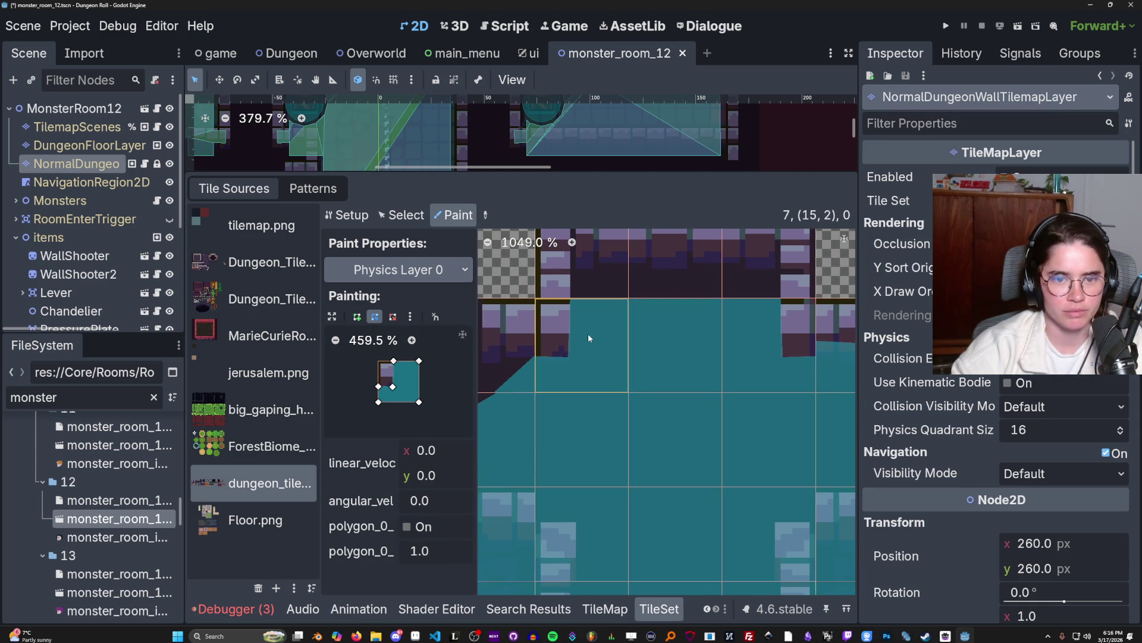
left_click_drag(393, 386, 384, 373)
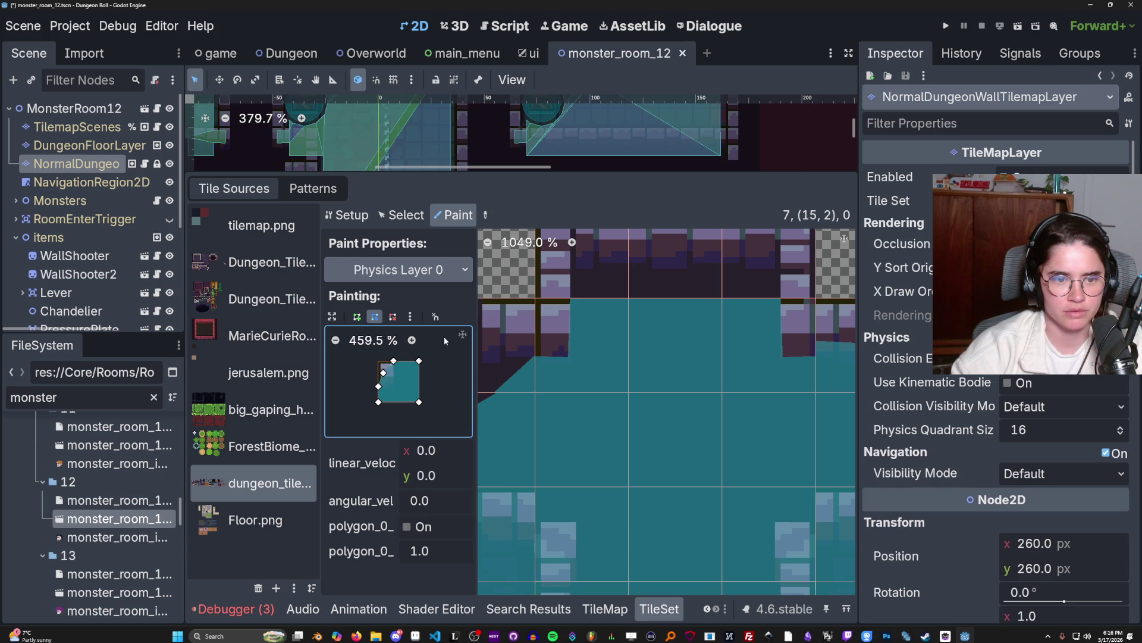
scroll(601, 369, "down", 3)
scroll(608, 385, "up", 1)
scroll(616, 343, "down", 2)
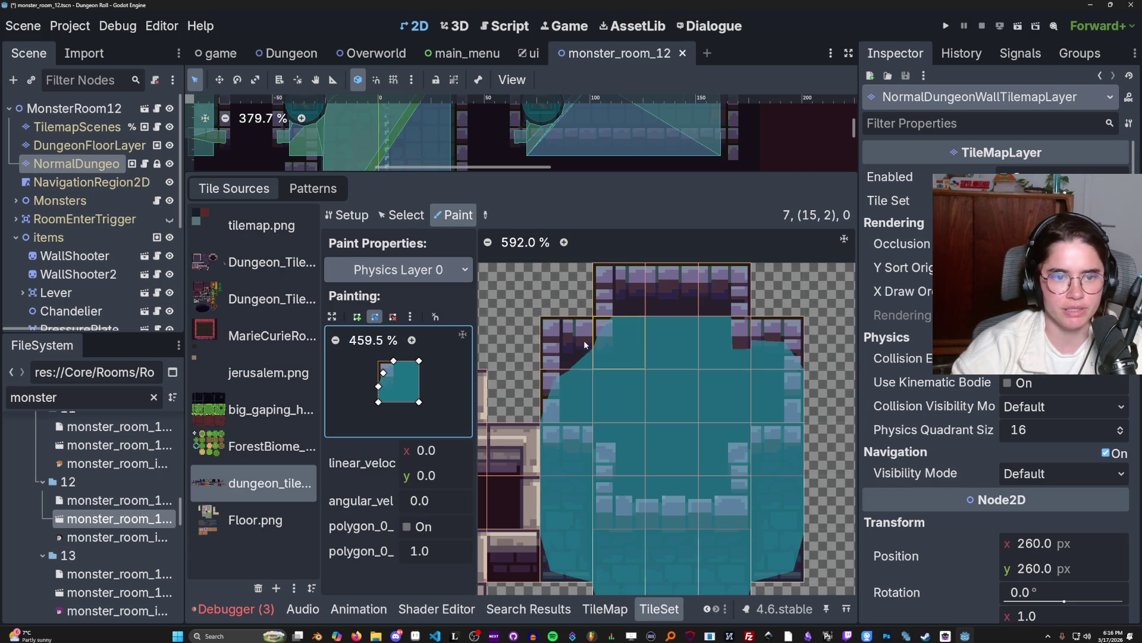
left_click(410, 317)
left_click(476, 411)
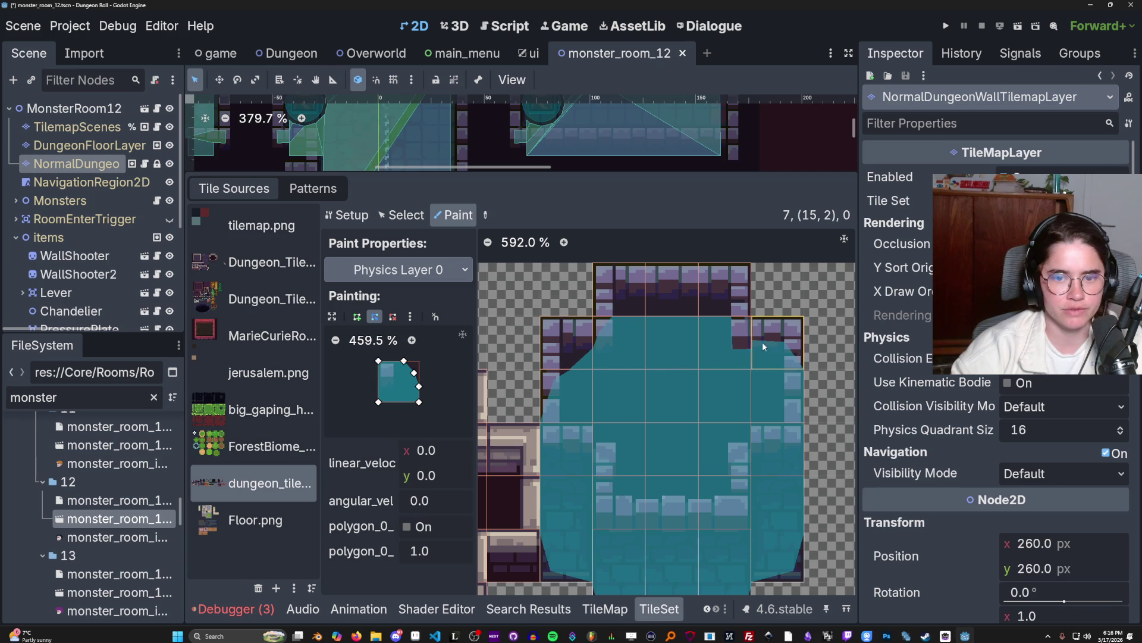
left_click(729, 342)
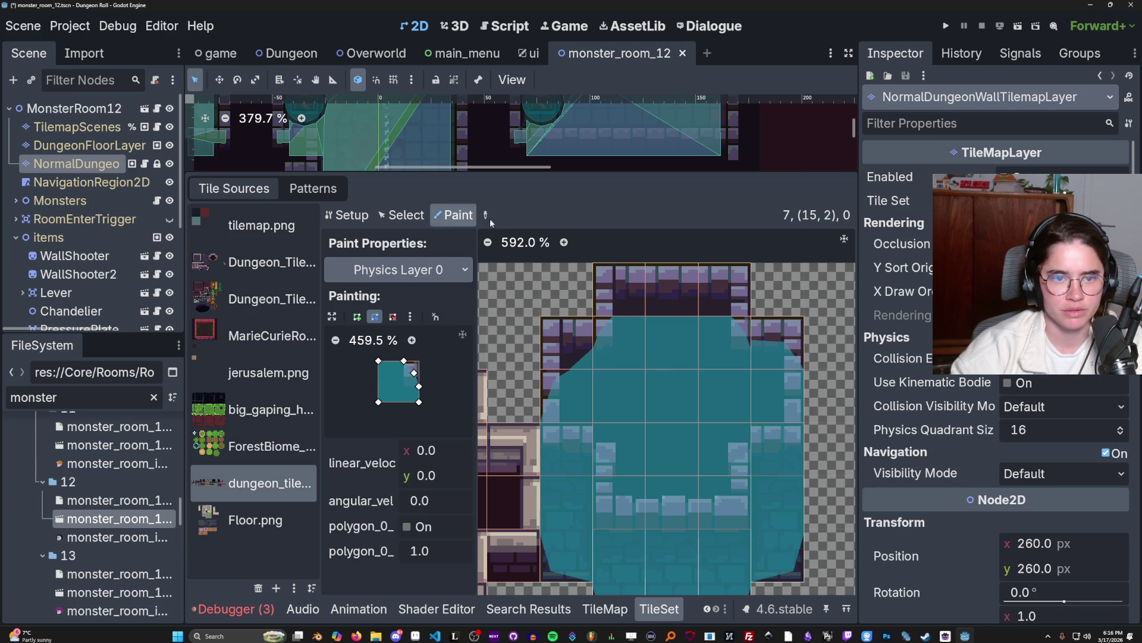
- Copy the lower-part collision onto another wall tile and rotate the brush a quarter turn left
right_click(778, 342)
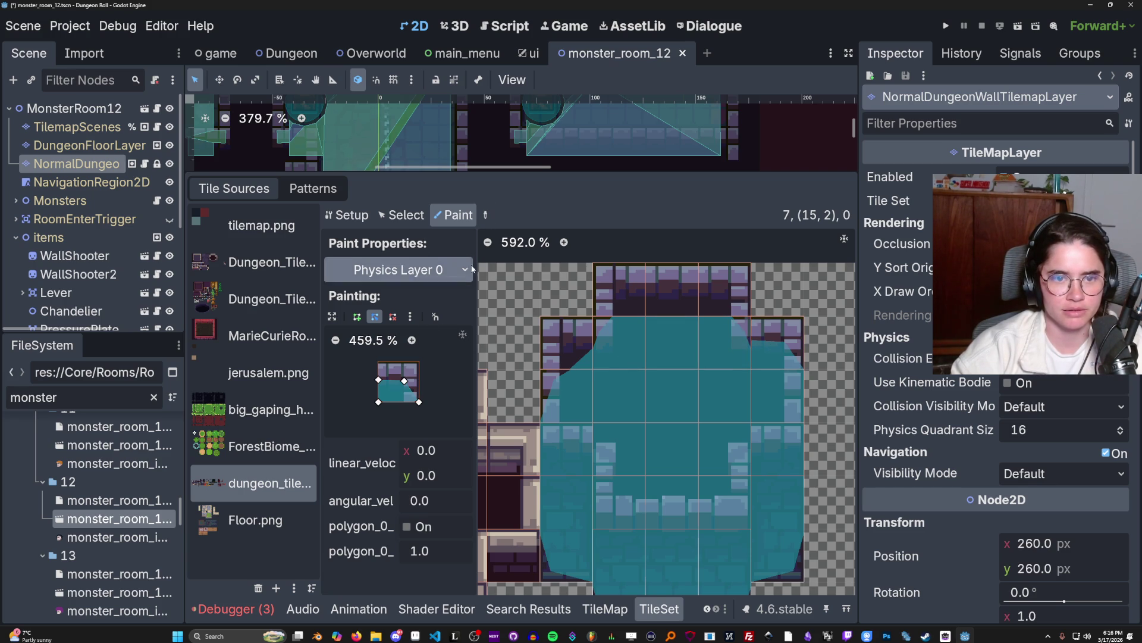
left_click(567, 346)
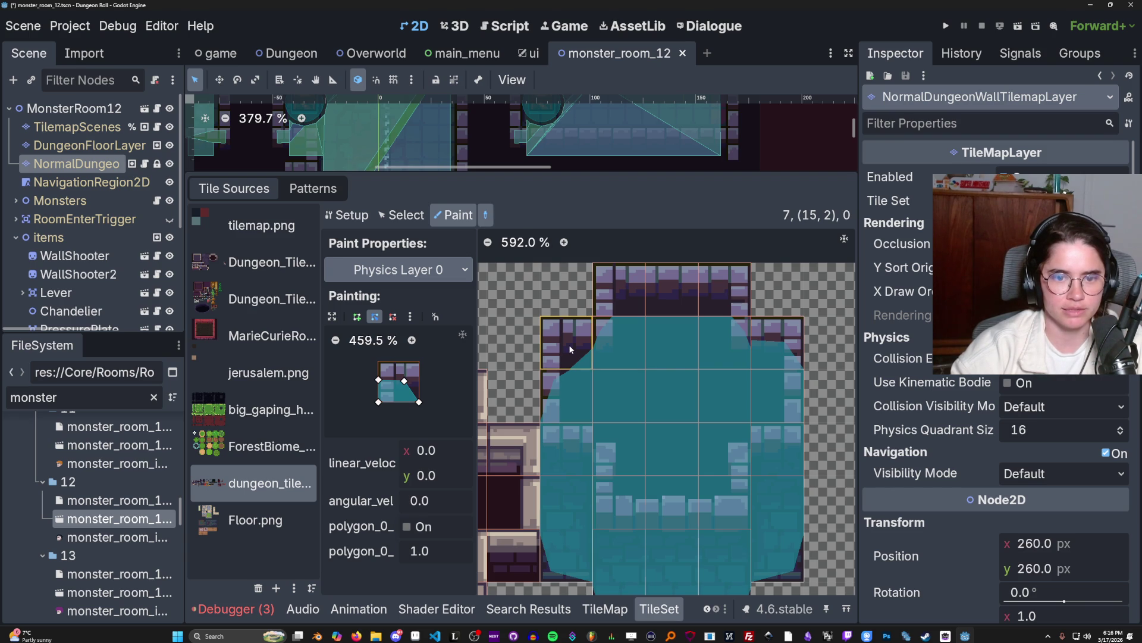
left_click(410, 317)
left_click(447, 395)
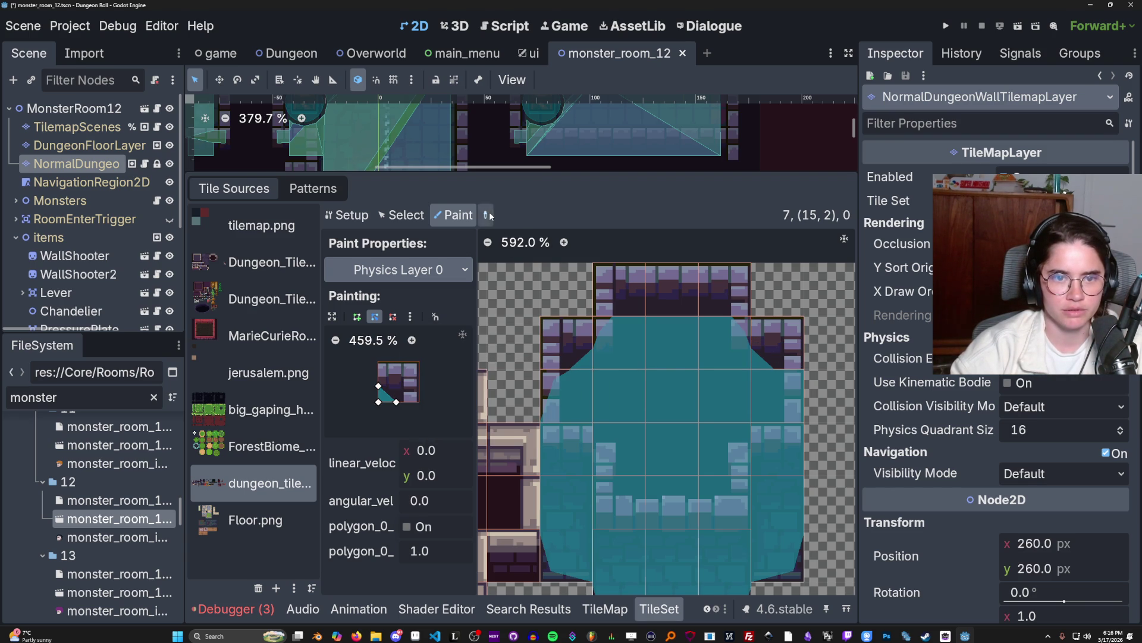
- Paint a horizontally flipped cut-corner collision onto a right-side wall tile and save the scene
left_click(552, 391, "ctrl")
left_click(410, 316)
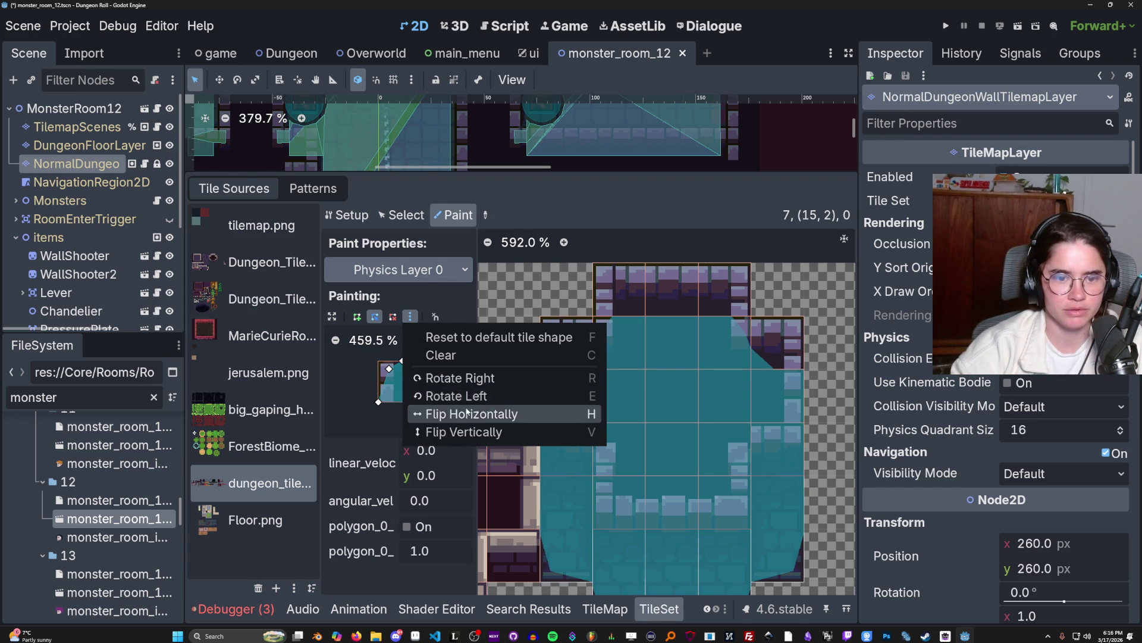
left_click(447, 411)
left_click(779, 386)
scroll(809, 420, "down", 2)
key("ctrl+s")
scroll(728, 338, "up", 5)
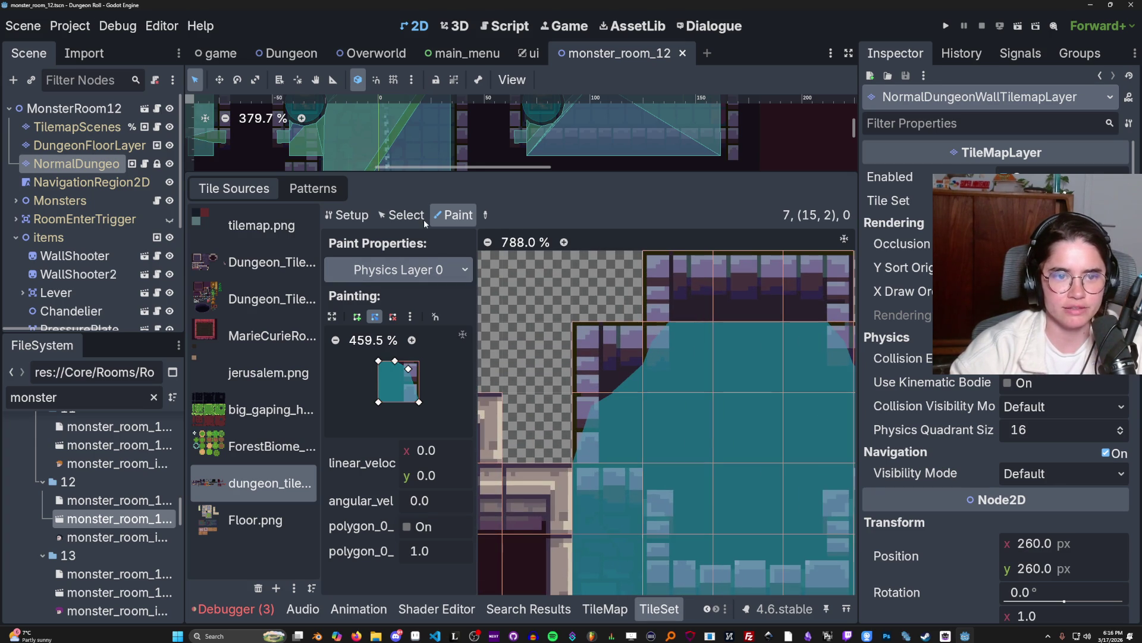
- Flip the shape back, slant its edge by moving vertices, and paint it onto the corner wall tile
left_click(410, 317)
left_click(447, 411)
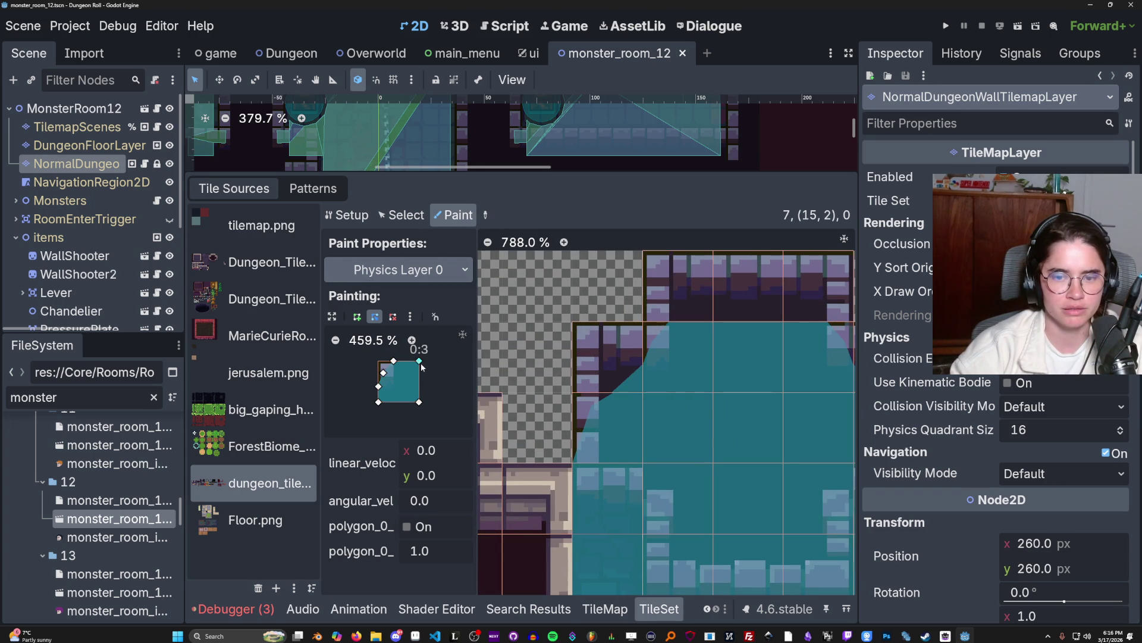
right_click(379, 387)
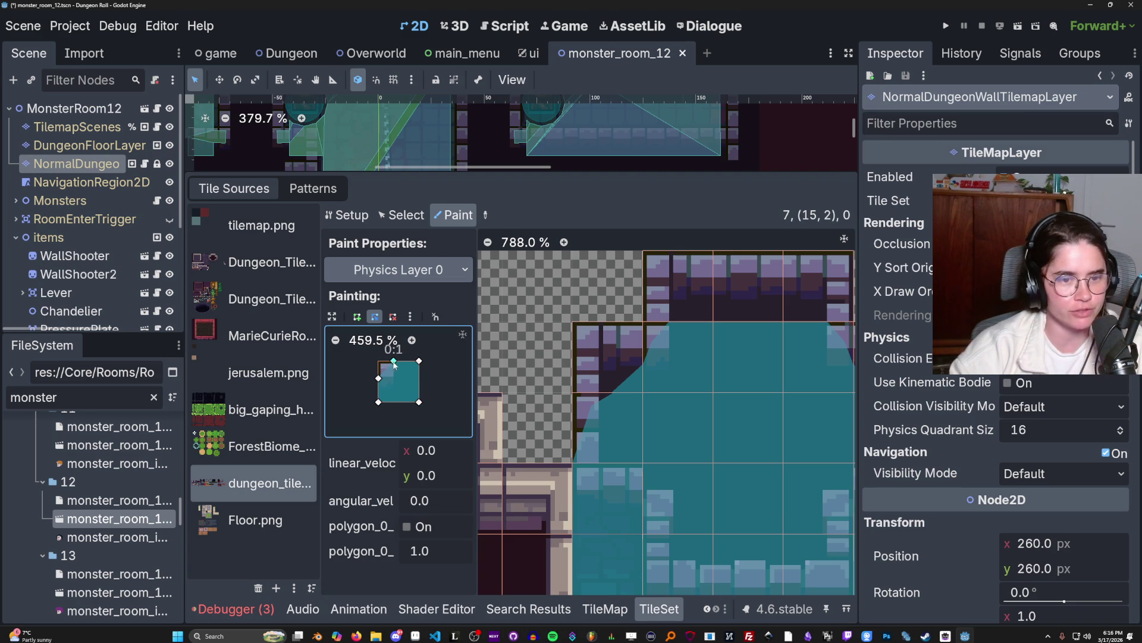
left_click_drag(401, 369, 382, 383)
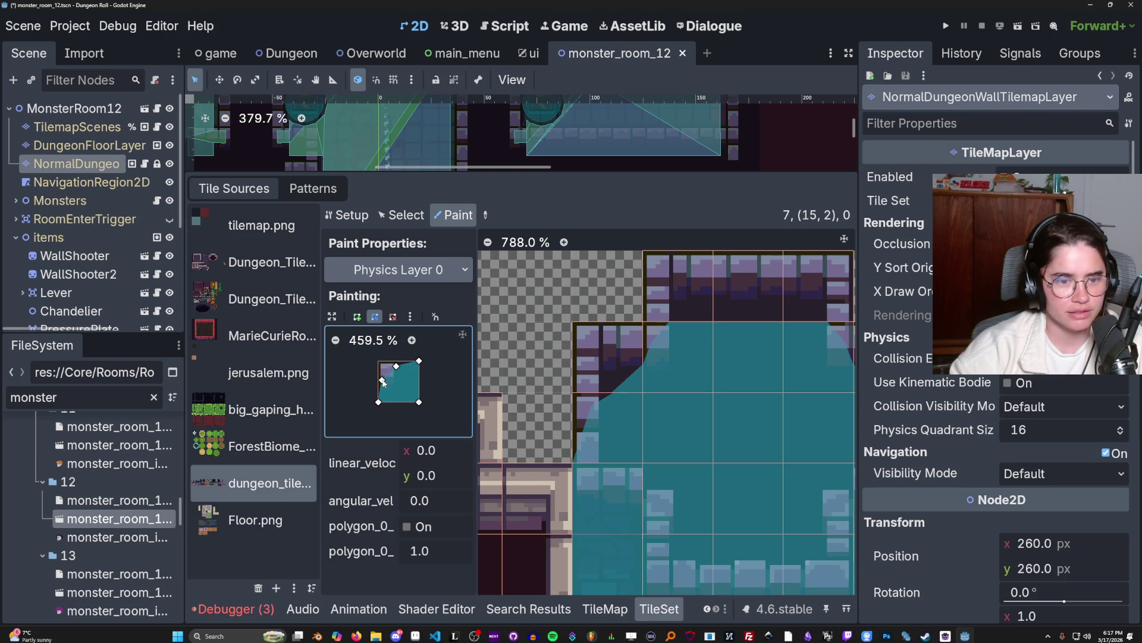
scroll(645, 389, "up", 1)
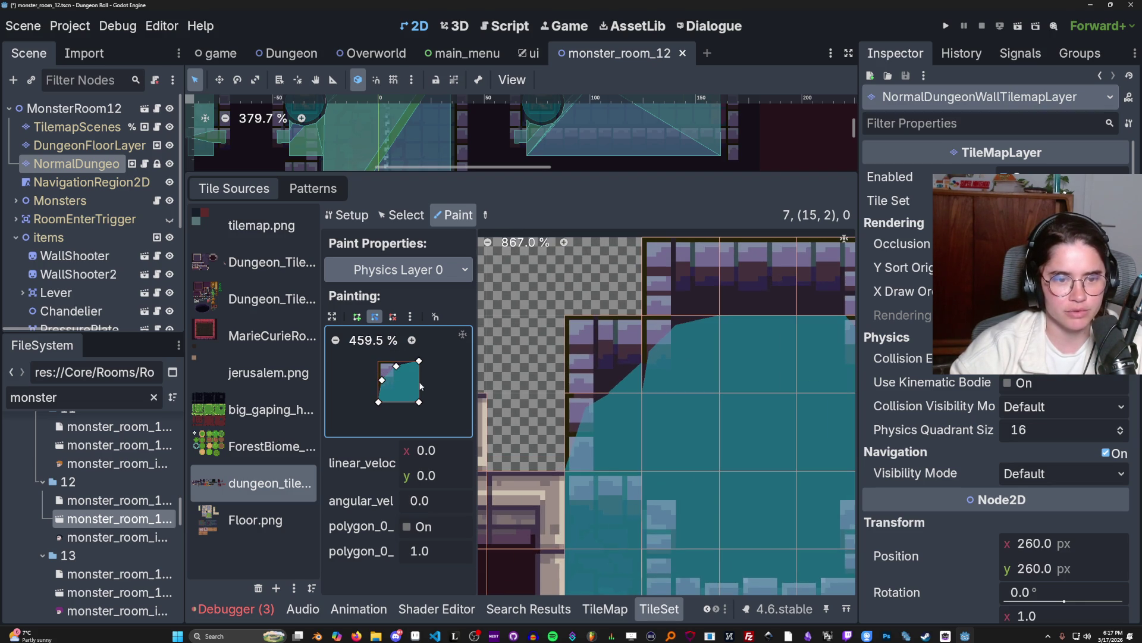
left_click_drag(383, 386, 379, 385)
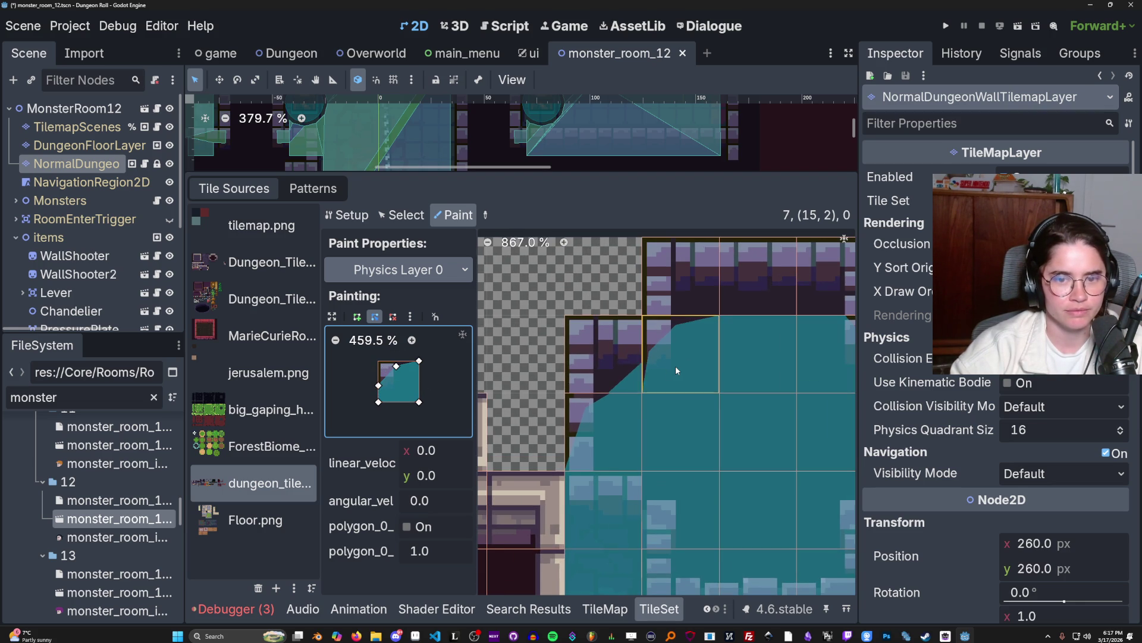
scroll(676, 367, "right", 3)
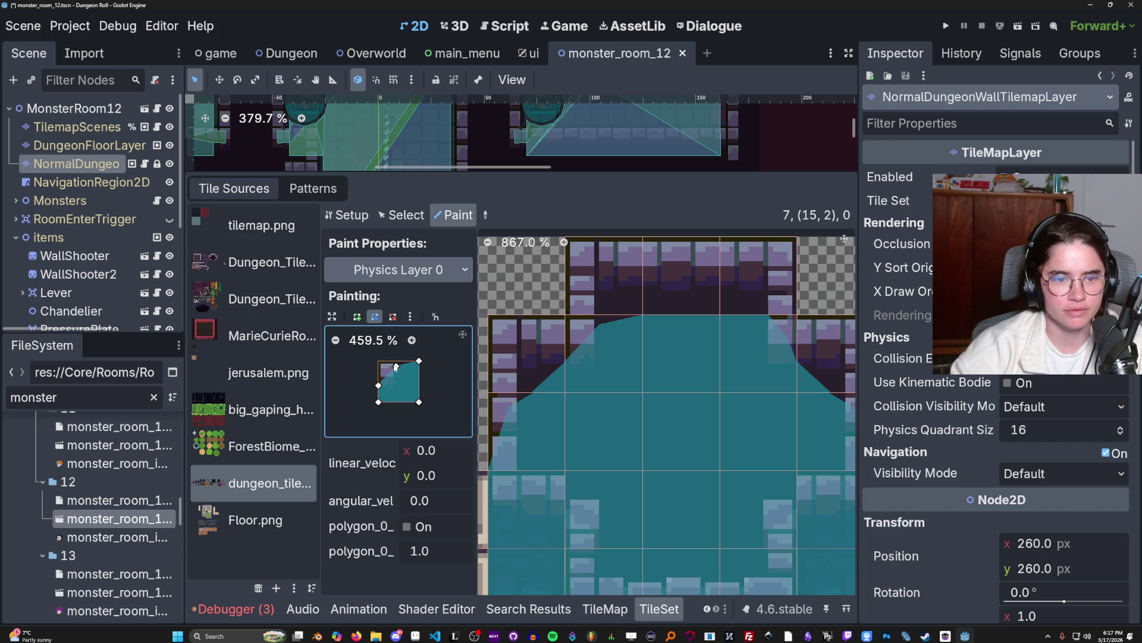
left_click_drag(392, 368, 390, 369)
left_click(616, 363)
- Nudge the collision polygon's top-left point slightly to the right
scroll(617, 363, "down", 1)
scroll(617, 361, "up", 1)
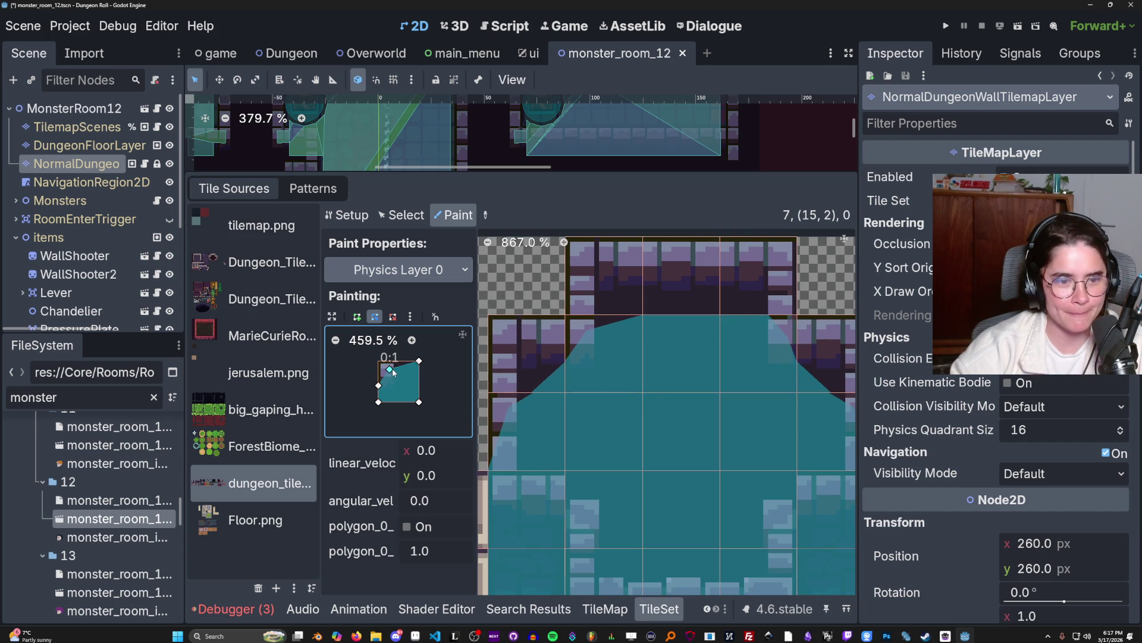
left_click_drag(392, 369, 394, 372)
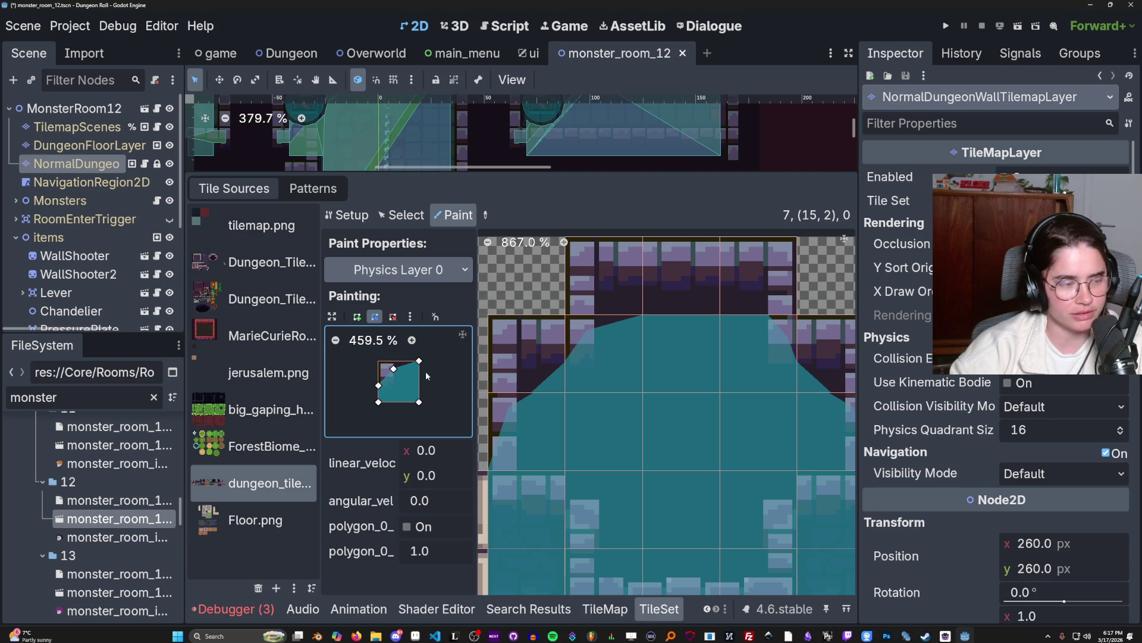
scroll(623, 359, "down", 2)
scroll(690, 366, "up", 2)
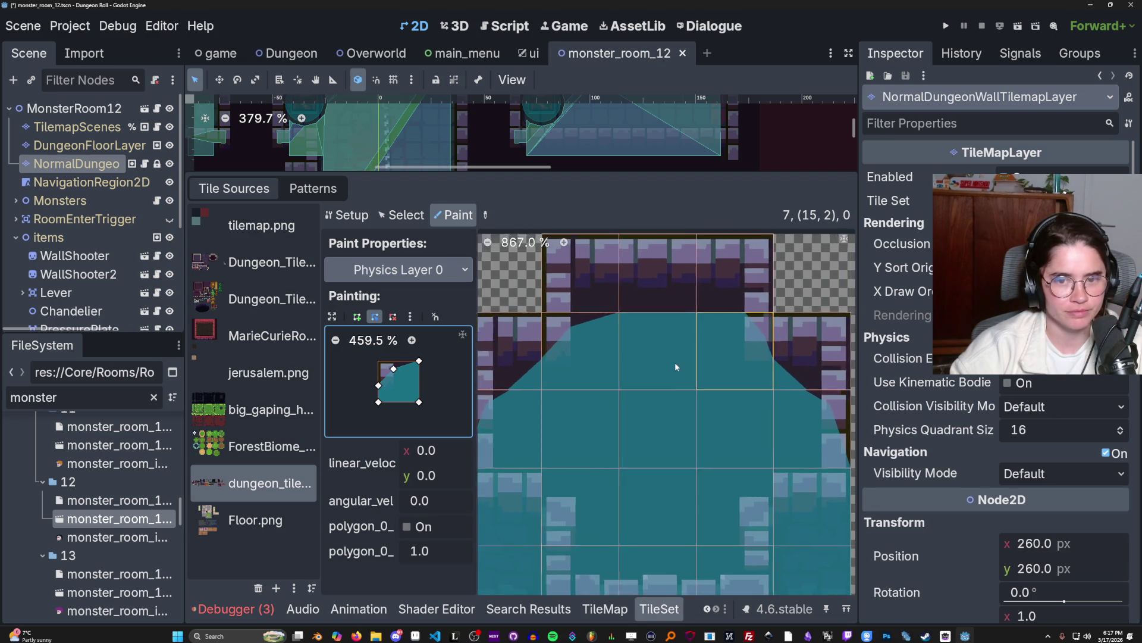
scroll(690, 369, "down", 2)
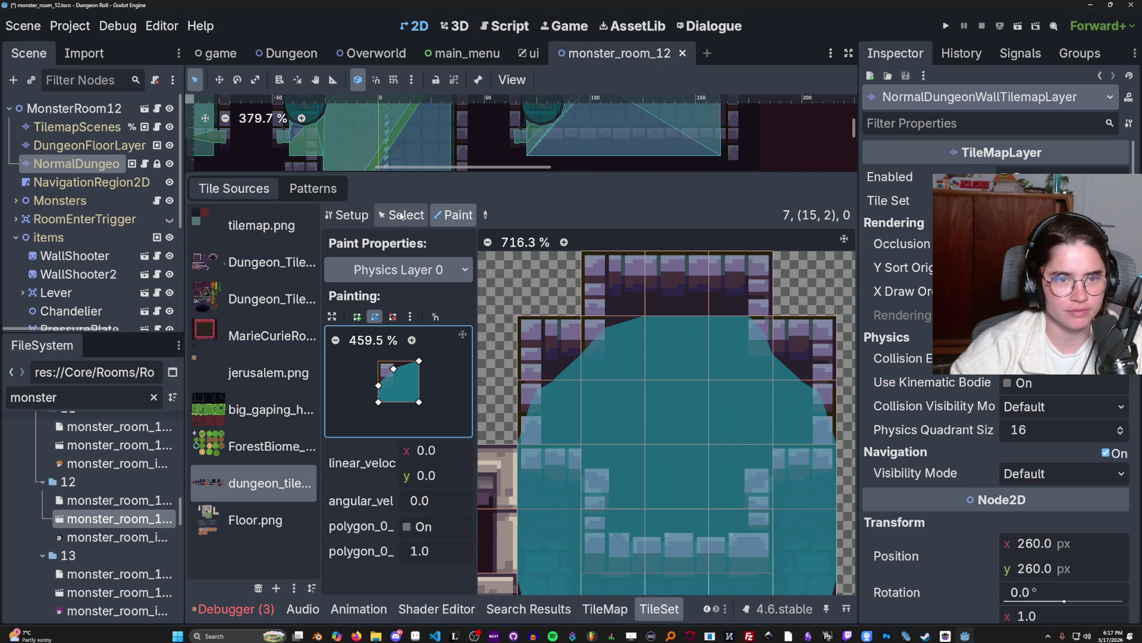
- Flip the collision brush horizontally twice
left_click(408, 316)
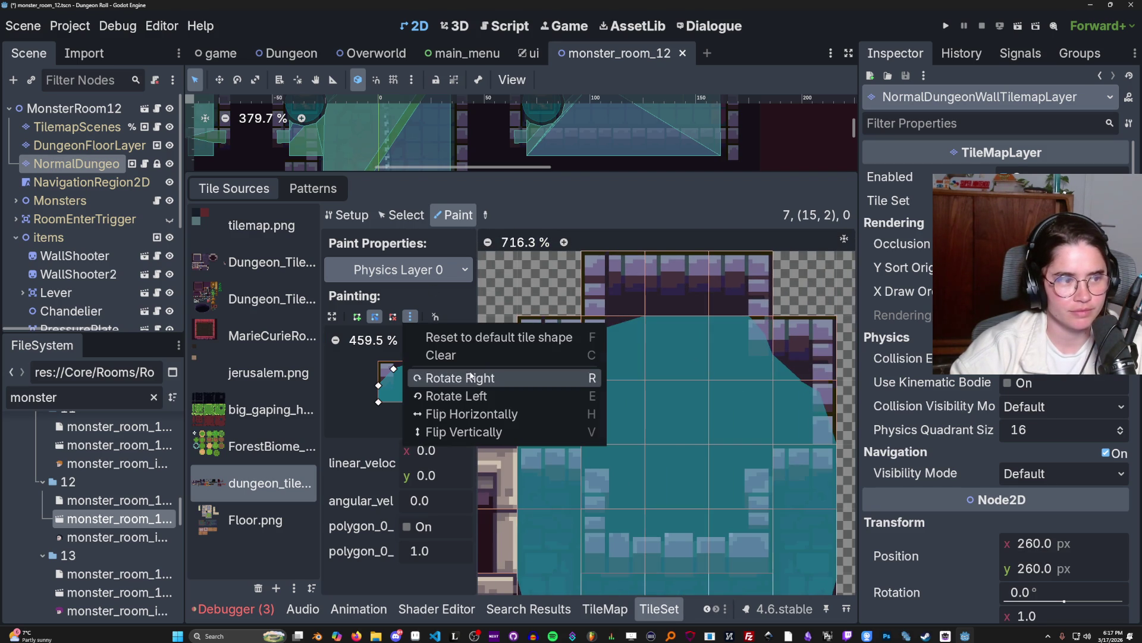
left_click(512, 414)
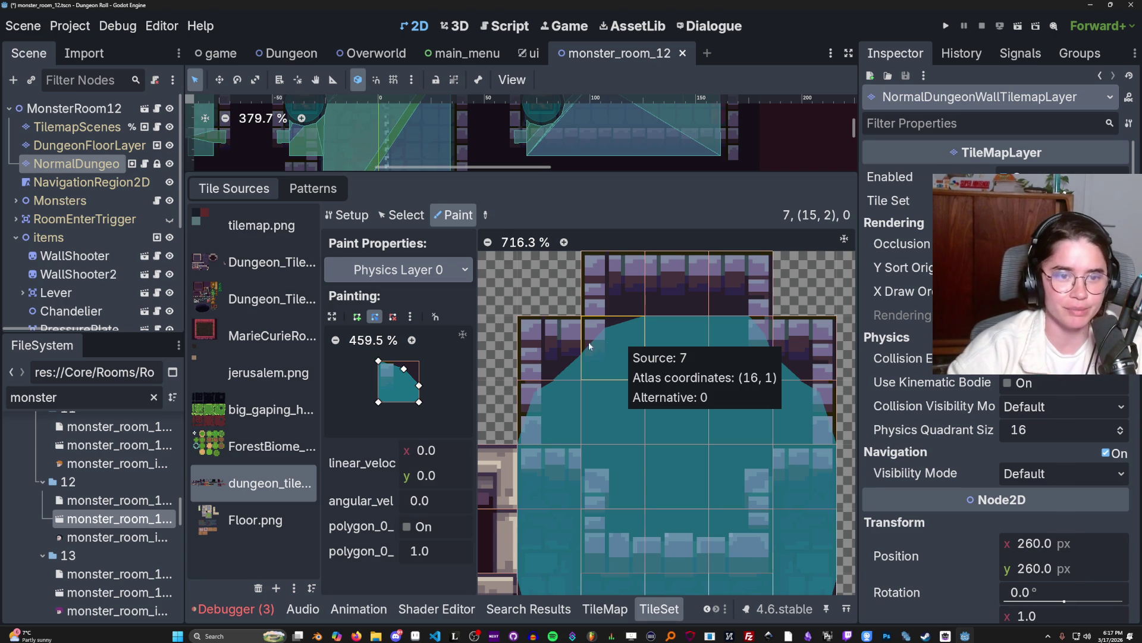
left_click(410, 316)
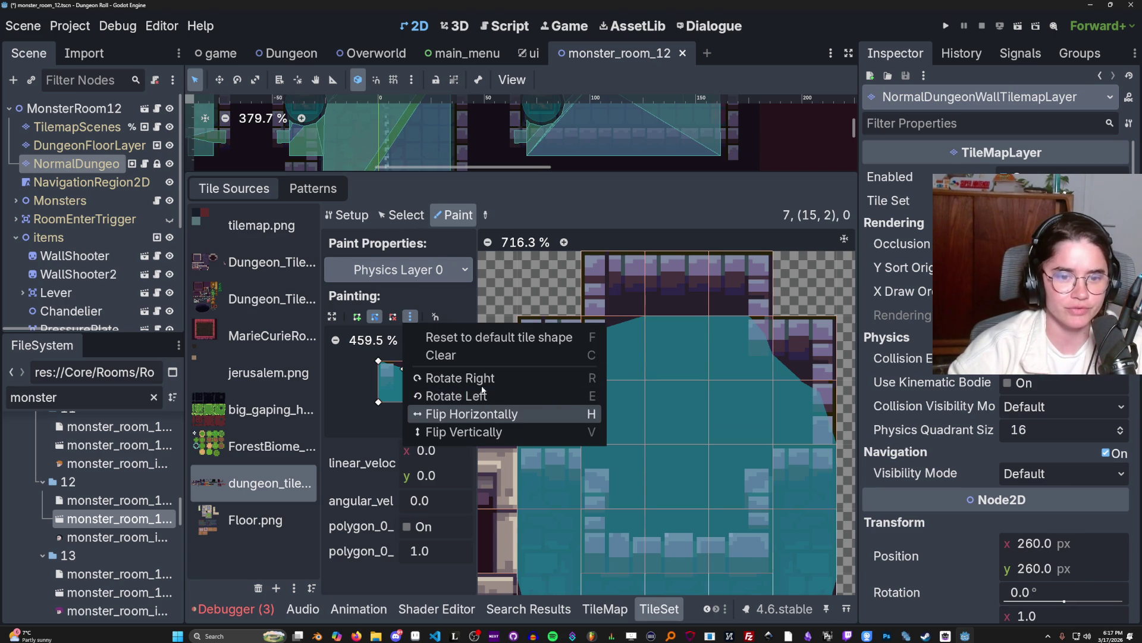
left_click(480, 412)
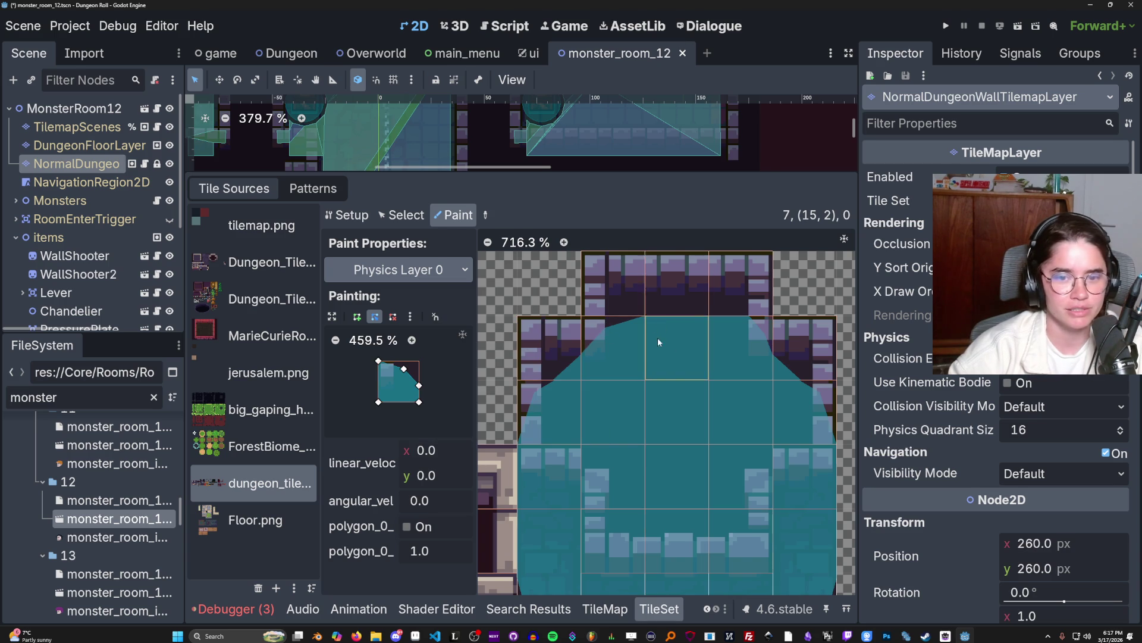
- Select the top-left corner wall tile at atlas 16, 1 to view its properties
scroll(654, 337, "down", 1)
scroll(680, 334, "right", 2)
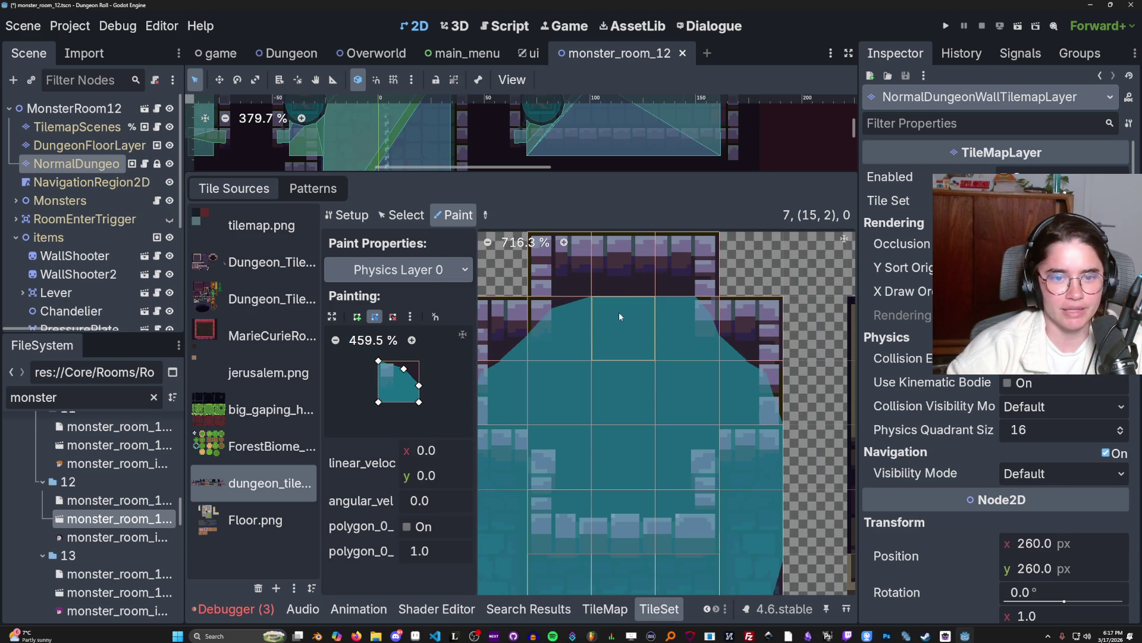
left_click(404, 216)
left_click(555, 324)
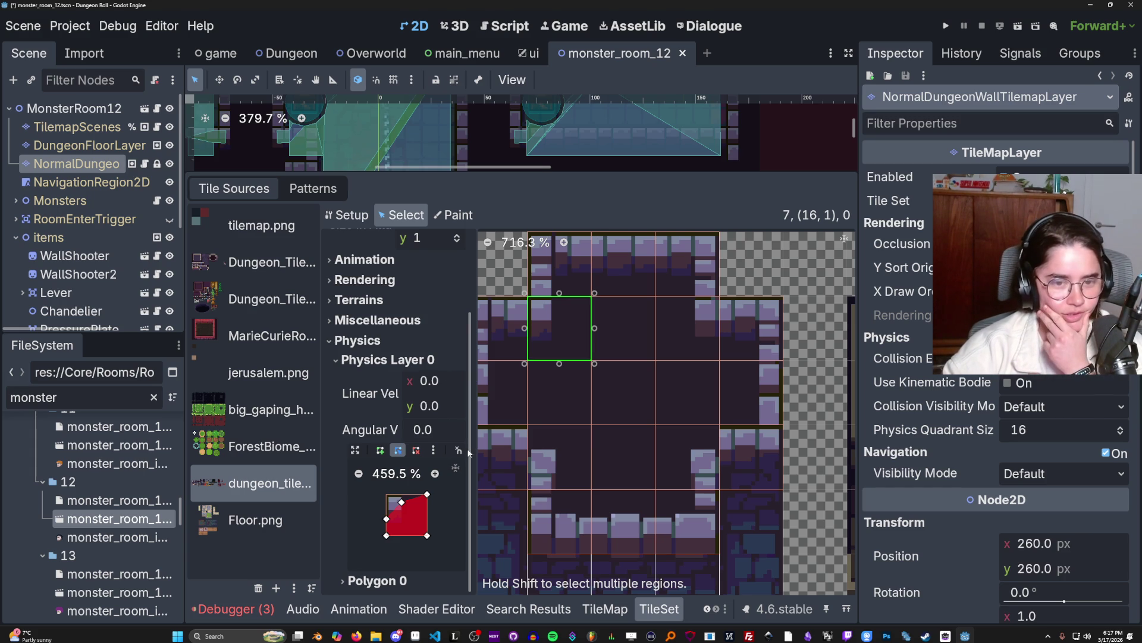
- Copy an upper wall tile's collision polygon and flip it horizontally
mouse_move(577, 427)
left_mouse_down()
mouse_move(652, 395)
mouse_move(586, 412)
left_mouse_up()
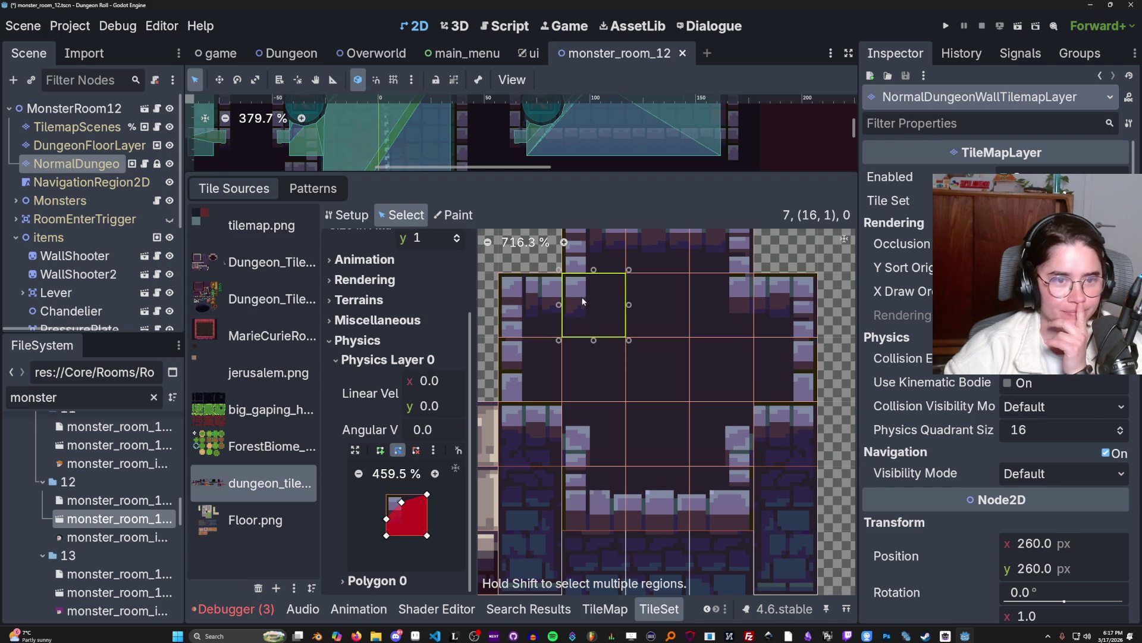
left_click(454, 217)
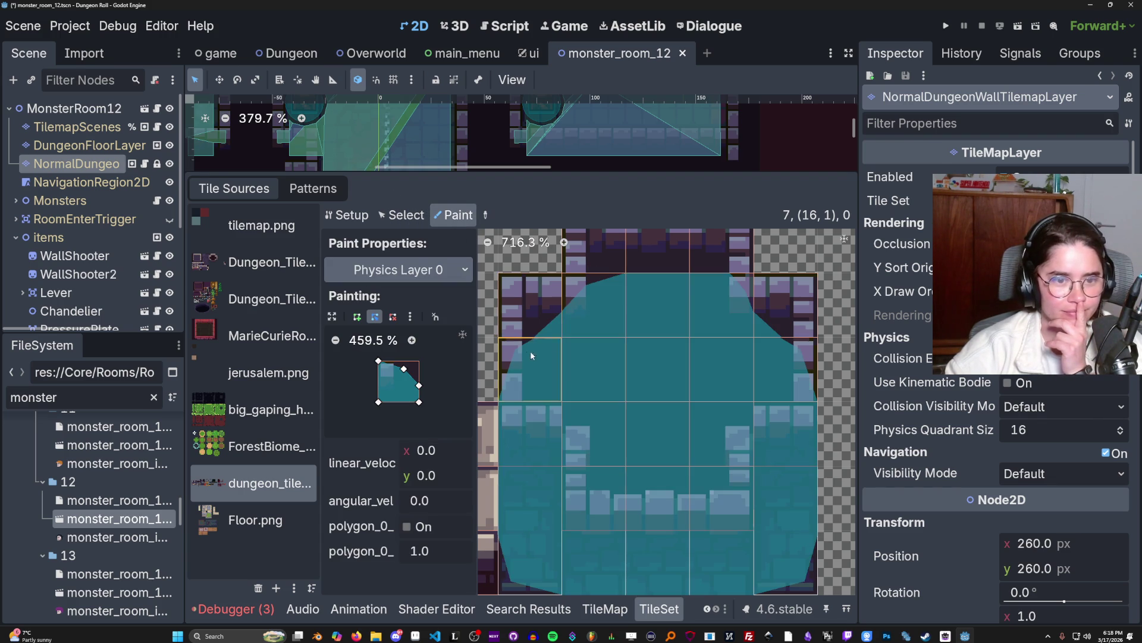
left_click(588, 306)
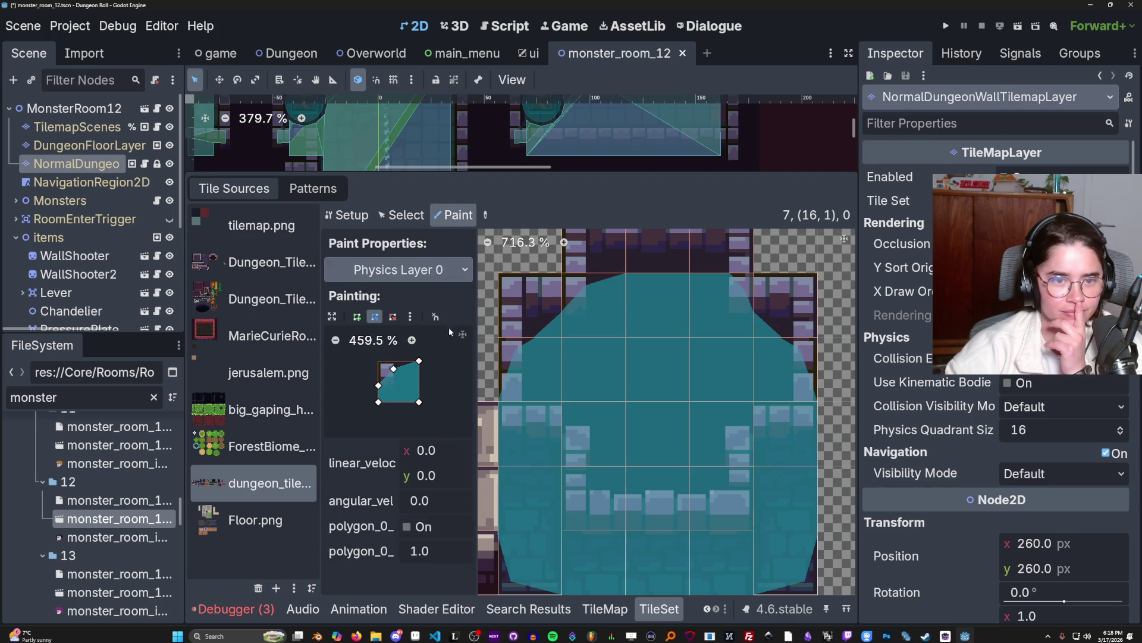
left_click(411, 313)
left_click(452, 414)
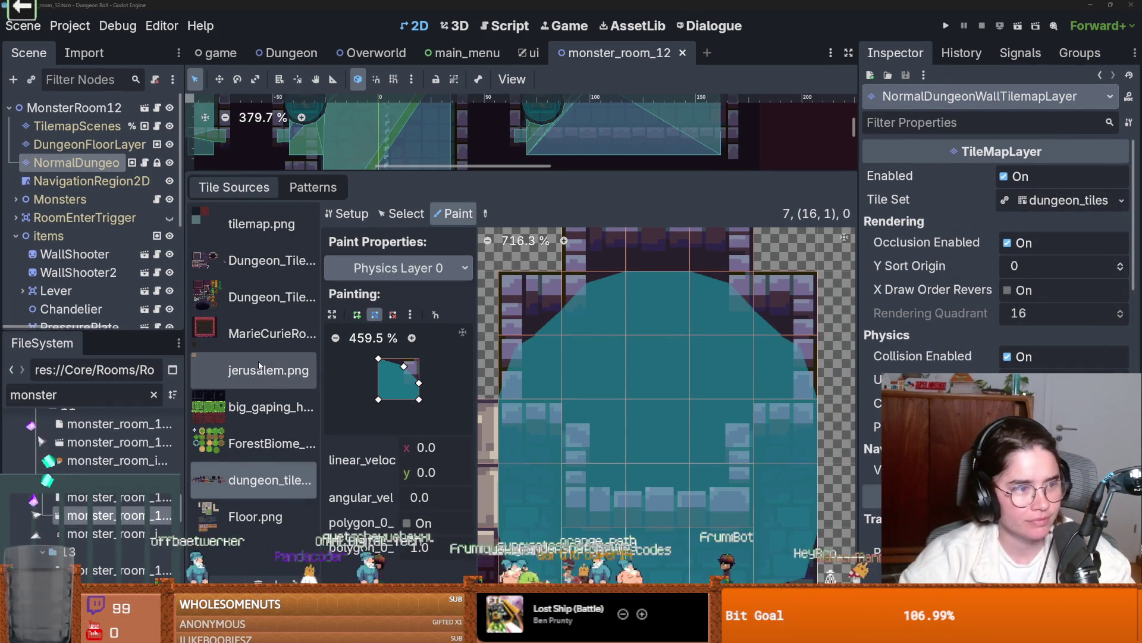
- Enlarge the 2D editing area, then save the scene with Ctrl+S and run the game
scroll(579, 385, "down", 1)
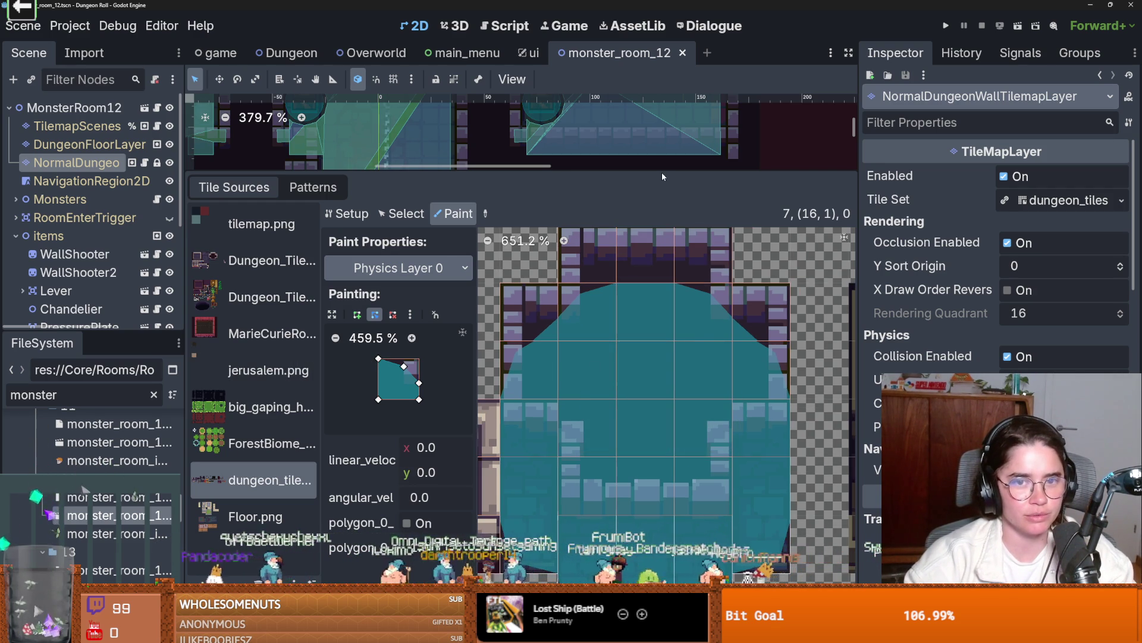
mouse_move(662, 173)
left_mouse_down()
mouse_move(662, 357)
mouse_move(661, 331)
left_mouse_up()
key("ctrl+s")
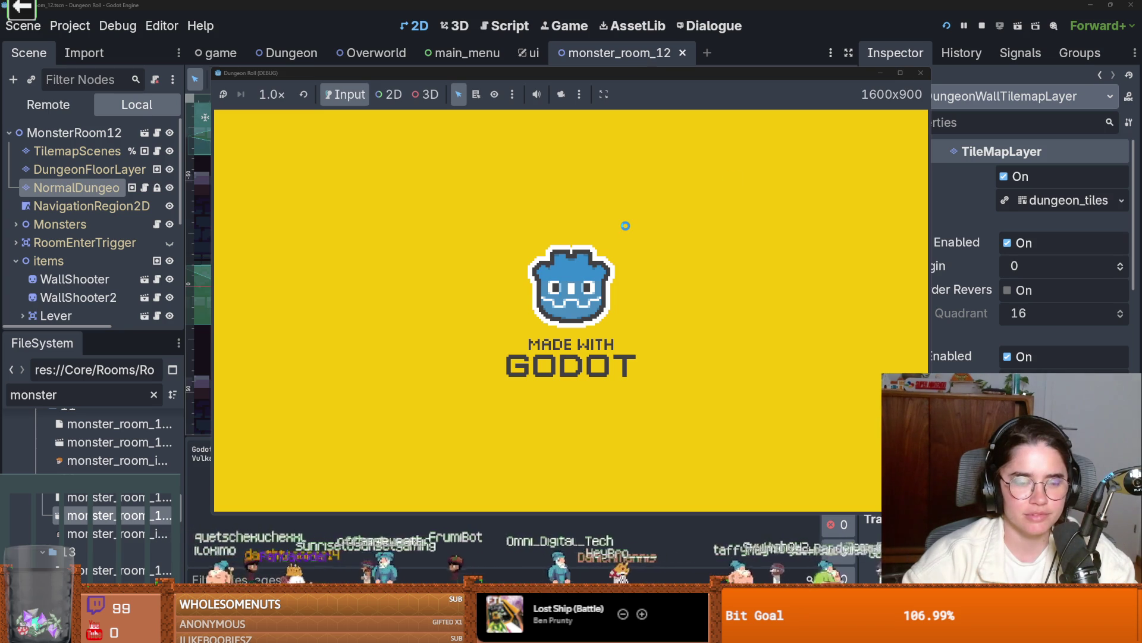
- Walk the knight up through the arch and hall, then toward the left door
key("w")
key("w")
key("w")
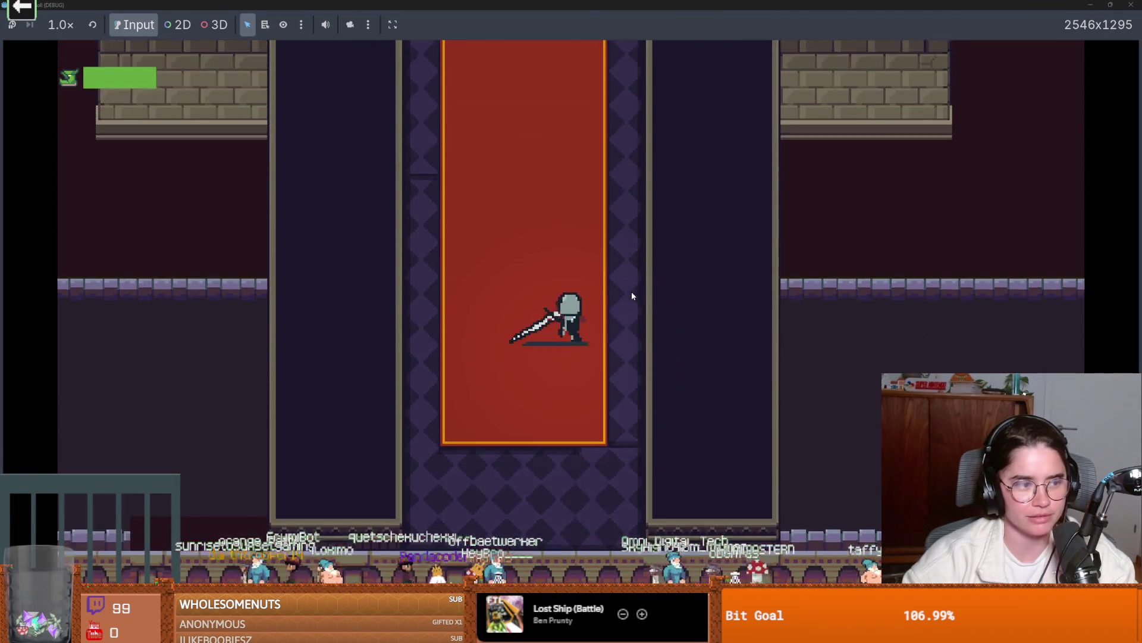
key("w")
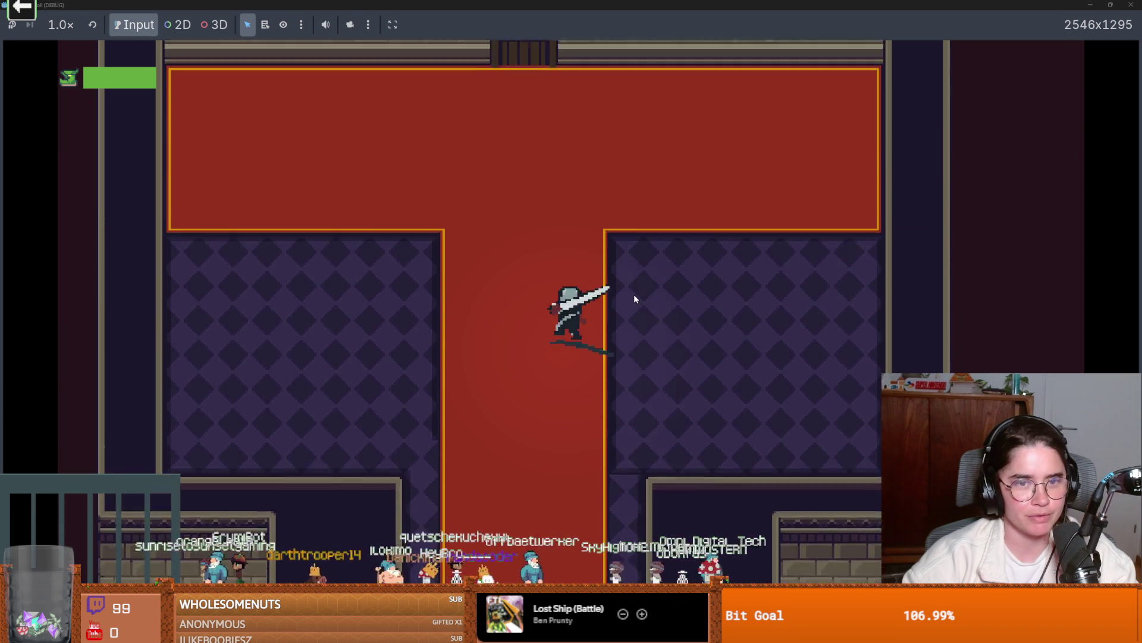
key("w")
key("s")
key("a")
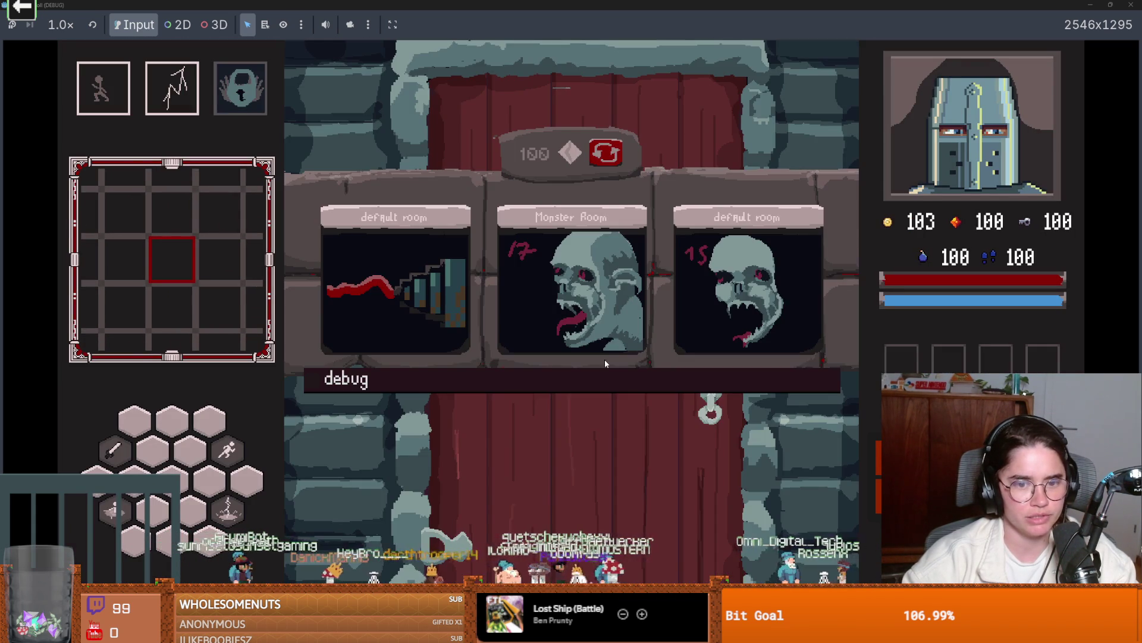
- Load a room from the debug room list and walk the knight into it
left_click(463, 384)
left_click(714, 498)
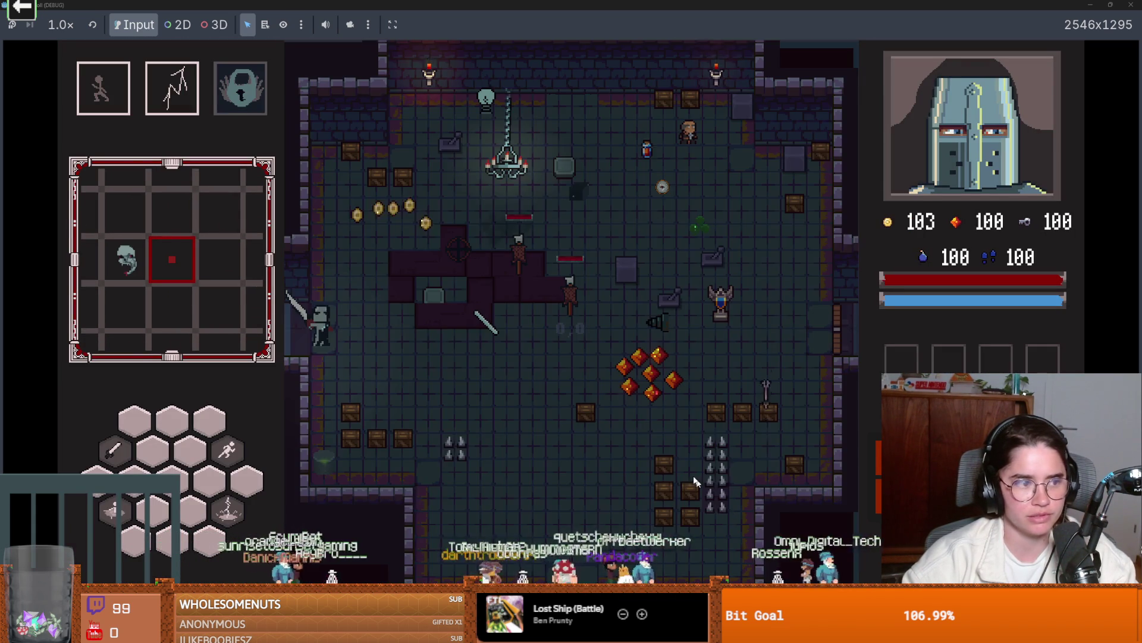
key("a")
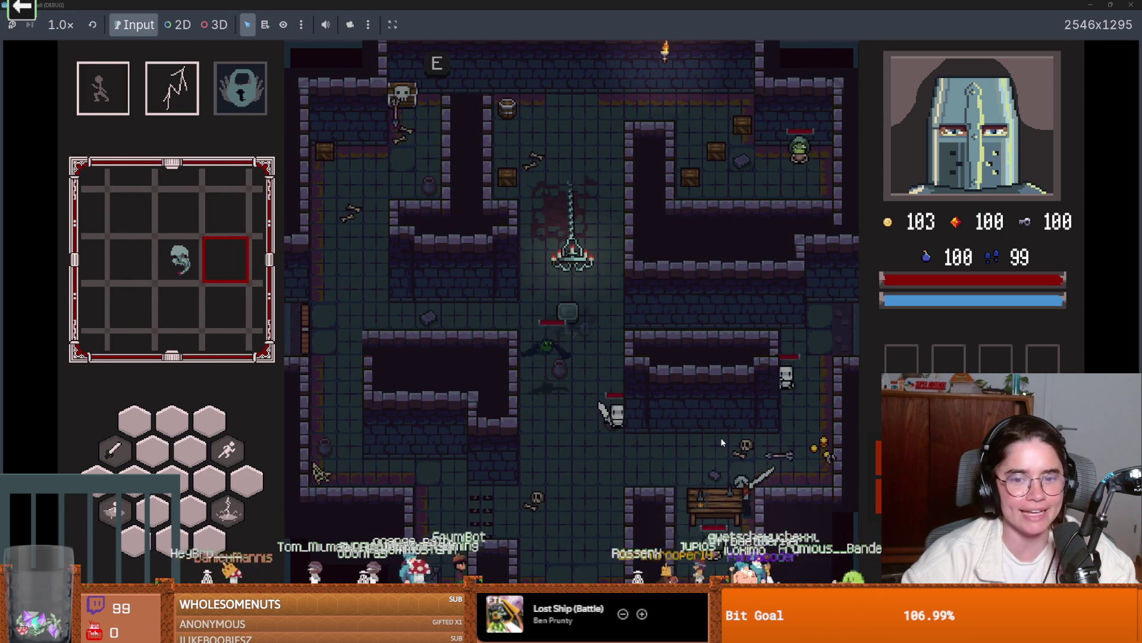
key("d")
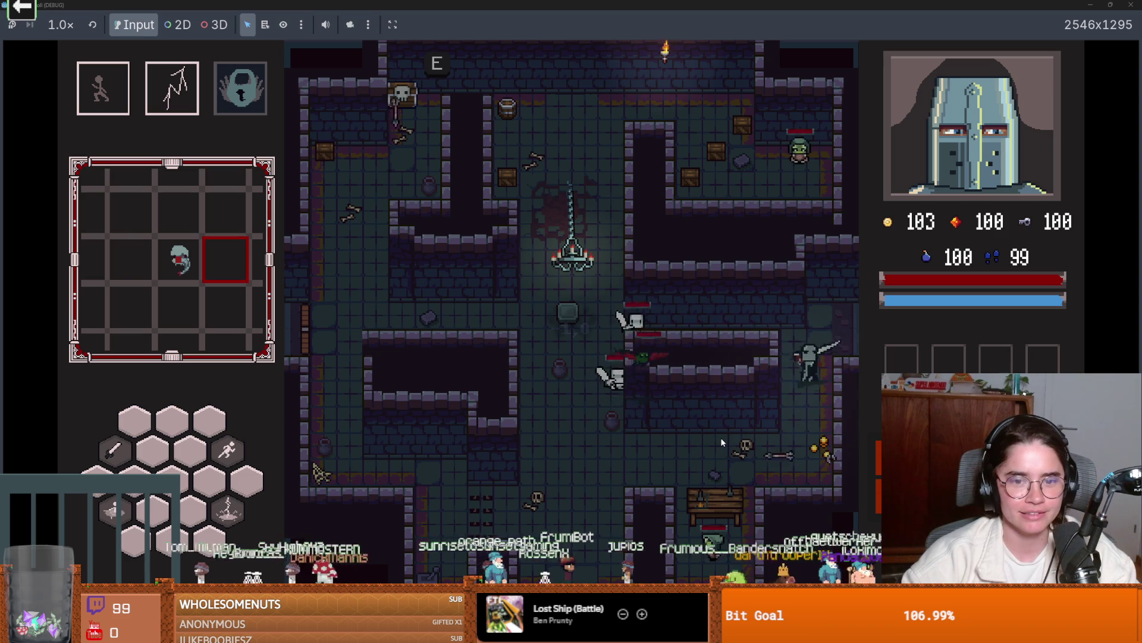
key("space")
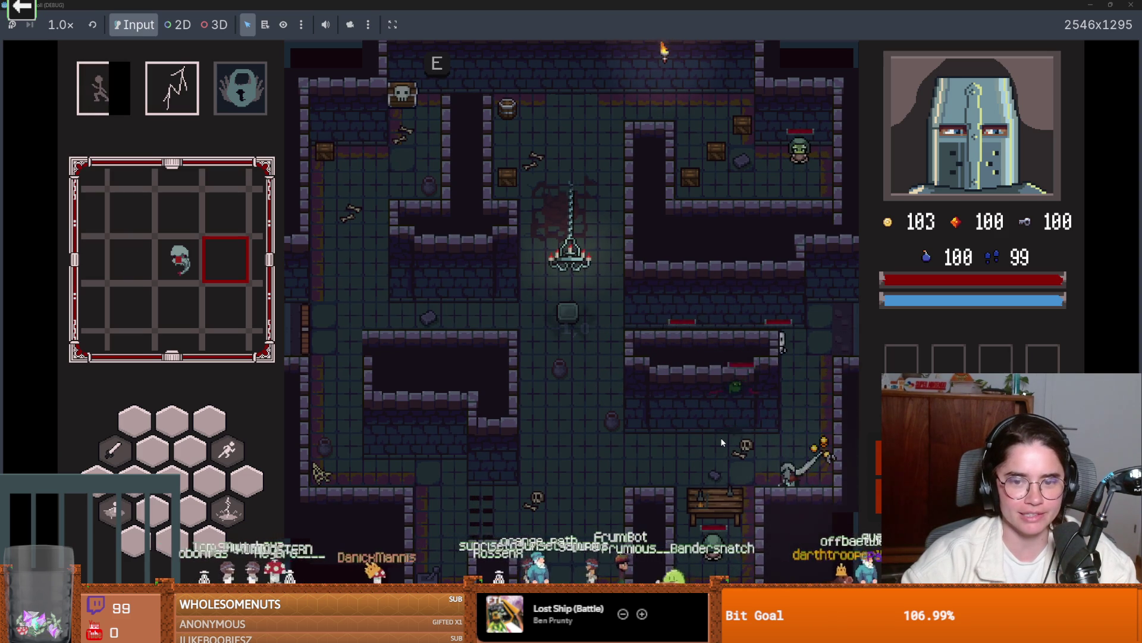
key("w")
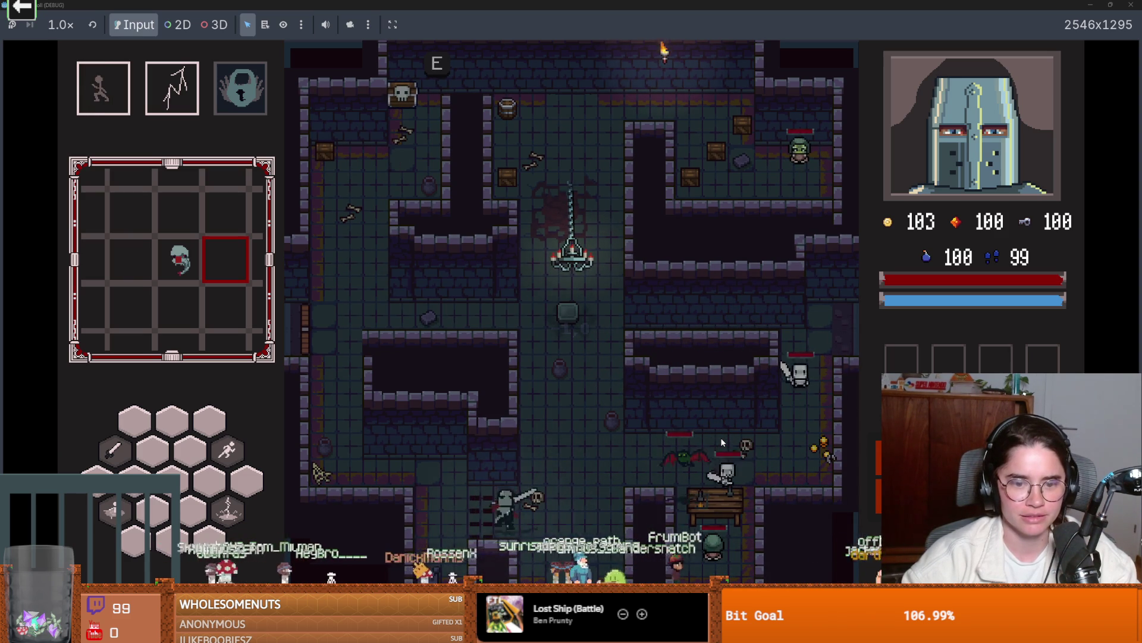
- Run and dash the knight through the lower, left, middle and right corridors
key("s")
key("space")
key("a")
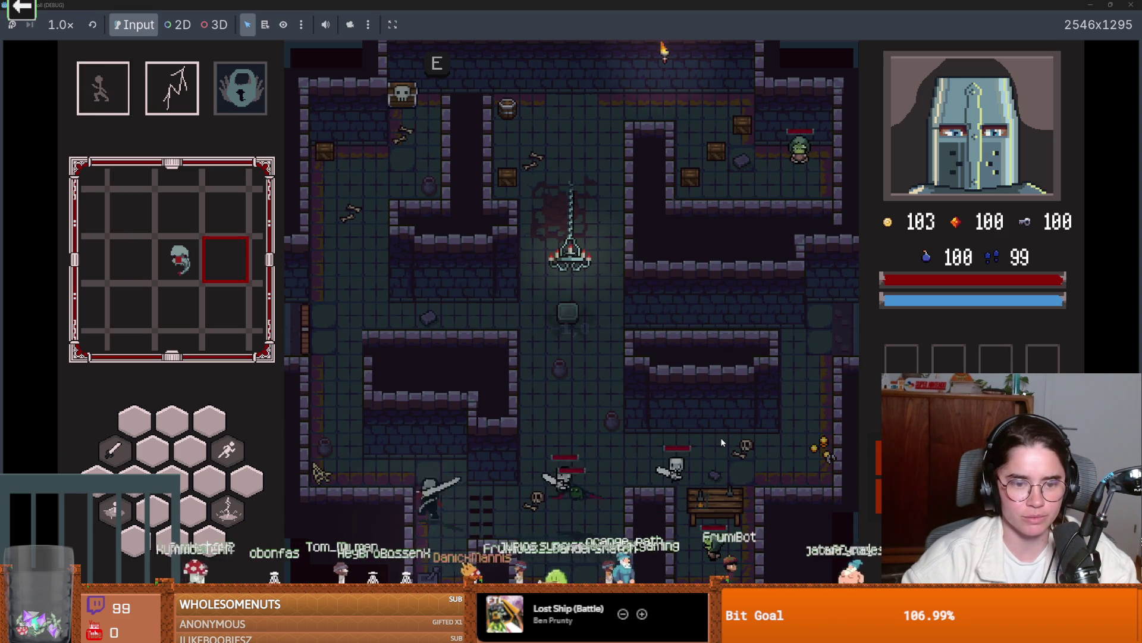
key("w")
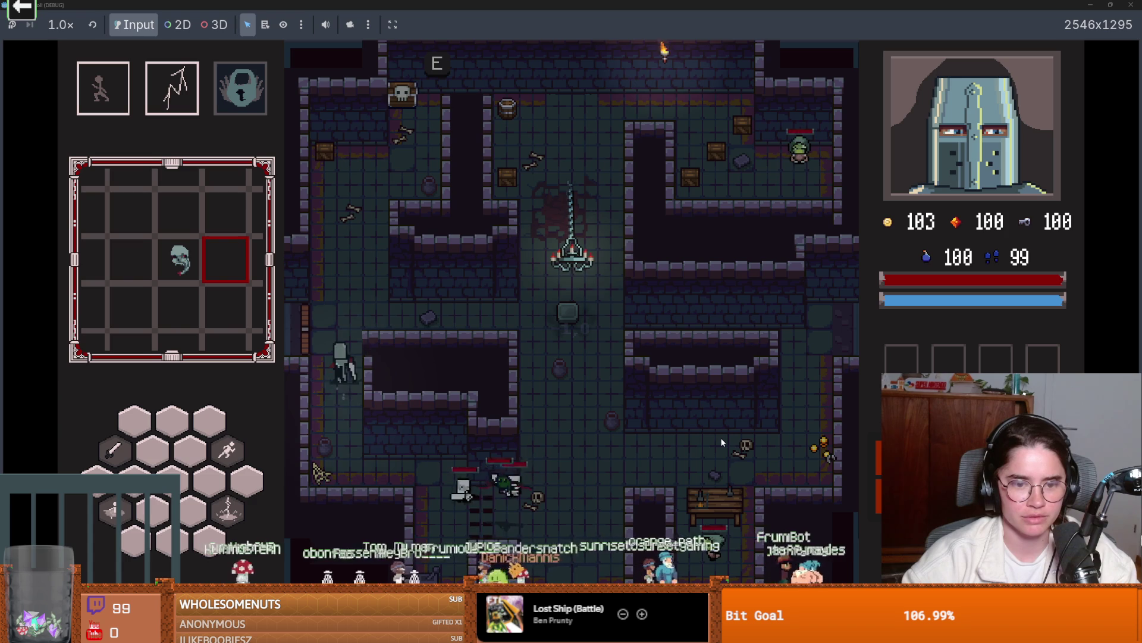
key("d")
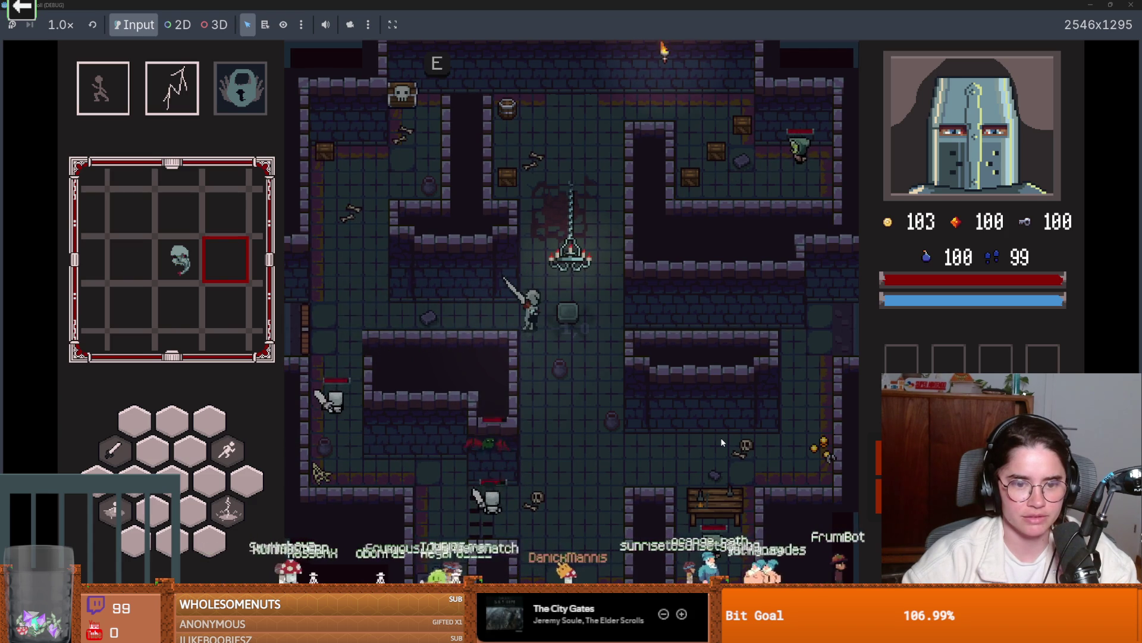
key("s")
key("d")
key("s")
key("space")
key("a")
key("a")
key("s")
key("w")
- Attack the skeletons with the sword, dash around them, then restore the game window
left_click(666, 398)
key("w")
key("d")
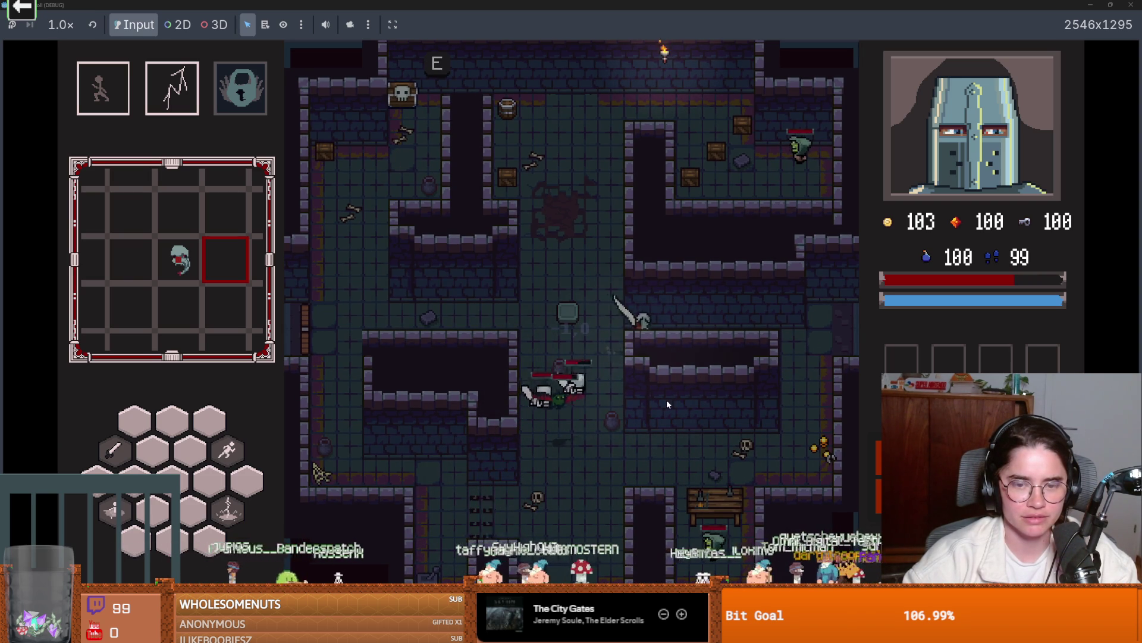
key("s")
key("space")
key("a")
key("s")
key("space")
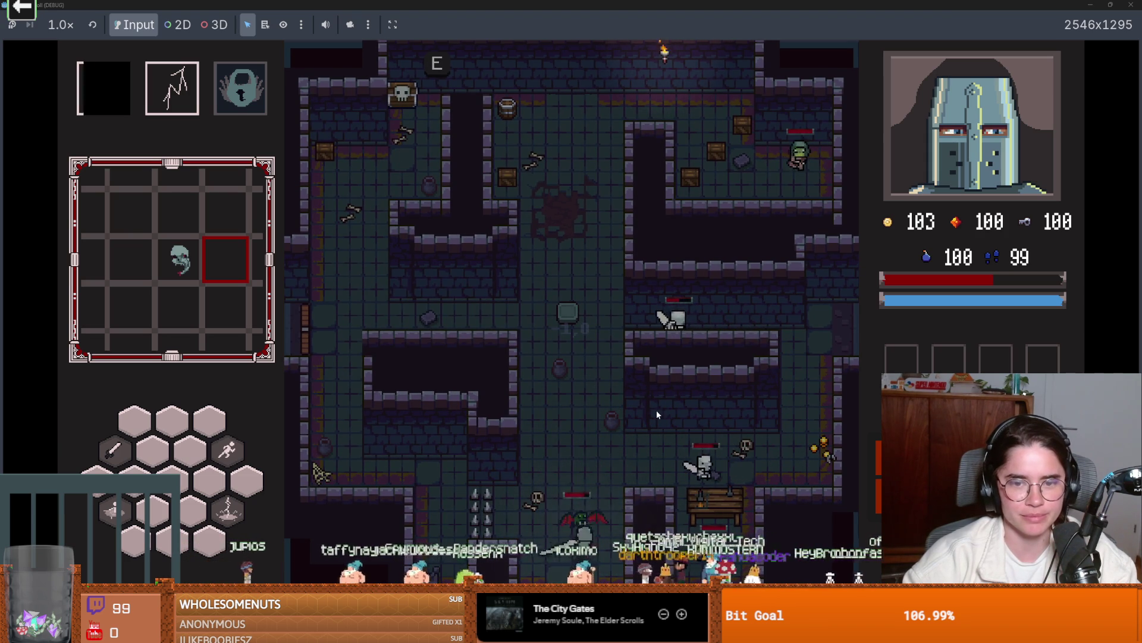
double_click(677, 8)
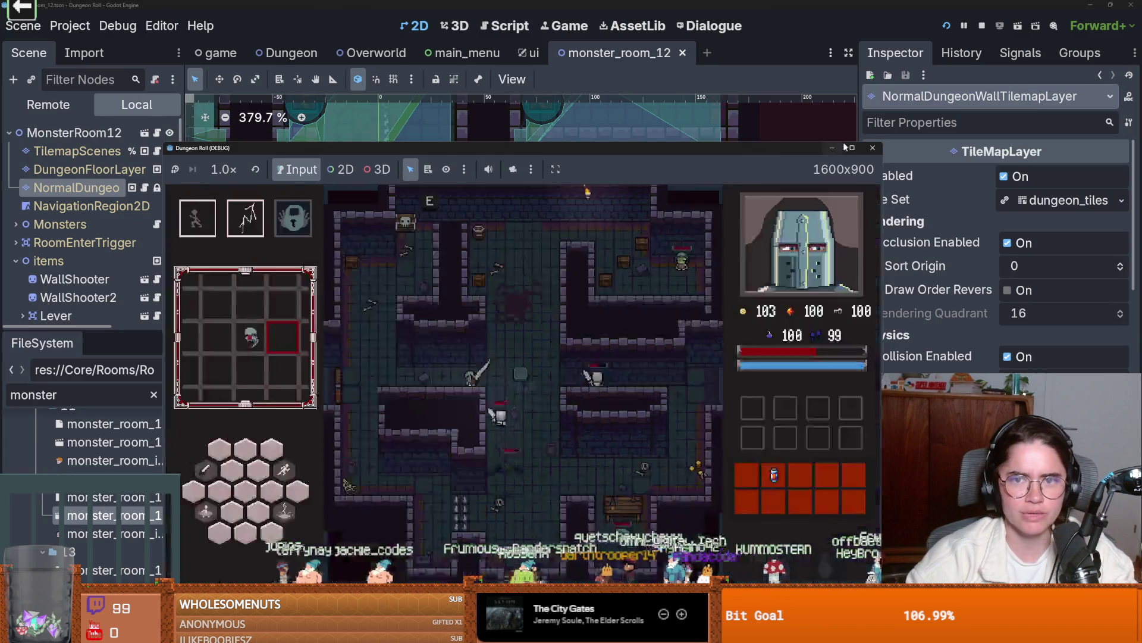
- Stop the running game and bake the NavigationRegion2D polygon around the wall tiles
left_click(873, 148)
scroll(623, 250, "down", 1)
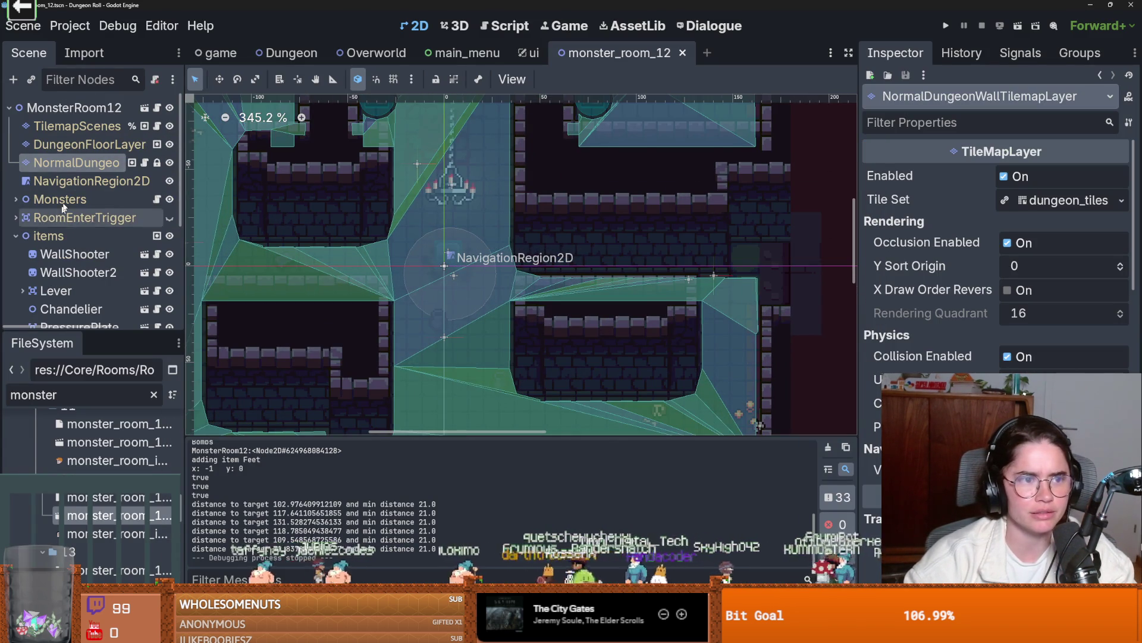
left_click(60, 181)
left_click(336, 111)
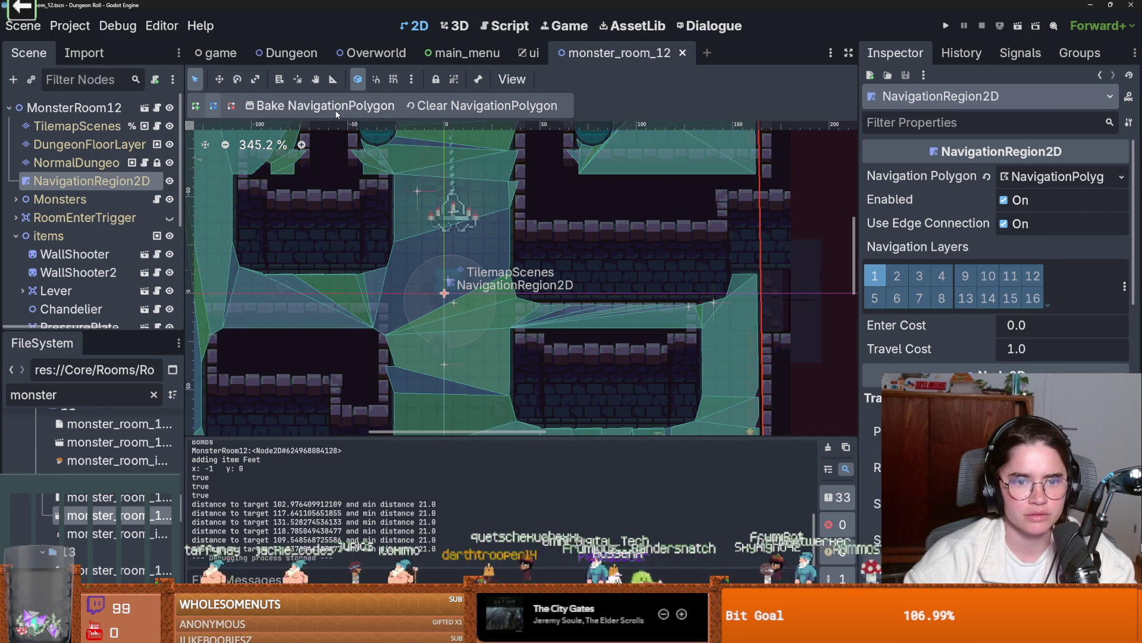
- Inspect the baked navigation mesh and bake the NavigationPolygon once more
scroll(628, 293, "down", 7)
scroll(628, 293, "up", 6)
scroll(536, 277, "up", 9)
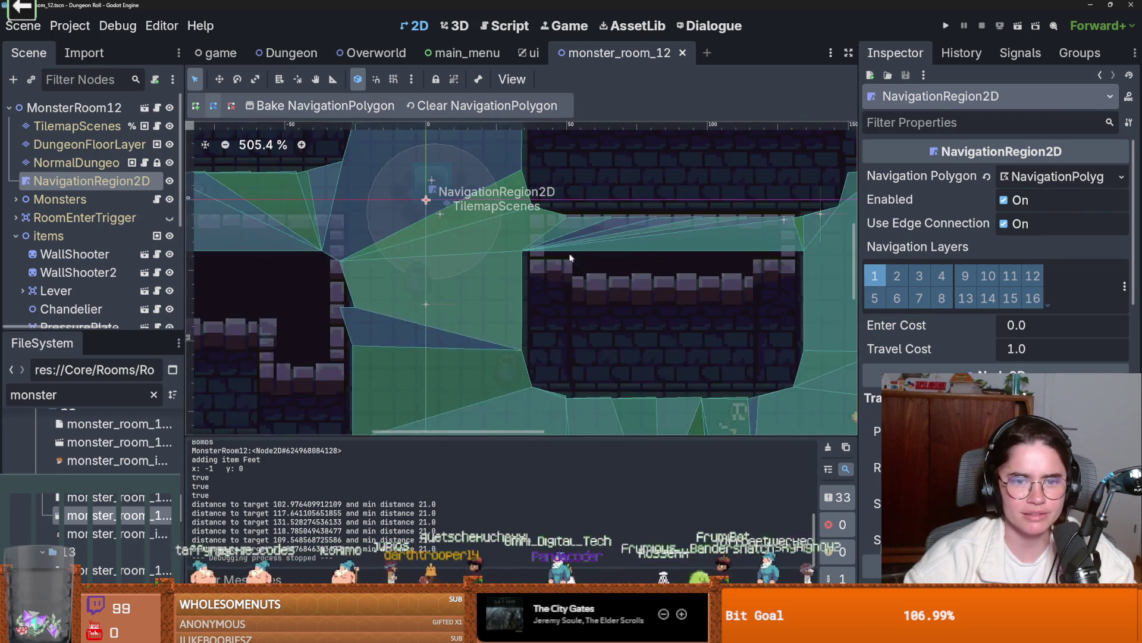
scroll(527, 275, "down", 6)
scroll(527, 273, "down", 7)
scroll(505, 276, "up", 7)
scroll(504, 276, "down", 1)
scroll(504, 276, "down", 2)
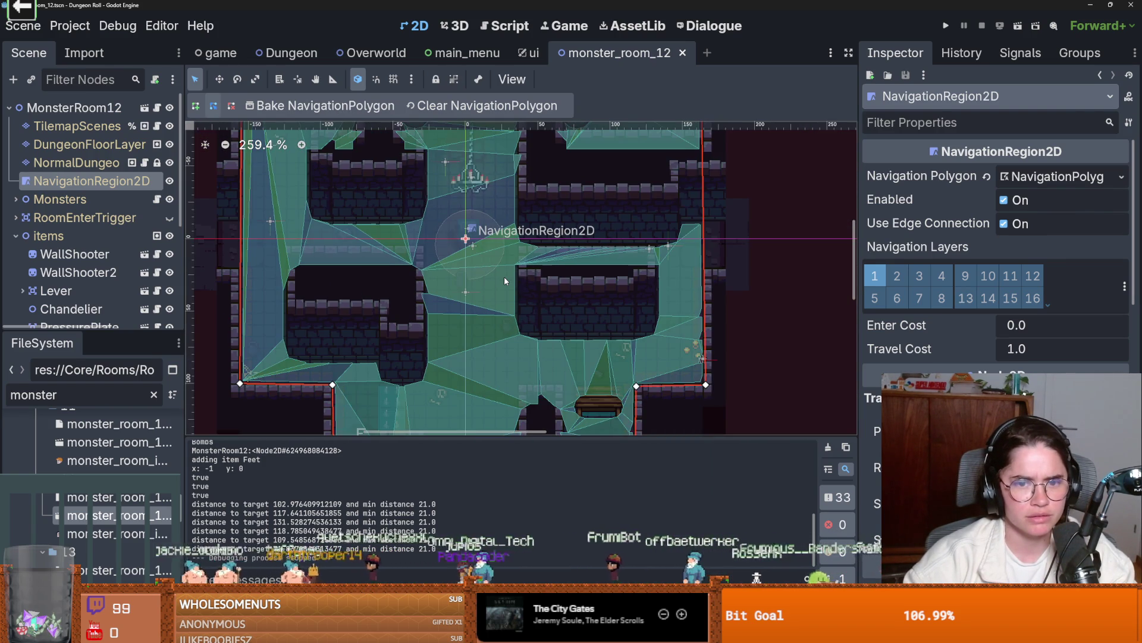
scroll(504, 276, "down", 1)
scroll(504, 276, "up", 8)
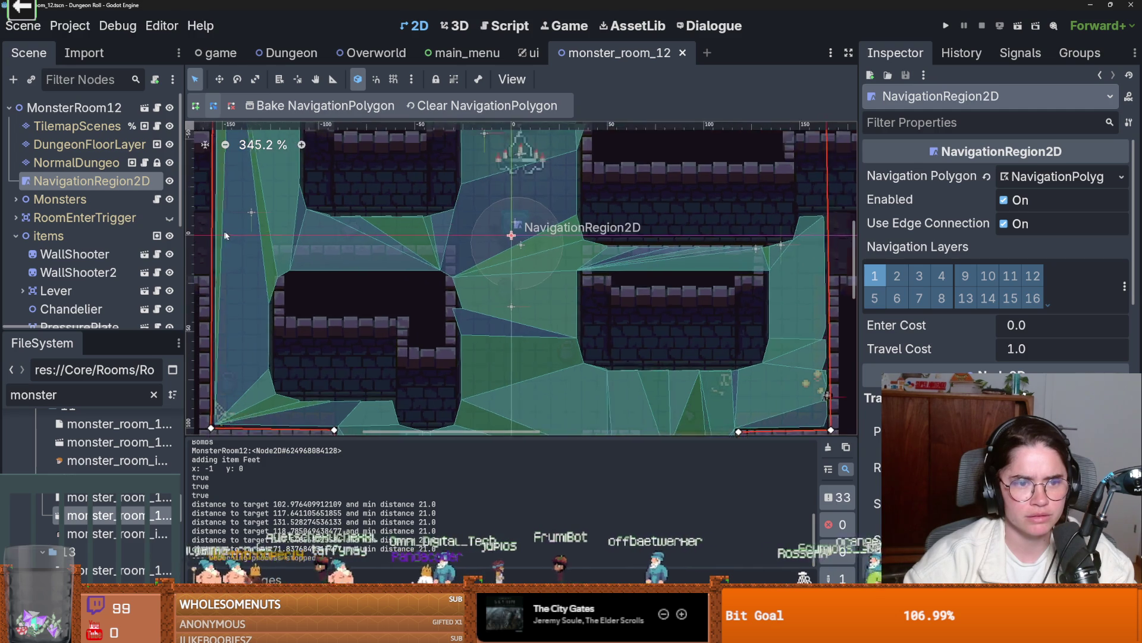
scroll(589, 284, "up", 1)
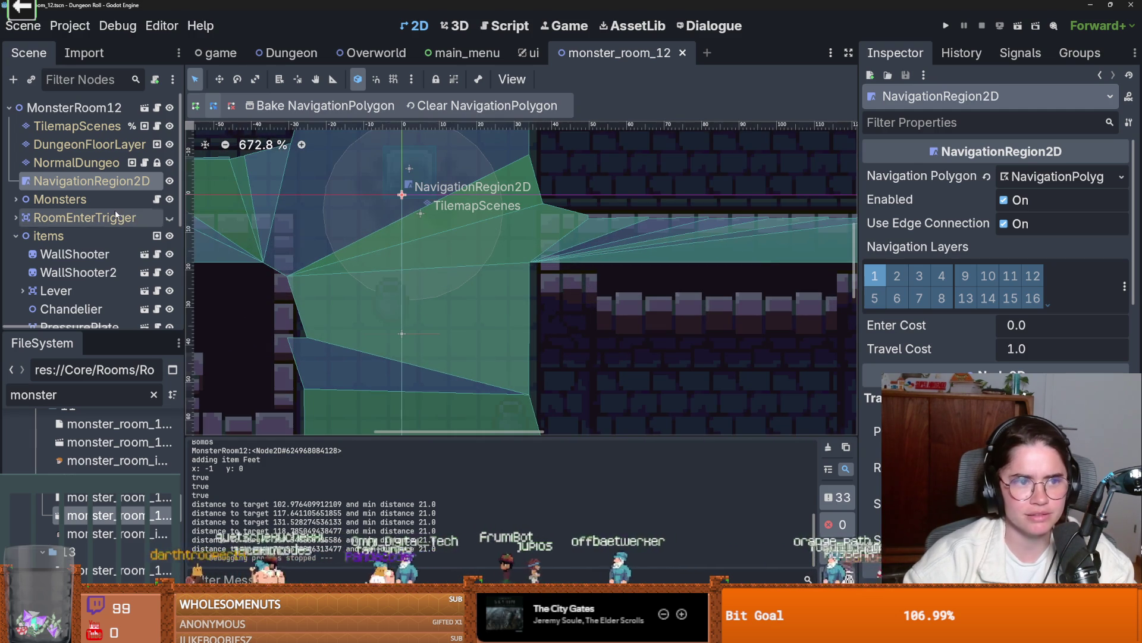
left_click(332, 107)
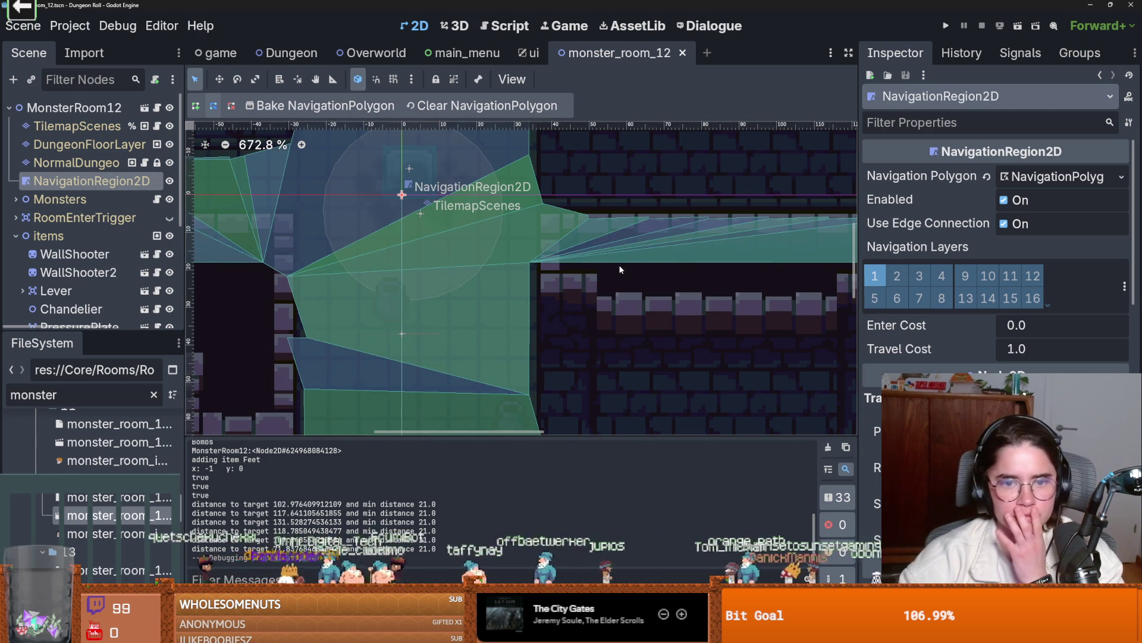
scroll(620, 269, "down", 3)
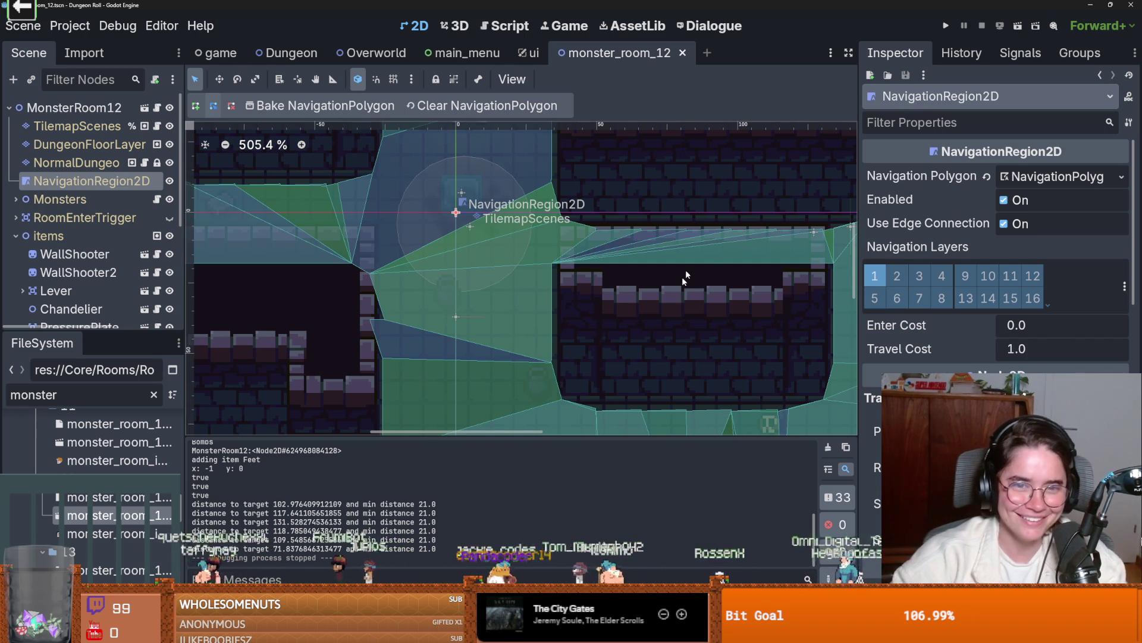
- Save the monster_room_12 scene and zoom around the room
scroll(515, 251, "down", 3)
key("ctrl+s")
scroll(519, 256, "down", 1)
scroll(526, 262, "up", 2)
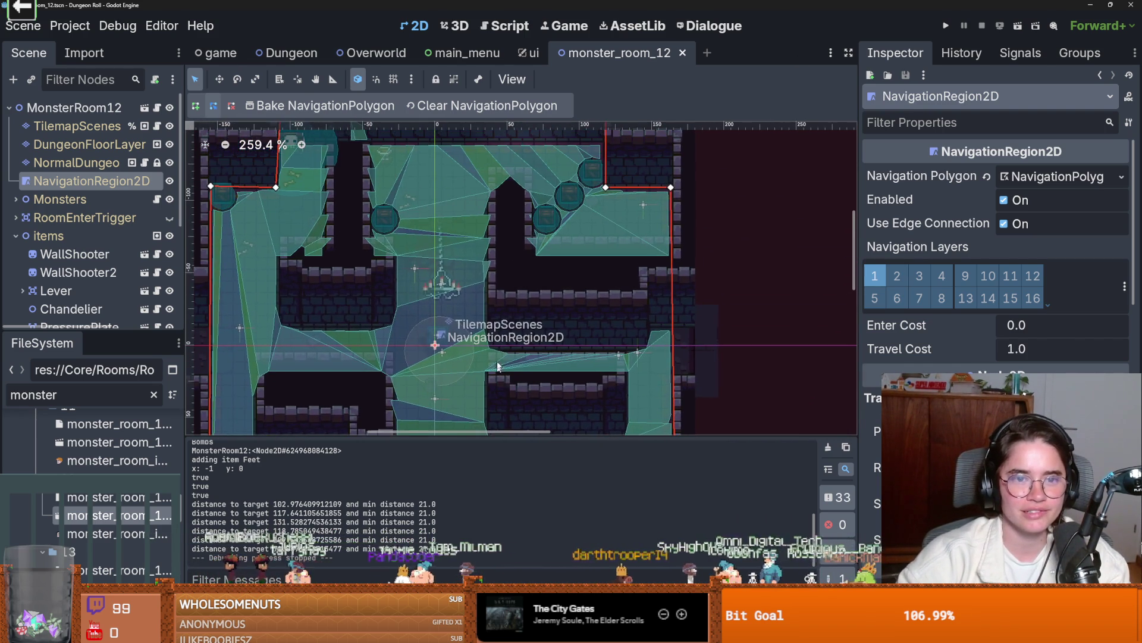
scroll(495, 203, "up", 3)
scroll(494, 202, "down", 3)
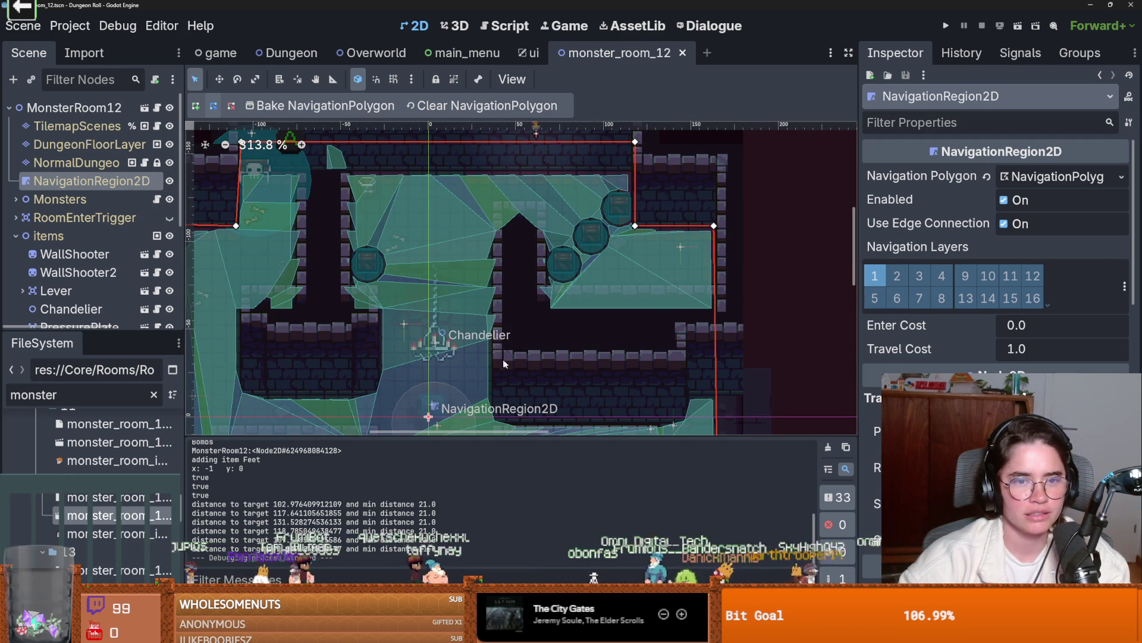
scroll(304, 312, "up", 2)
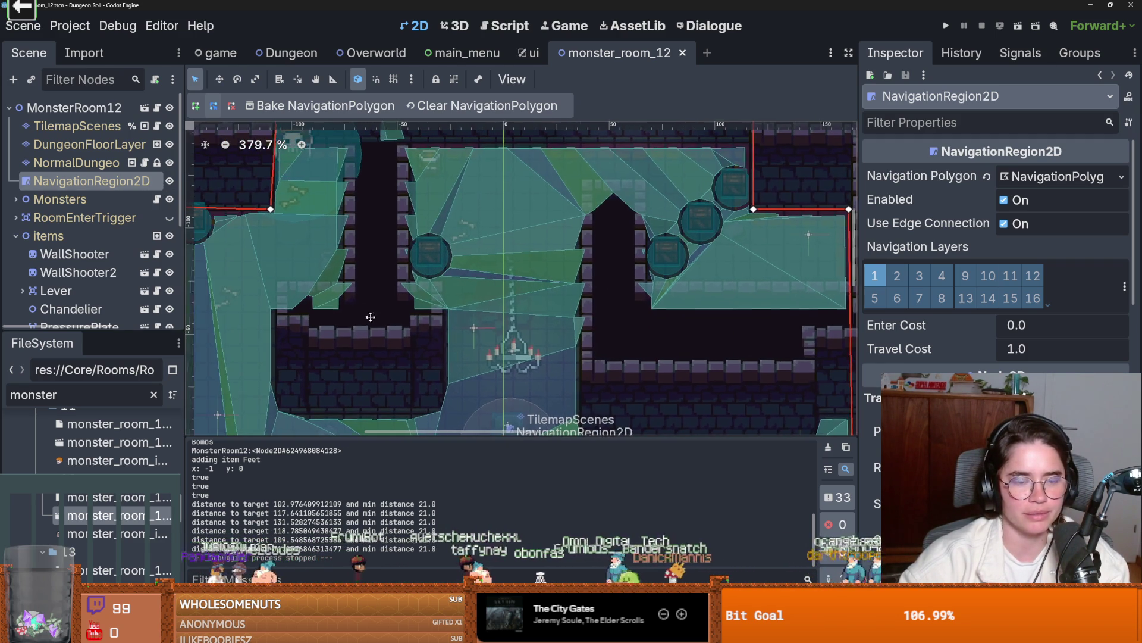
- Select DungeonFloorLayer to view its terrain list, then select NormalDungeonWallTilemapLayer
left_click(532, 416)
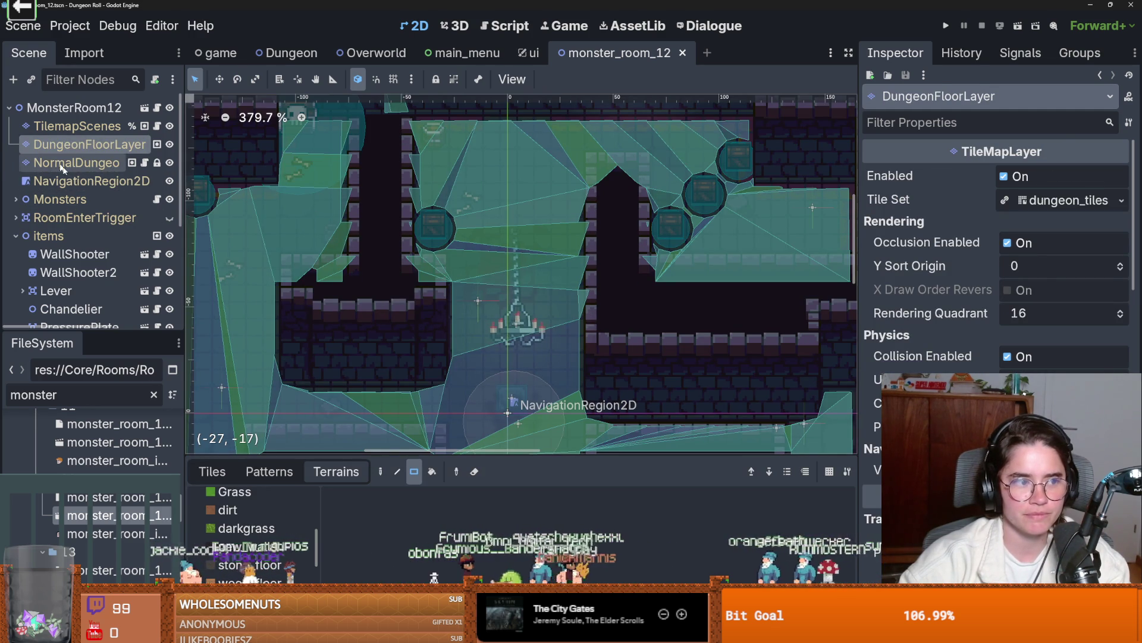
scroll(570, 321, "down", 5)
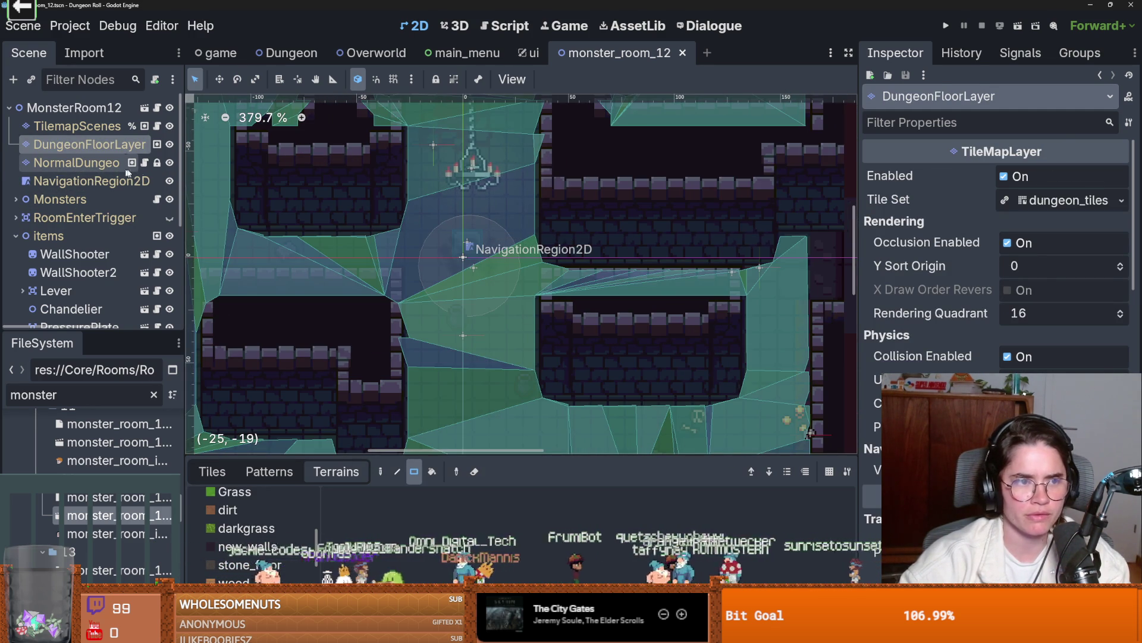
scroll(430, 321, "up", 5)
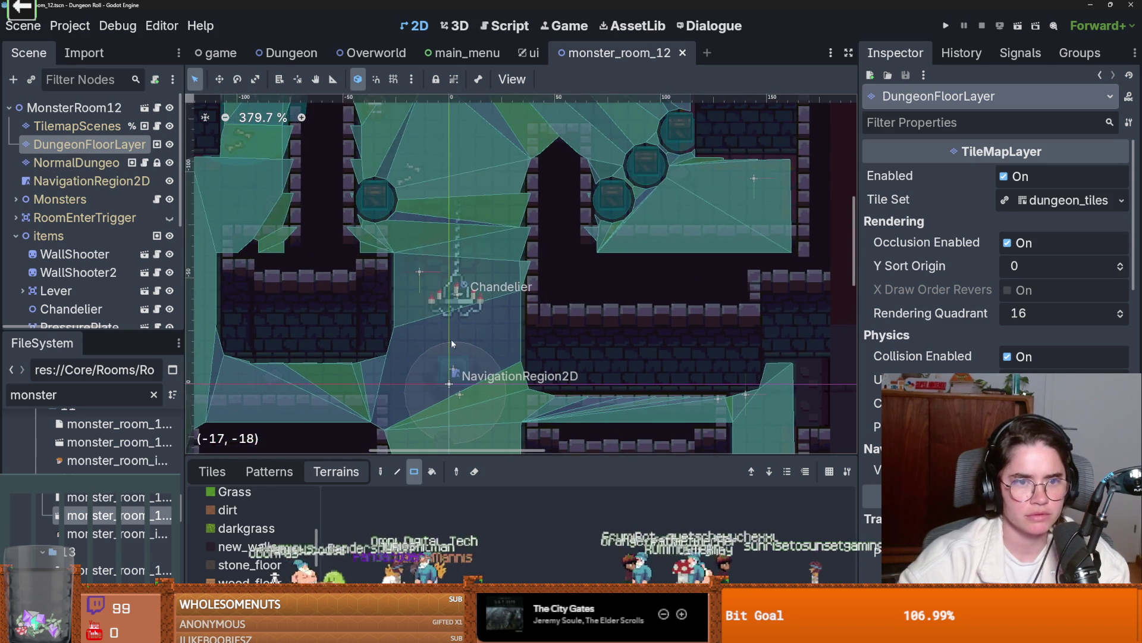
scroll(277, 286, "up", 3)
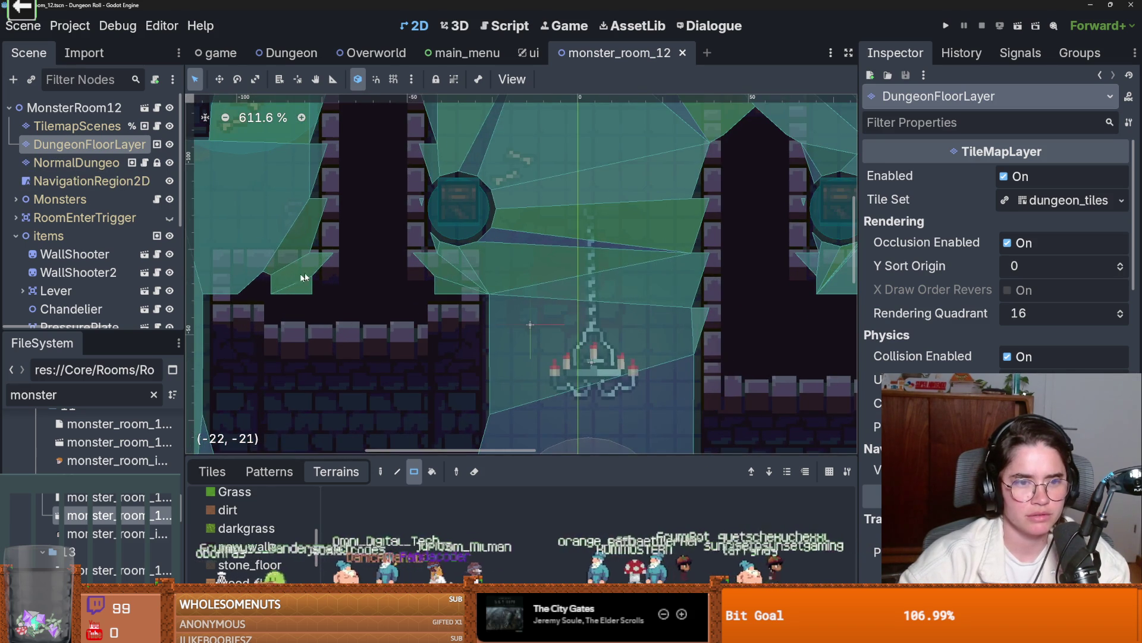
left_click(87, 159)
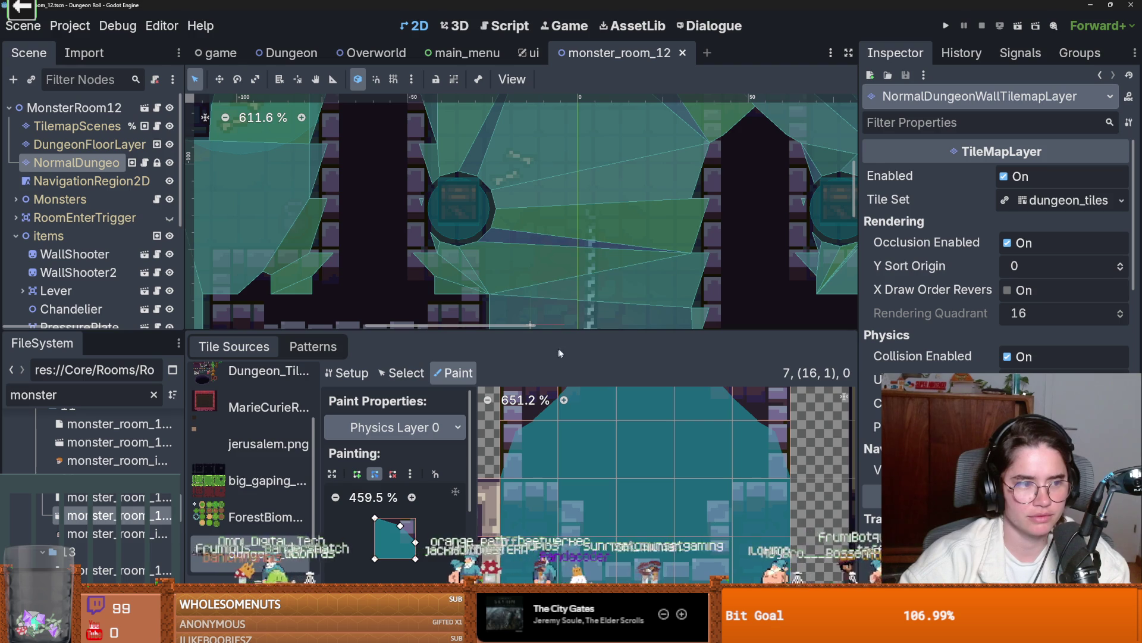
- Enlarge the tileset panel and undo a wrong collision shape painted on the top-left wall tile
left_click_drag(565, 330, 565, 200)
scroll(613, 487, "down", 2)
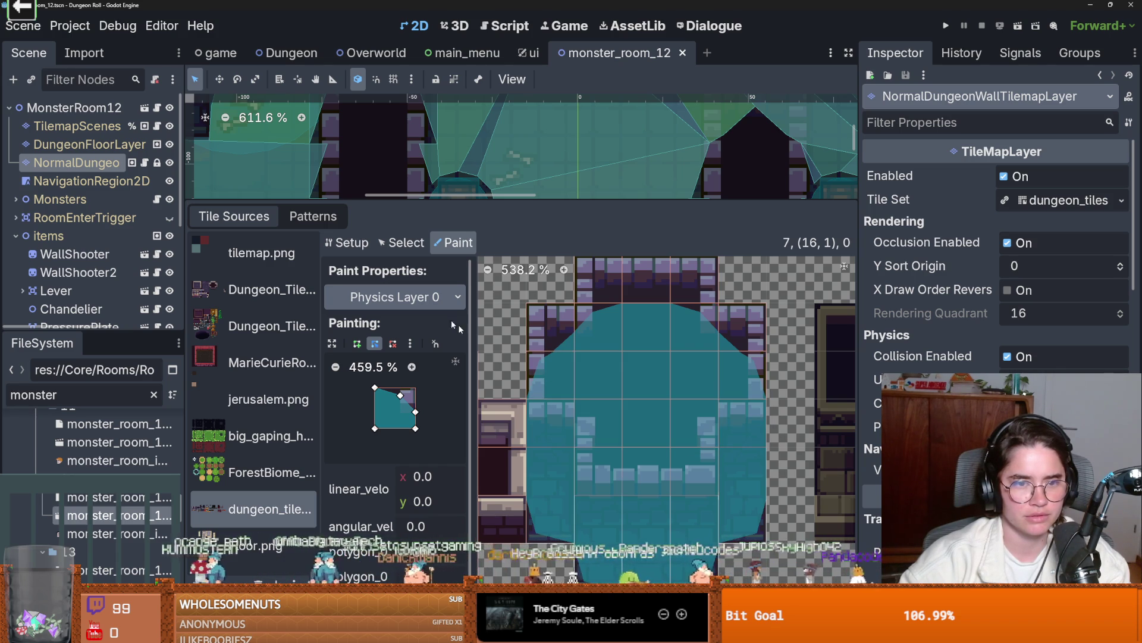
left_click(550, 373)
key("ctrl+z")
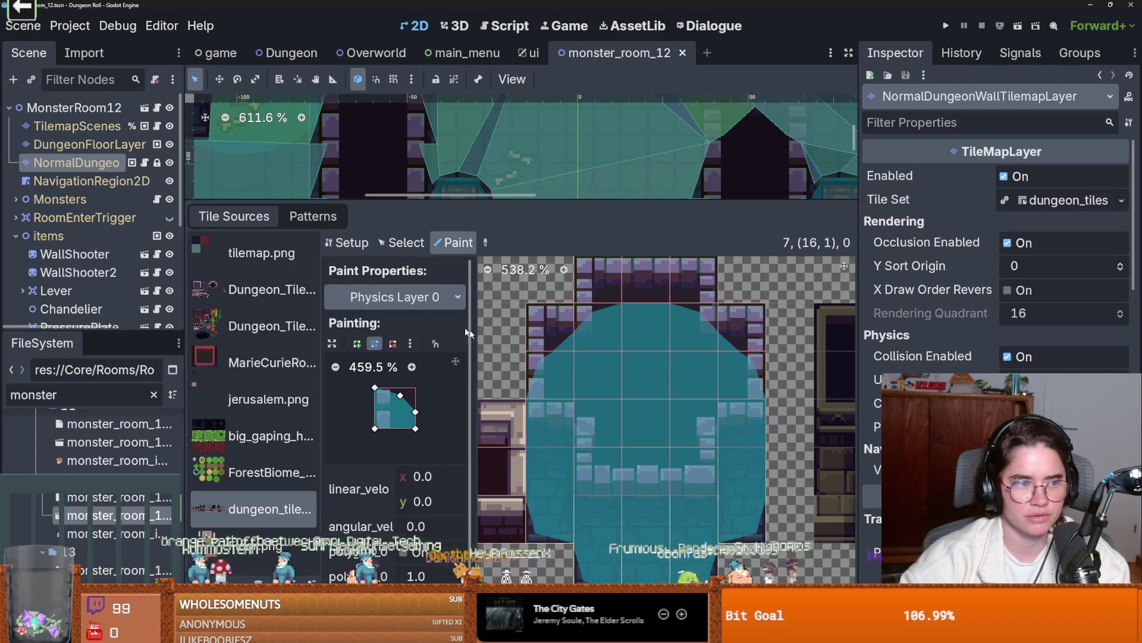
key("ctrl+z")
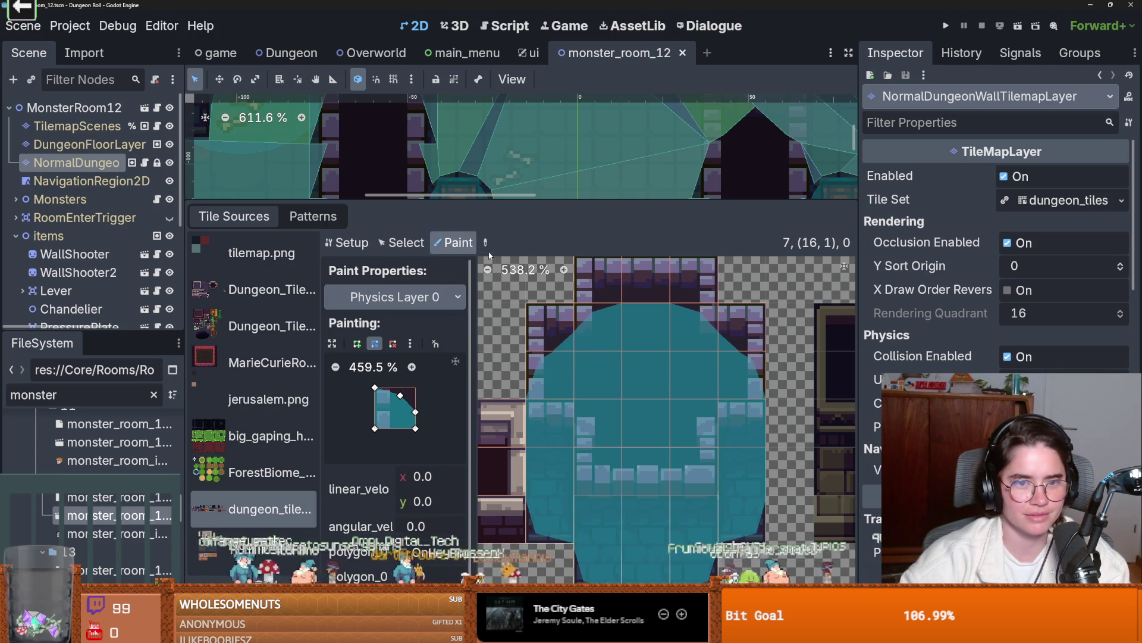
- Paint a full-square collision onto the top-left and top-right wall tiles and save
left_click_drag(386, 396, 378, 389)
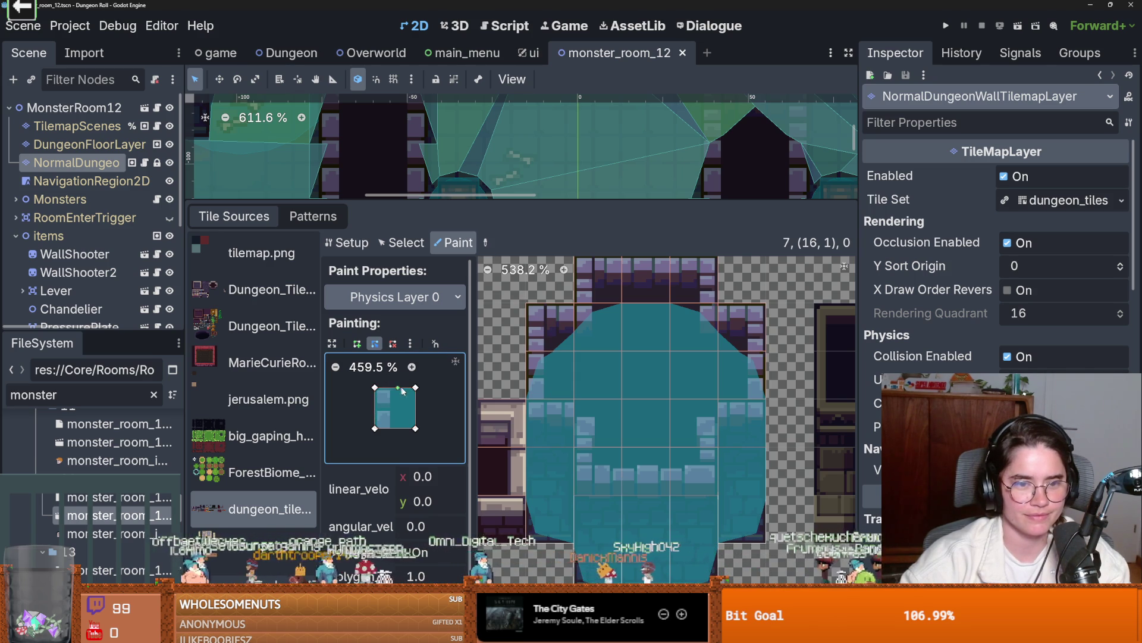
left_click(560, 393)
left_click(726, 386)
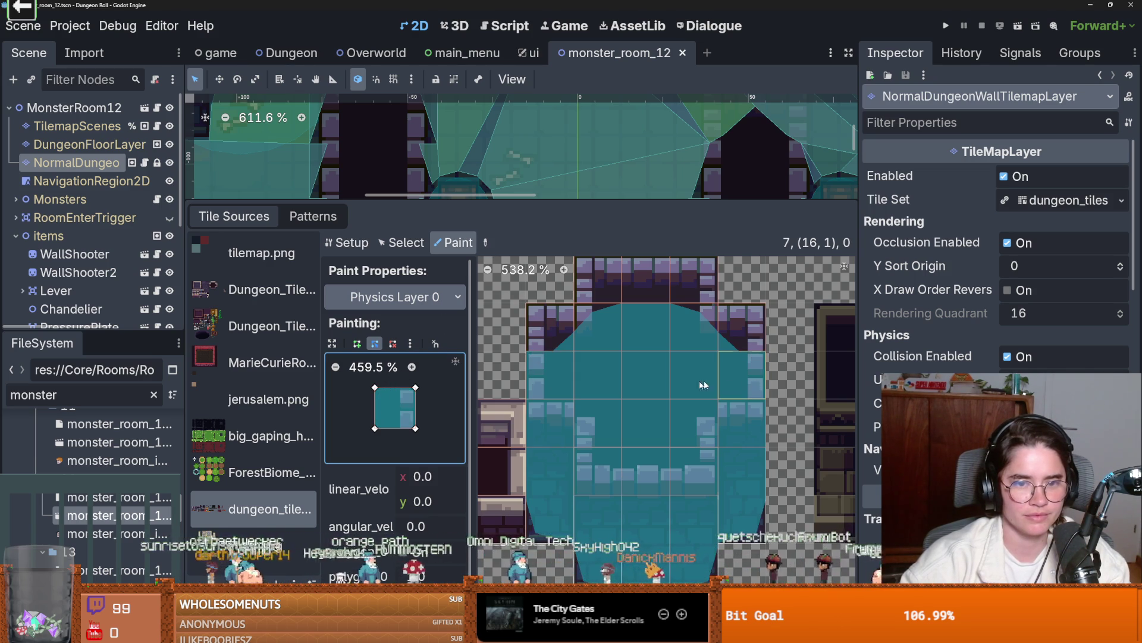
scroll(650, 400, "up", 3)
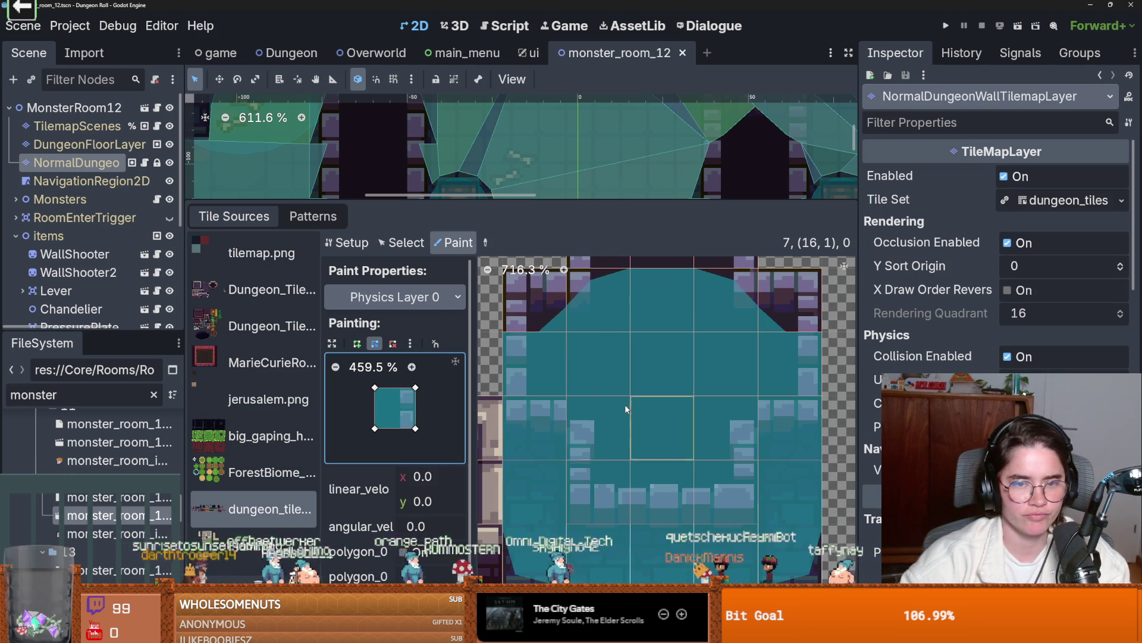
scroll(619, 381, "down", 2)
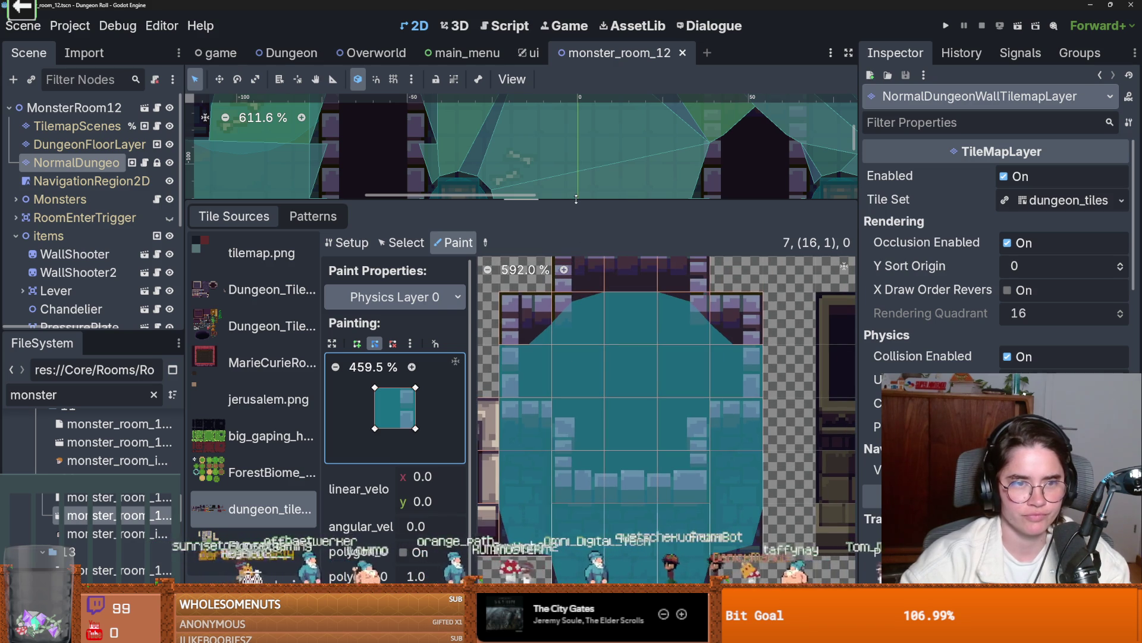
key("ctrl+s")
left_click_drag(576, 199, 576, 476)
scroll(566, 391, "down", 3)
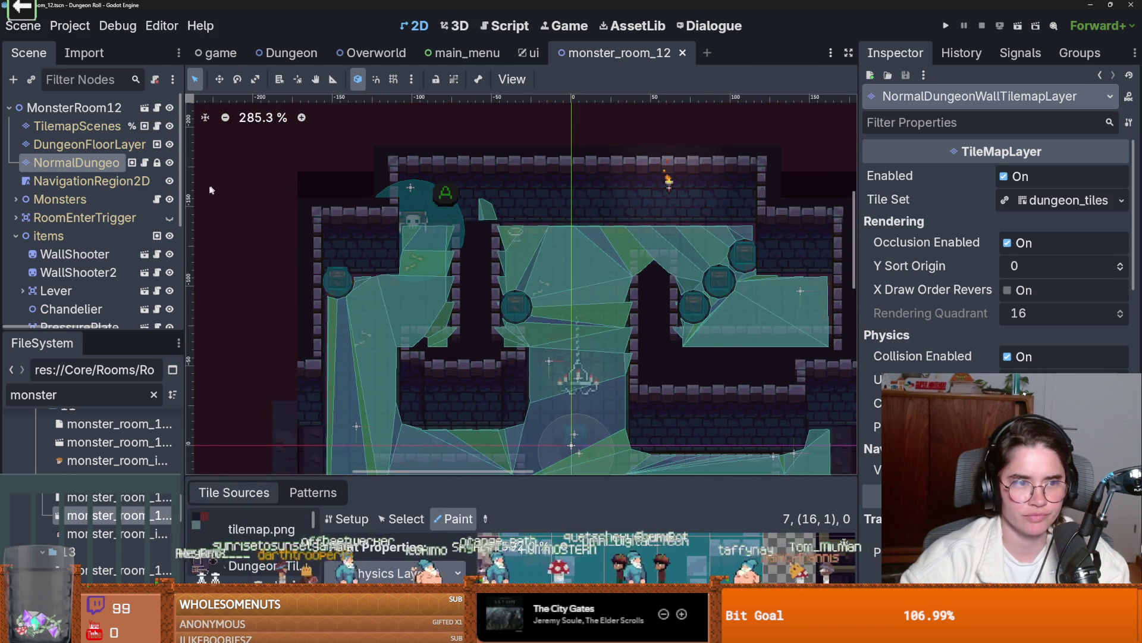
- Select NavigationRegion2D and inspect its current navigation mesh
left_click(90, 181)
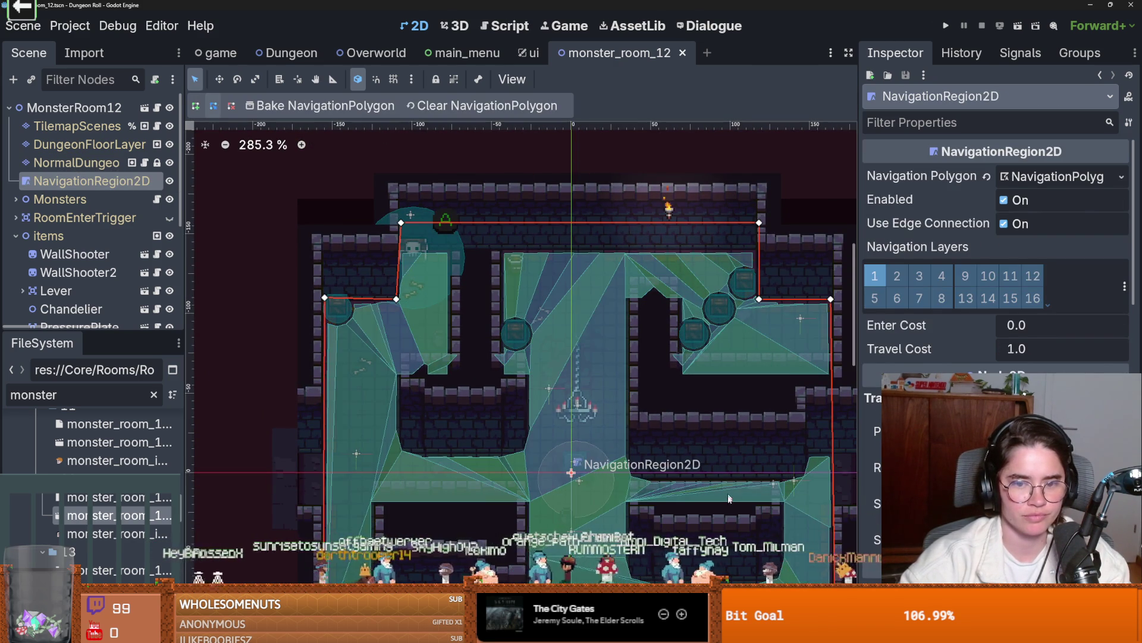
scroll(672, 452, "up", 6)
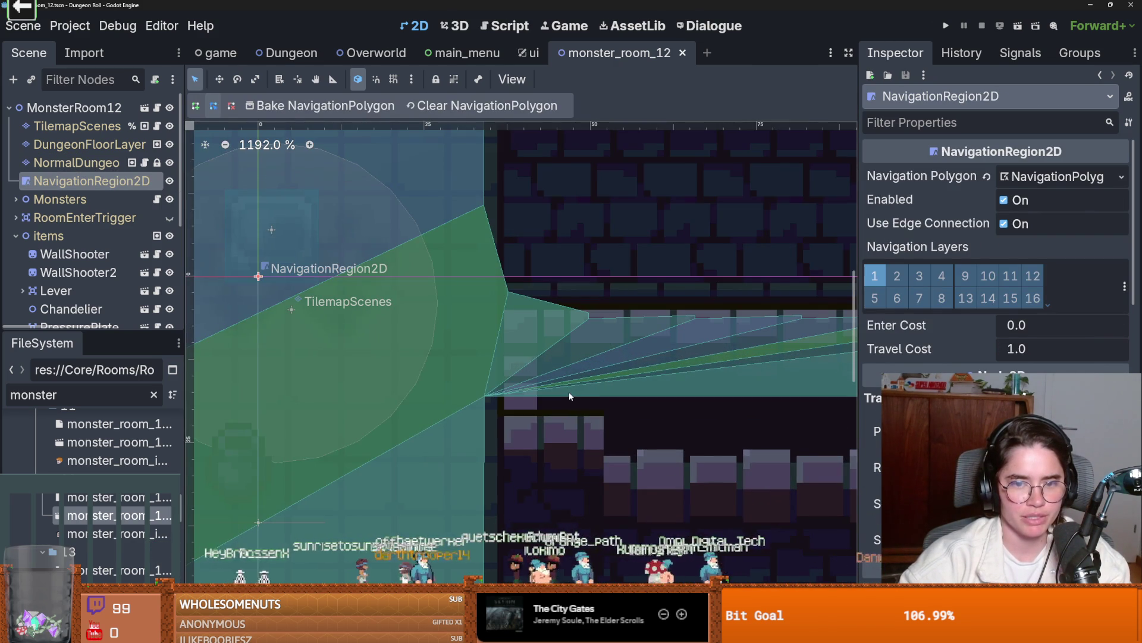
scroll(568, 395, "down", 3)
scroll(603, 390, "up", 1)
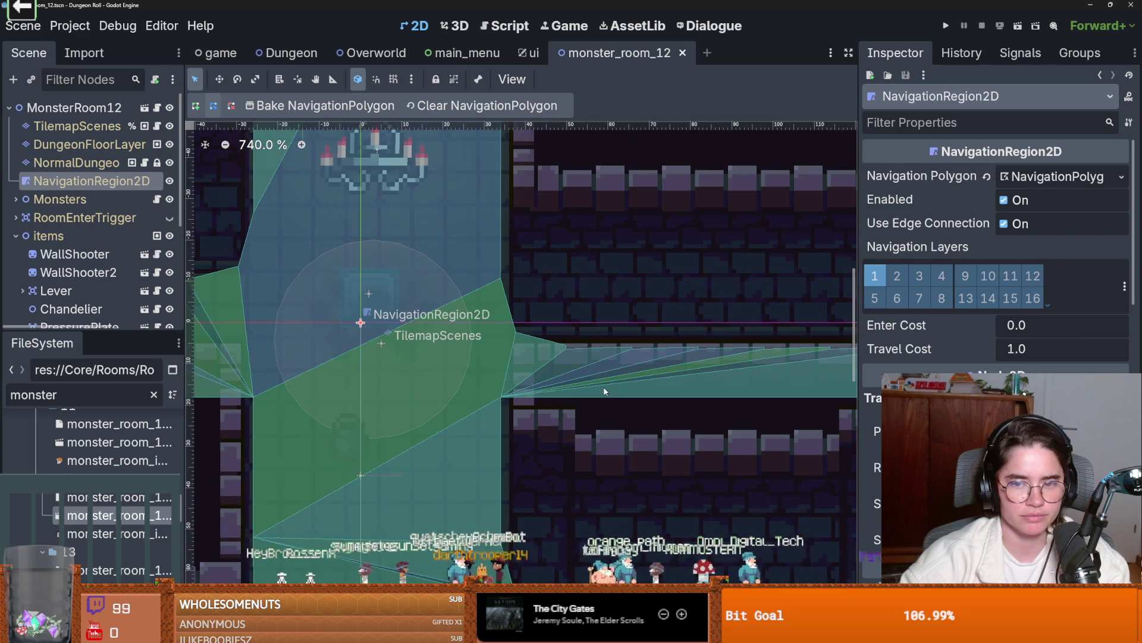
scroll(588, 380, "down", 1)
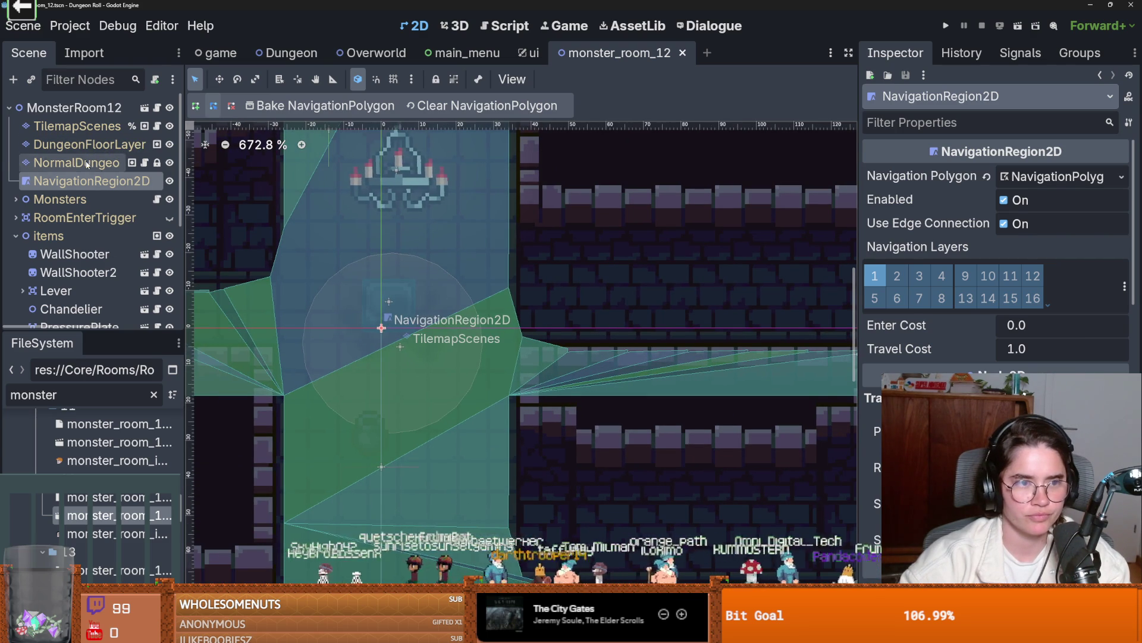
- Save the scene and rebake the navigation polygon around the updated wall tiles
left_click(76, 163)
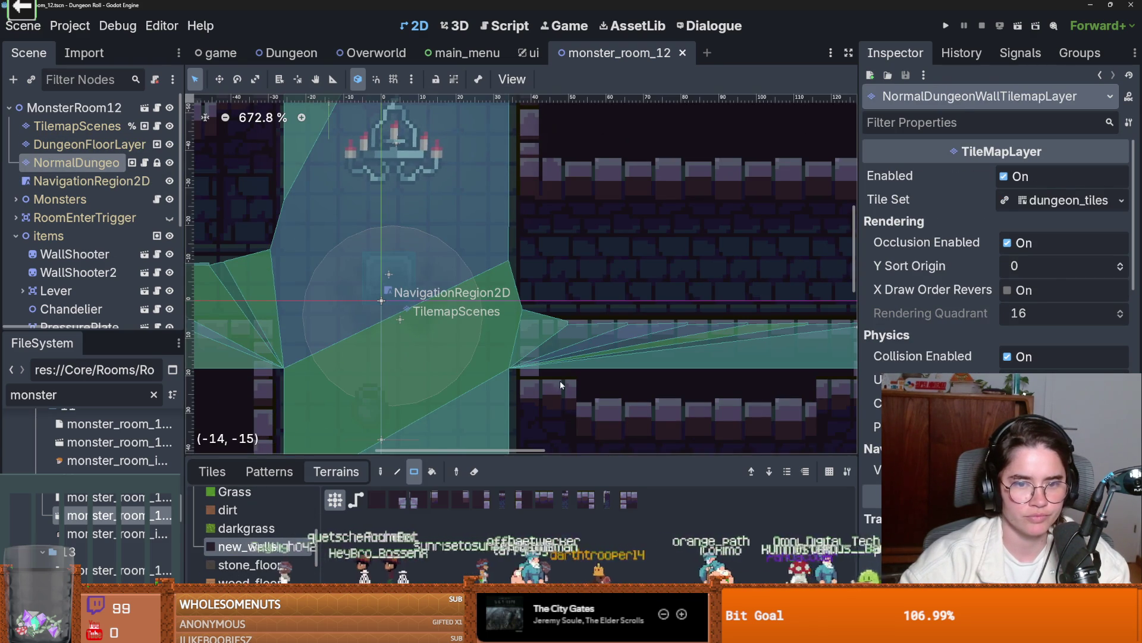
left_click(548, 405)
scroll(514, 180, "down", 4)
key("ctrl+s")
left_click(119, 181)
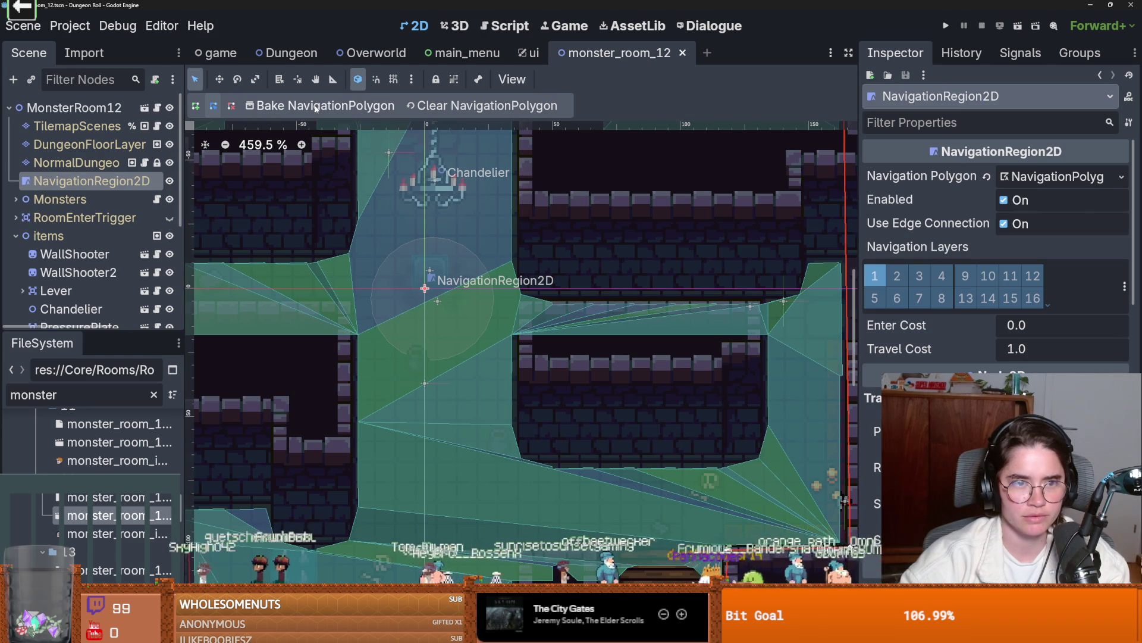
scroll(447, 178, "down", 1)
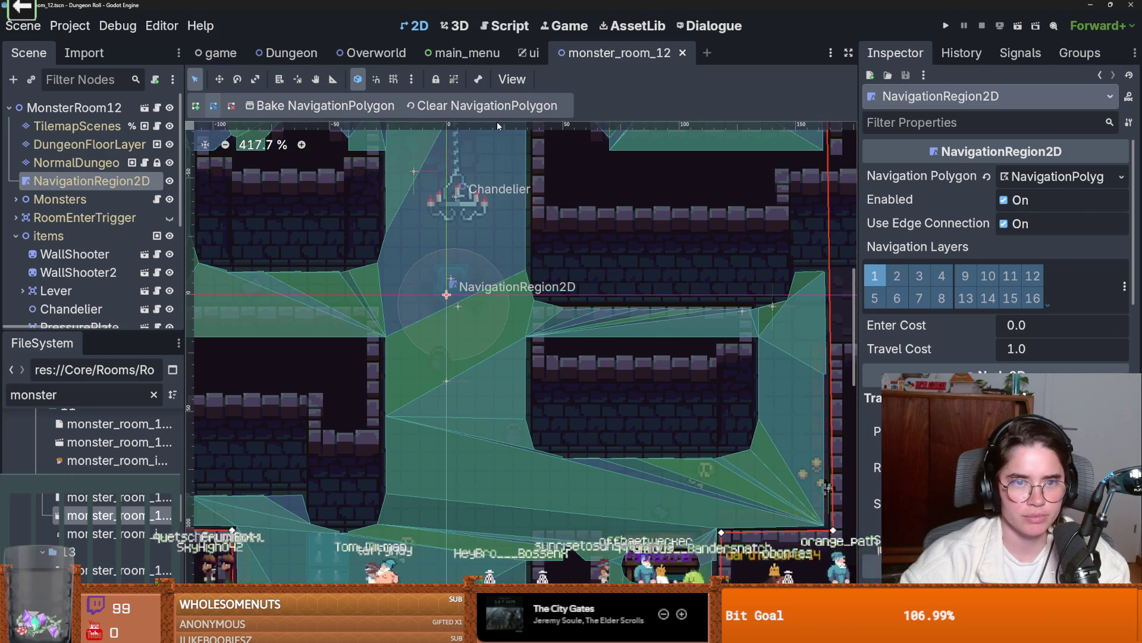
scroll(650, 377, "up", 3)
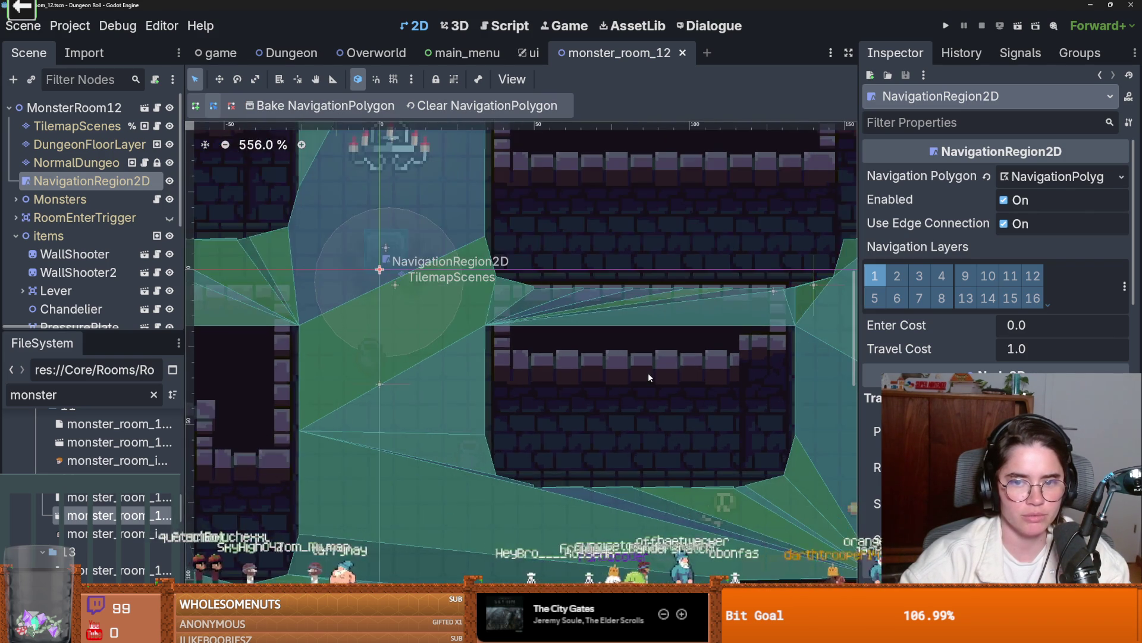
scroll(649, 377, "down", 4)
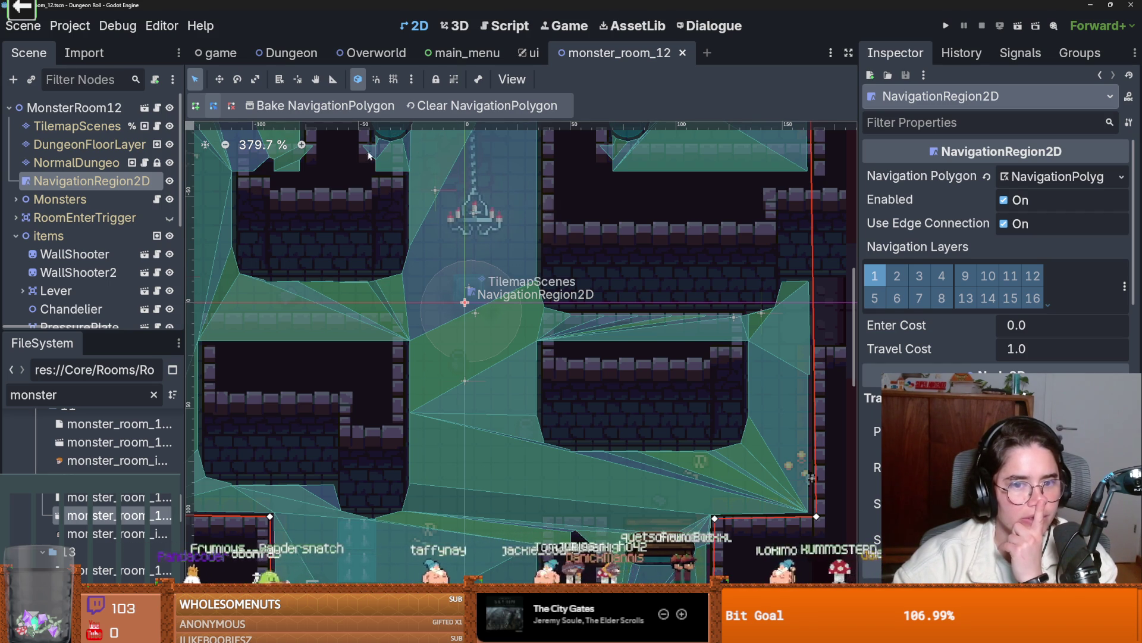
scroll(591, 403, "up", 3)
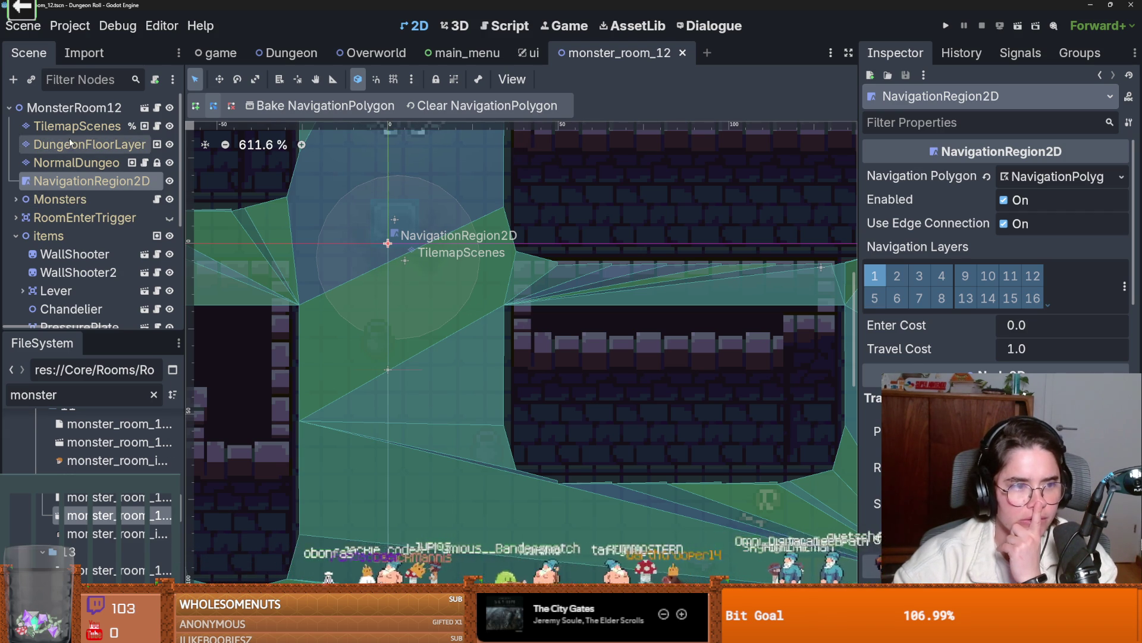
- Paint new_walls terrain tiles down the room's wall edge on NormalDungeonWallTilemapLayer
left_click(72, 163)
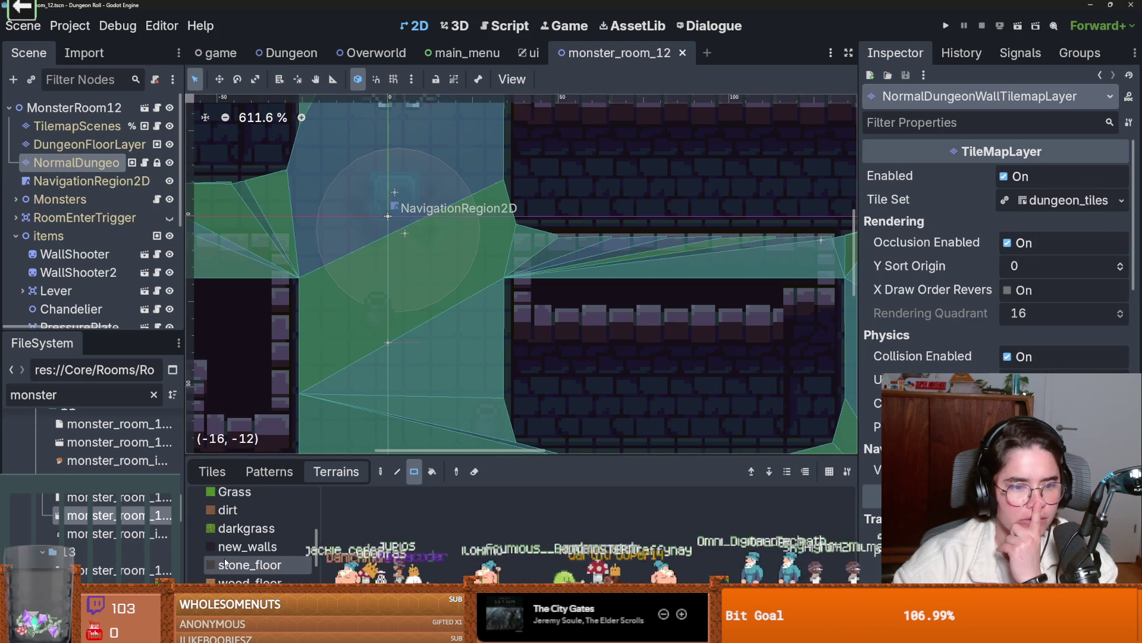
left_click(247, 546)
left_click(532, 272)
left_click(532, 305)
mouse_move(537, 273)
left_mouse_down()
mouse_move(534, 298)
mouse_move(539, 274)
left_mouse_up()
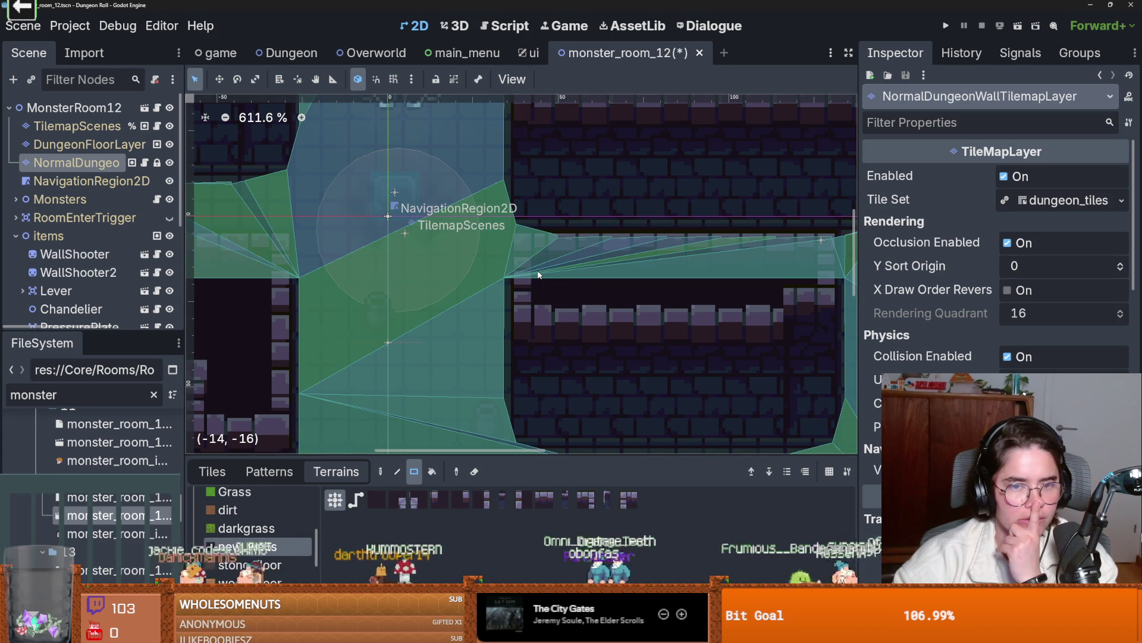
- Dismiss the Find results and bring up an enlarged wall TileSet editor
key("alt+f")
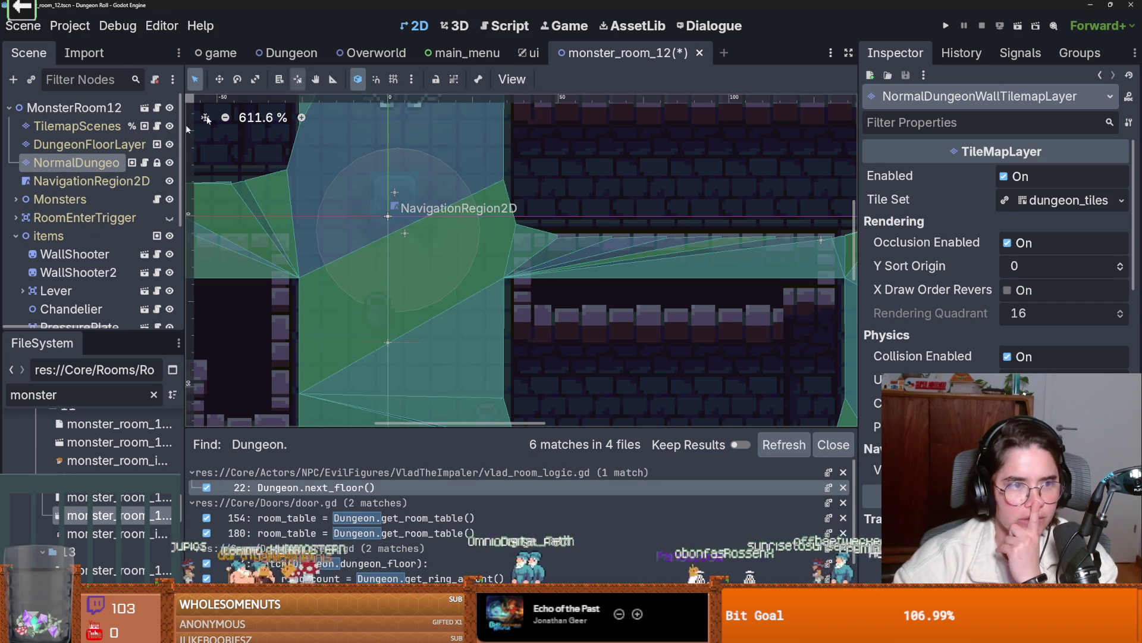
left_click(81, 163)
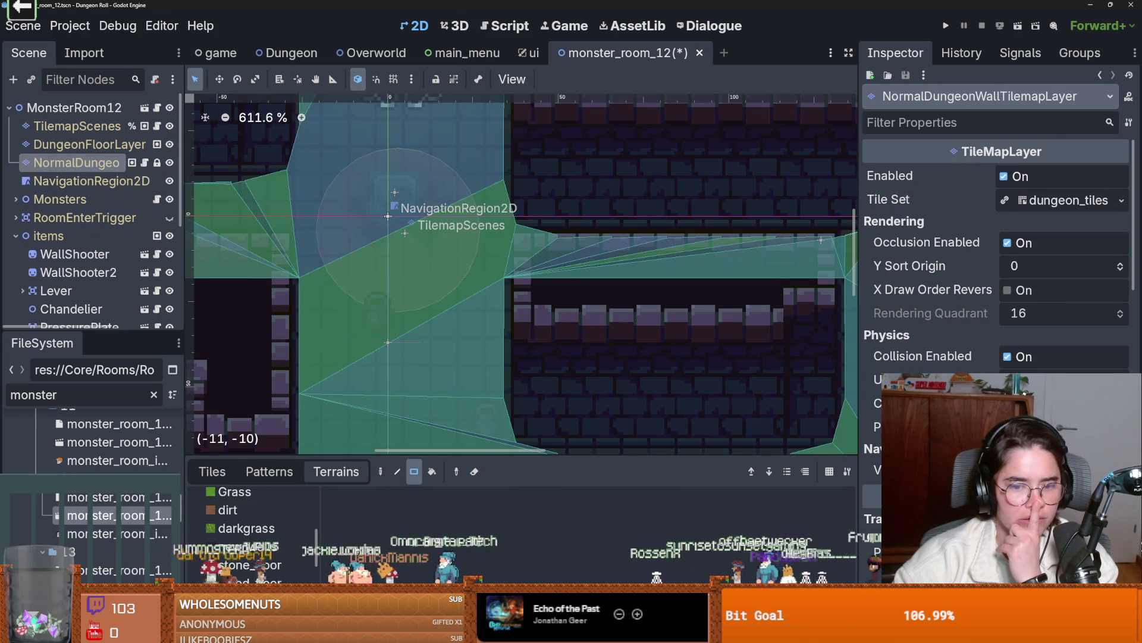
left_click(579, 632)
left_click_drag(580, 477, 553, 235)
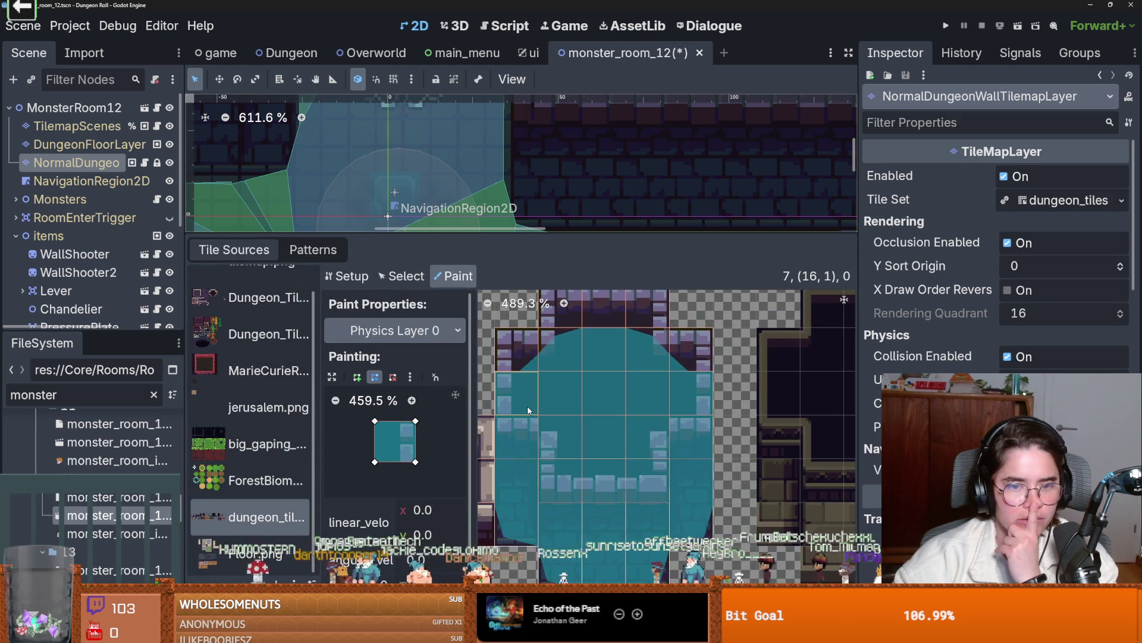
mouse_move(507, 433)
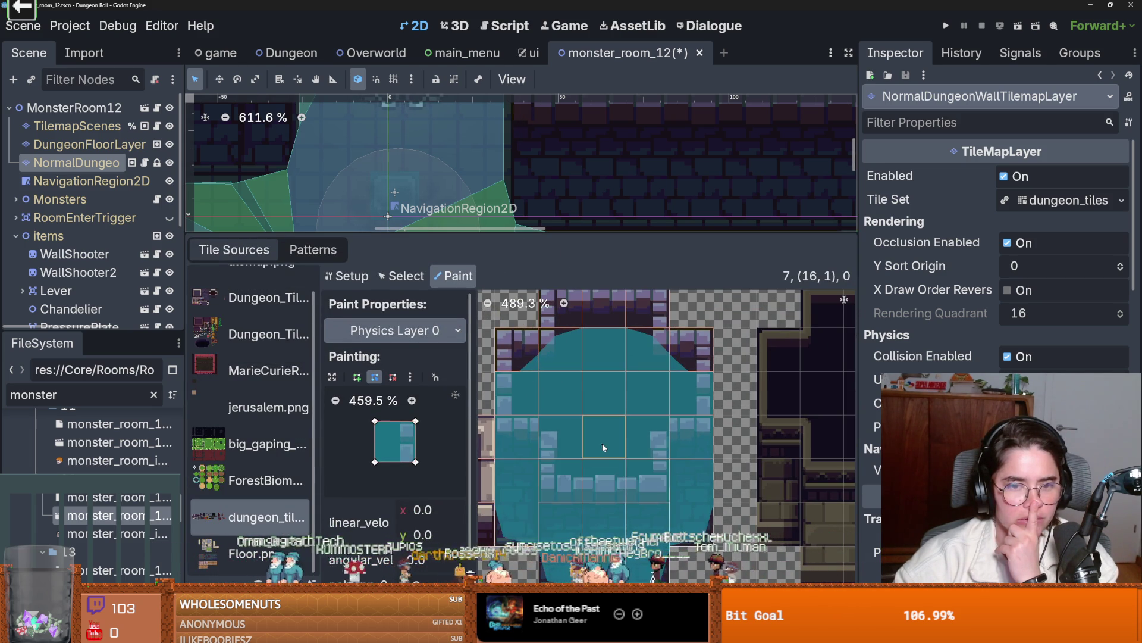
mouse_move(603, 447)
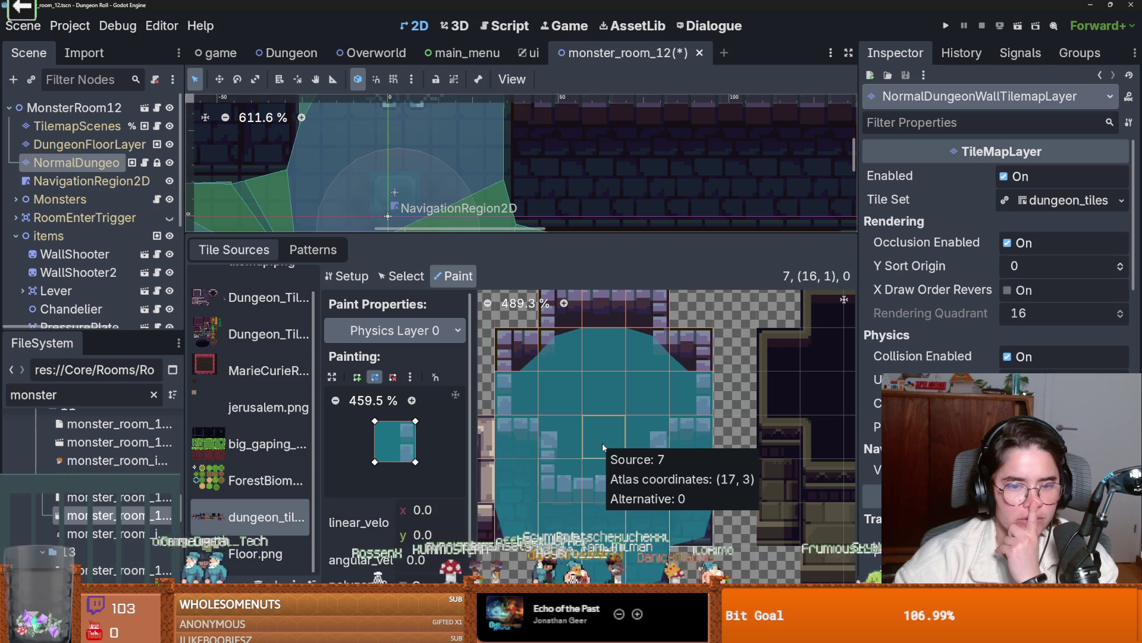
mouse_move(594, 241)
left_mouse_down()
mouse_move(601, 465)
mouse_move(618, 338)
mouse_move(618, 393)
mouse_move(616, 321)
mouse_move(616, 459)
mouse_move(636, 357)
mouse_move(642, 393)
mouse_move(654, 198)
mouse_move(654, 399)
mouse_move(653, 202)
left_mouse_up()
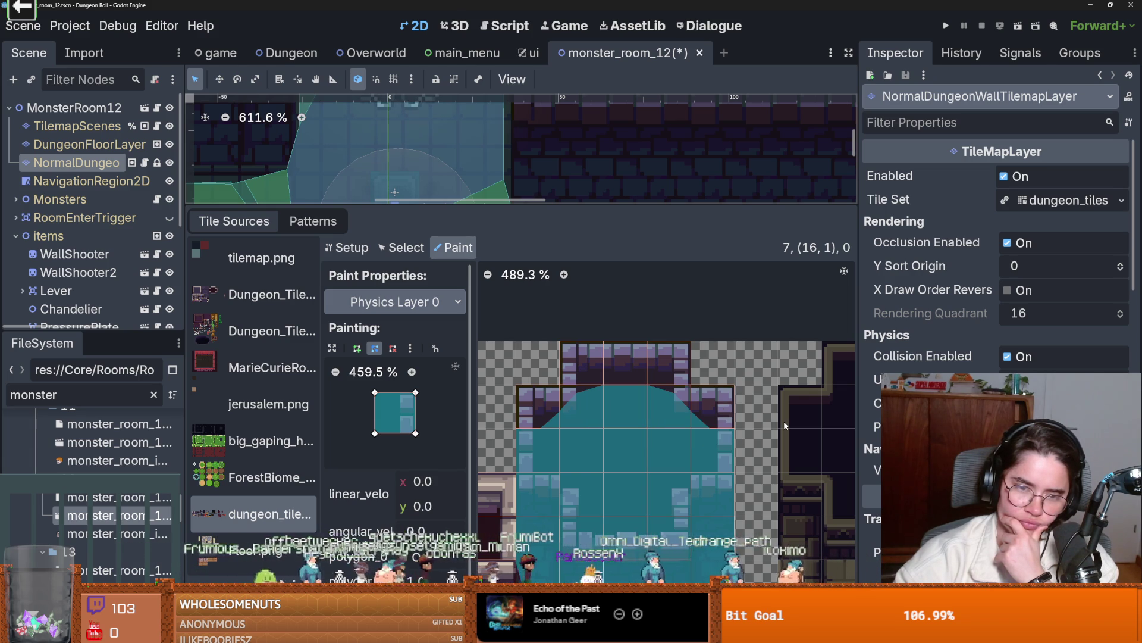
- Set Paint Properties to Terrains, erase terrain from a top corner wall tile, and save
left_click(398, 302)
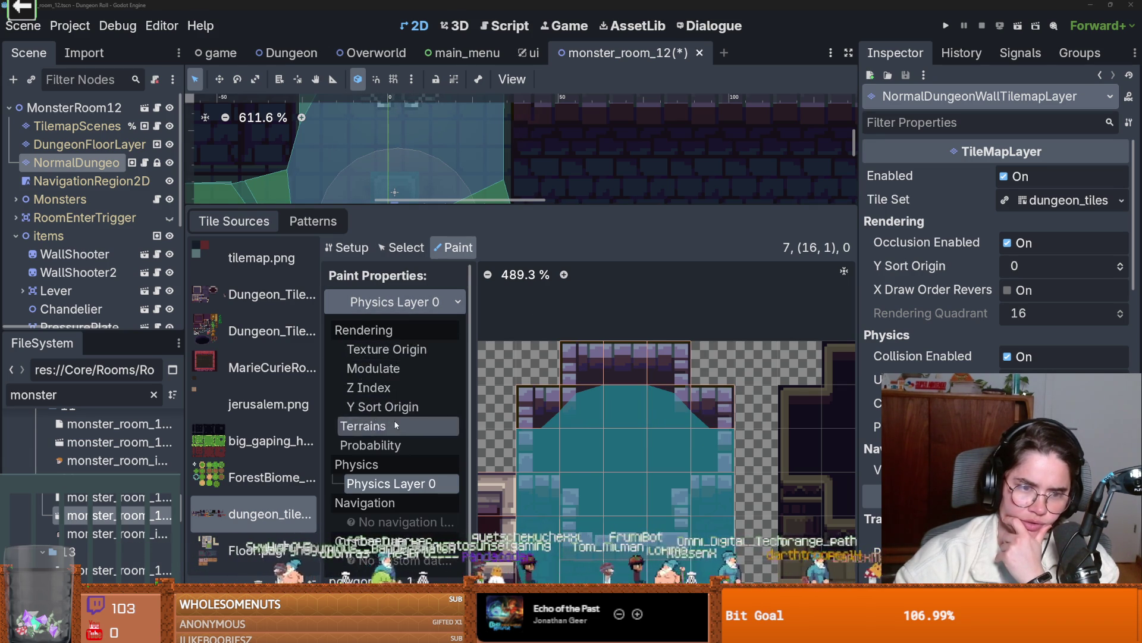
left_click(396, 425)
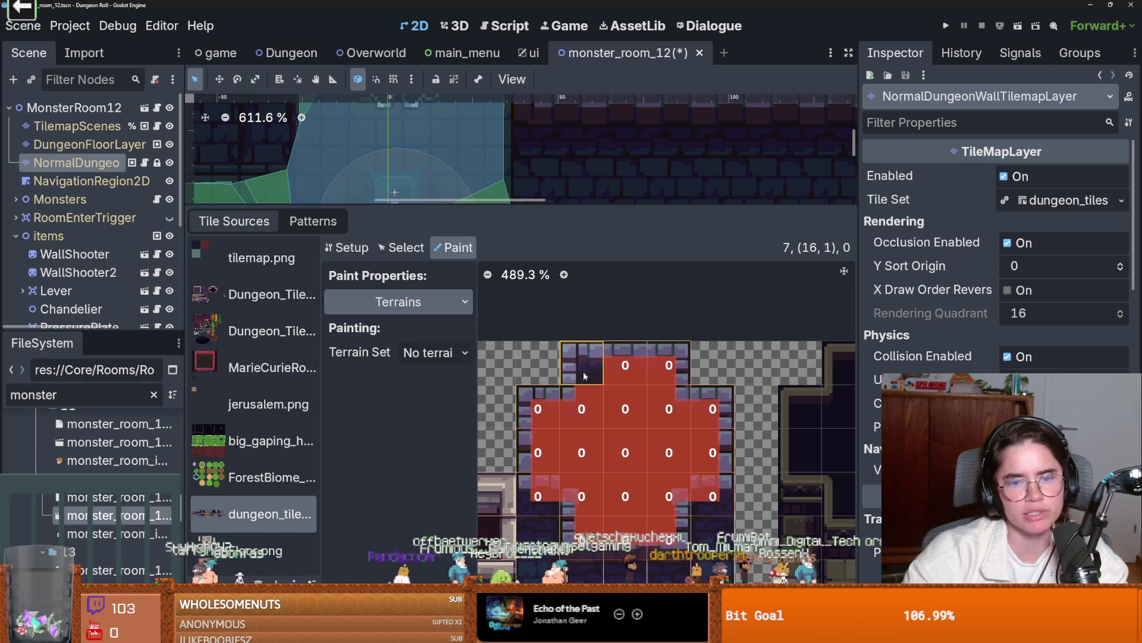
left_click(669, 365)
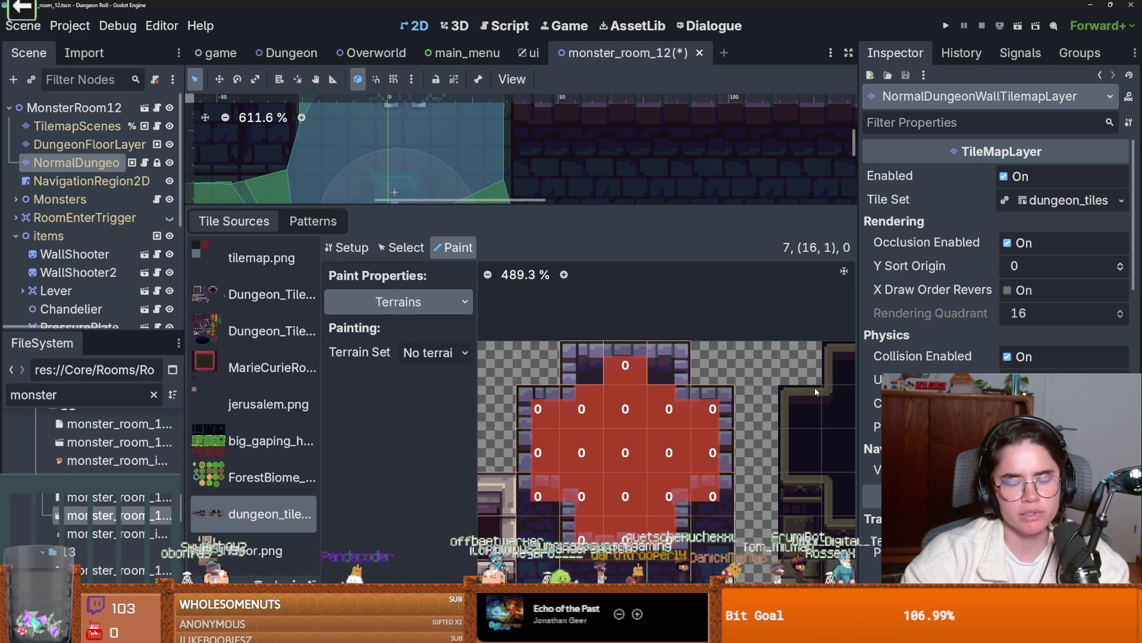
key("ctrl+s")
- Paint a 3-tile row of new_walls terrain over the gap in the room's wall
left_click_drag(596, 205, 596, 454)
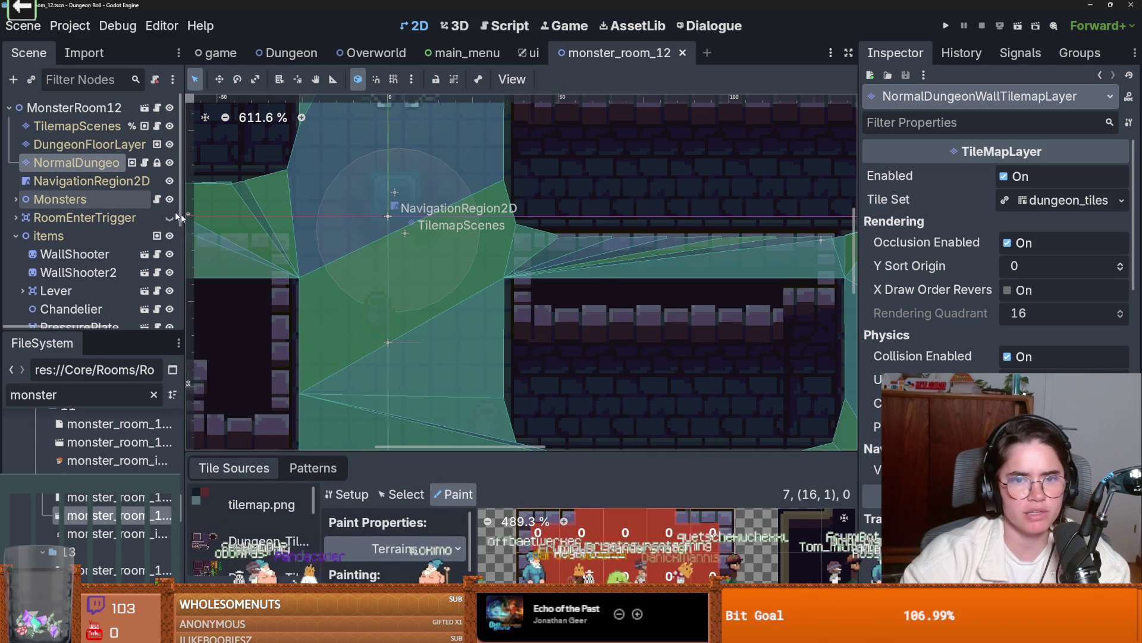
scroll(536, 330, "down", 2)
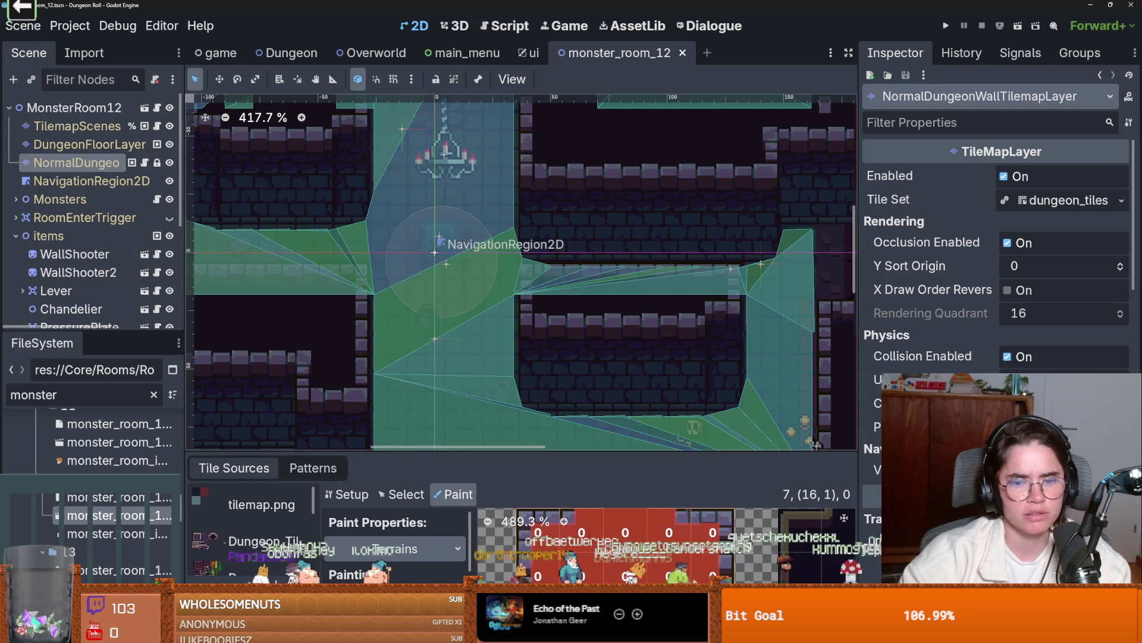
left_click(260, 634)
left_click(260, 555)
mouse_move(536, 294)
left_mouse_down()
mouse_move(536, 306)
mouse_move(727, 298)
mouse_move(538, 315)
left_mouse_up()
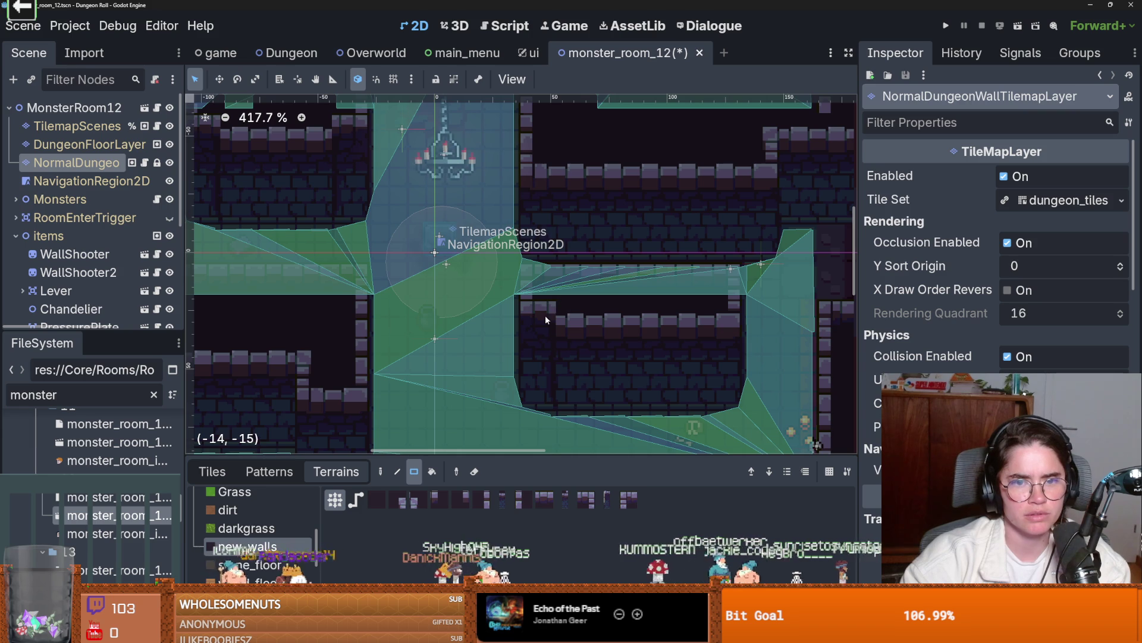
left_click(91, 180)
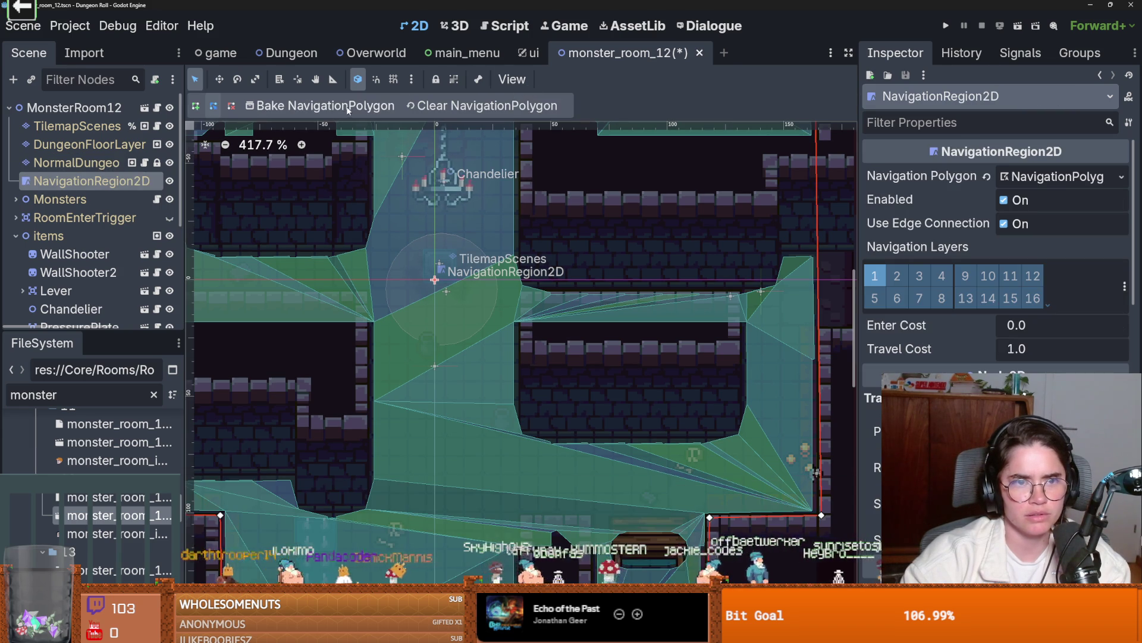
- Rebake the navigation polygon and zoom to confirm it covers the repainted wall row
left_click(357, 108)
scroll(638, 326, "up", 3)
scroll(504, 314, "up", 3)
scroll(505, 314, "down", 7)
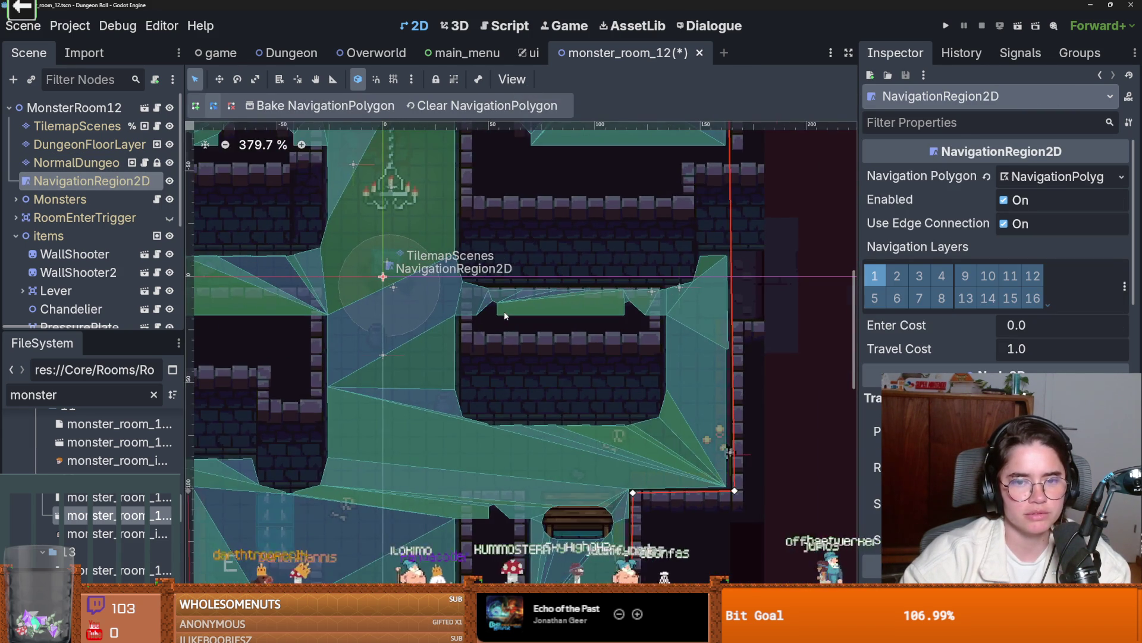
scroll(505, 314, "up", 2)
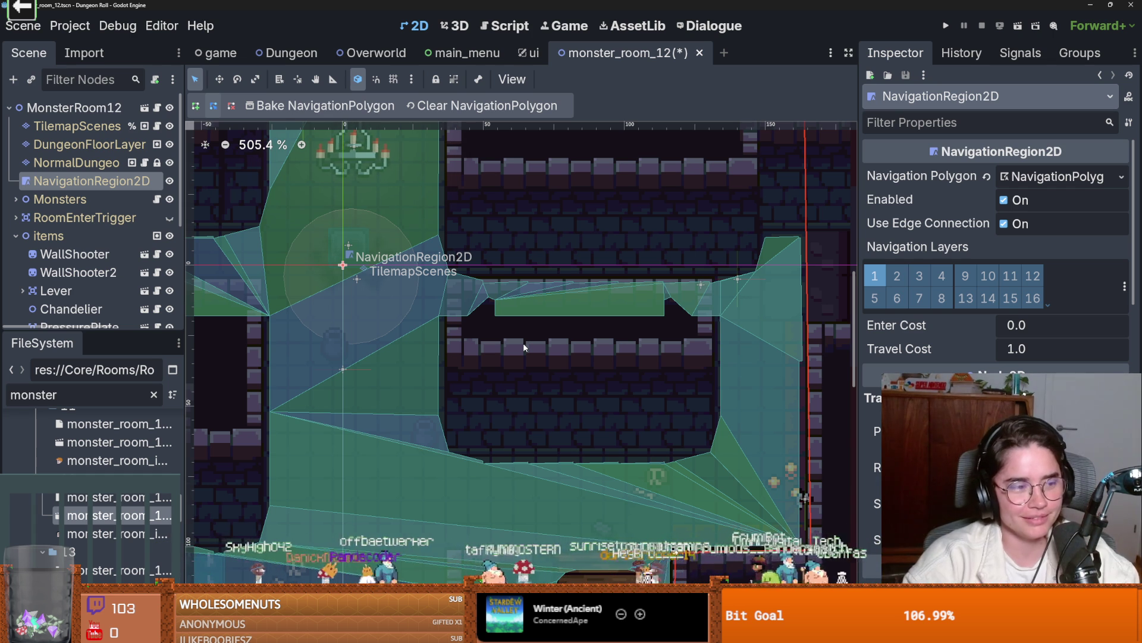
scroll(556, 368, "down", 4)
scroll(581, 370, "down", 3)
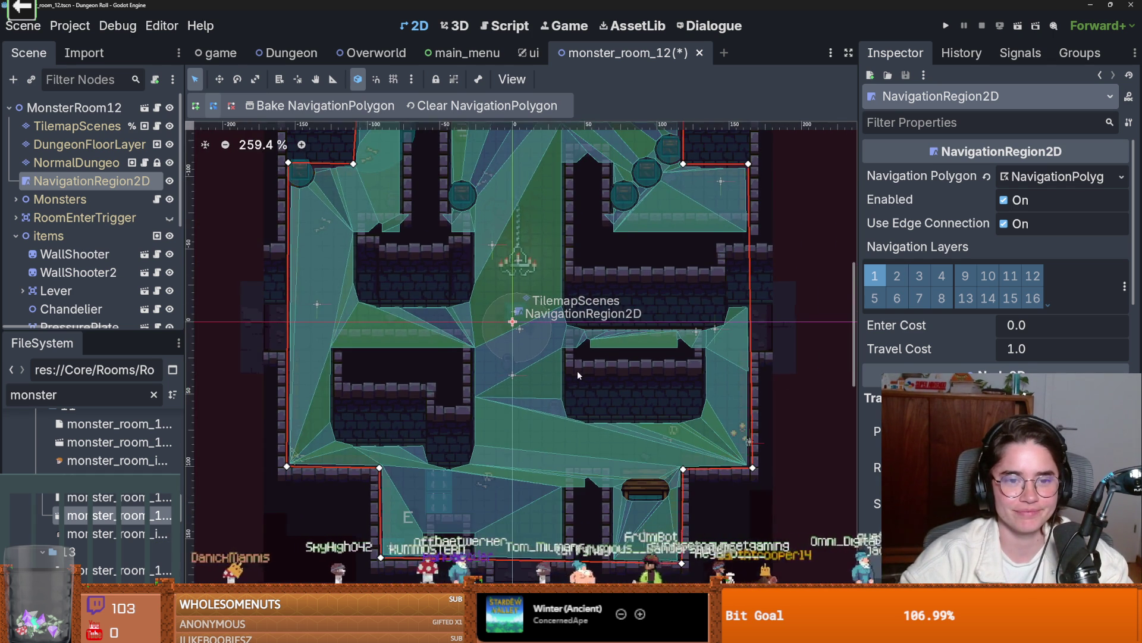
scroll(578, 374, "down", 2)
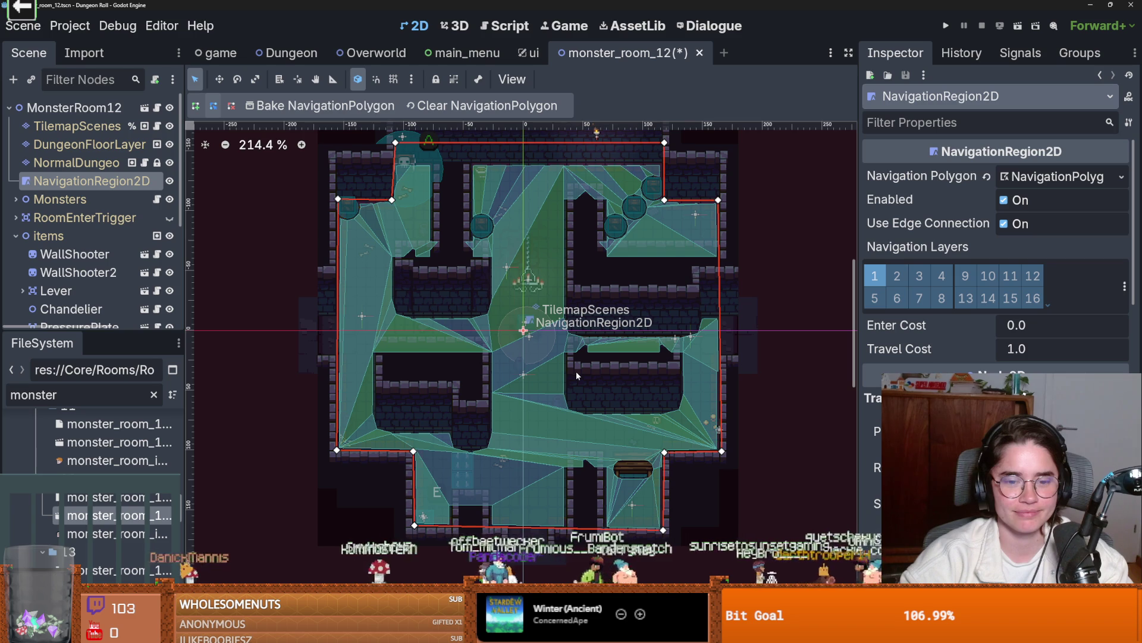
scroll(528, 374, "up", 6)
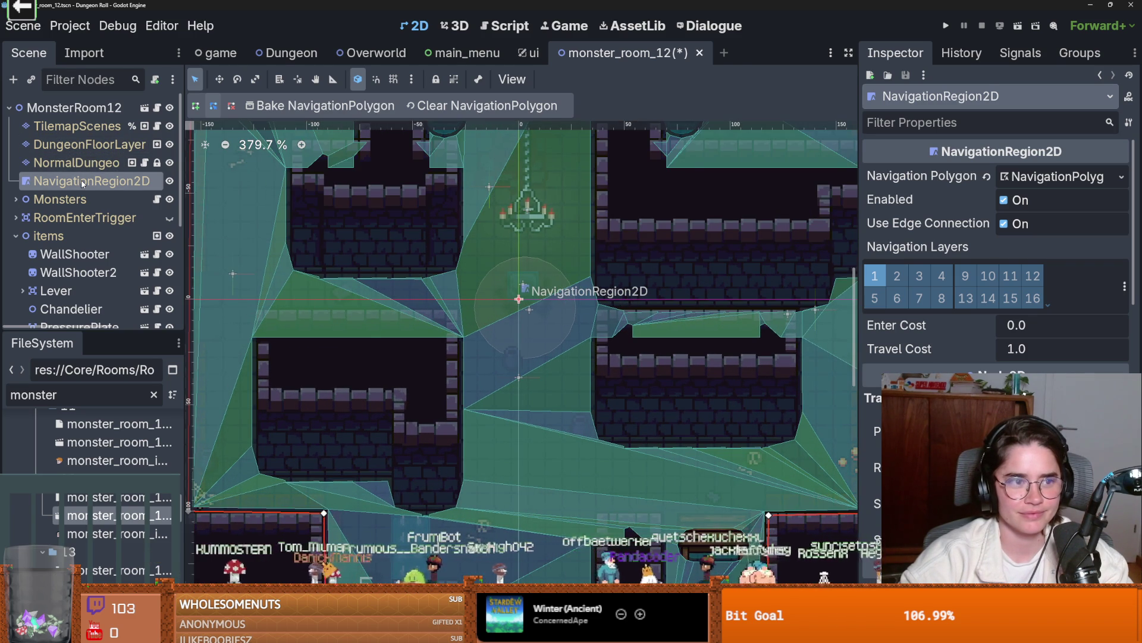
left_click(83, 144)
- Open the wall tileset editor and set Paint Properties to Physics Layer 0 collision shapes
left_click(83, 167)
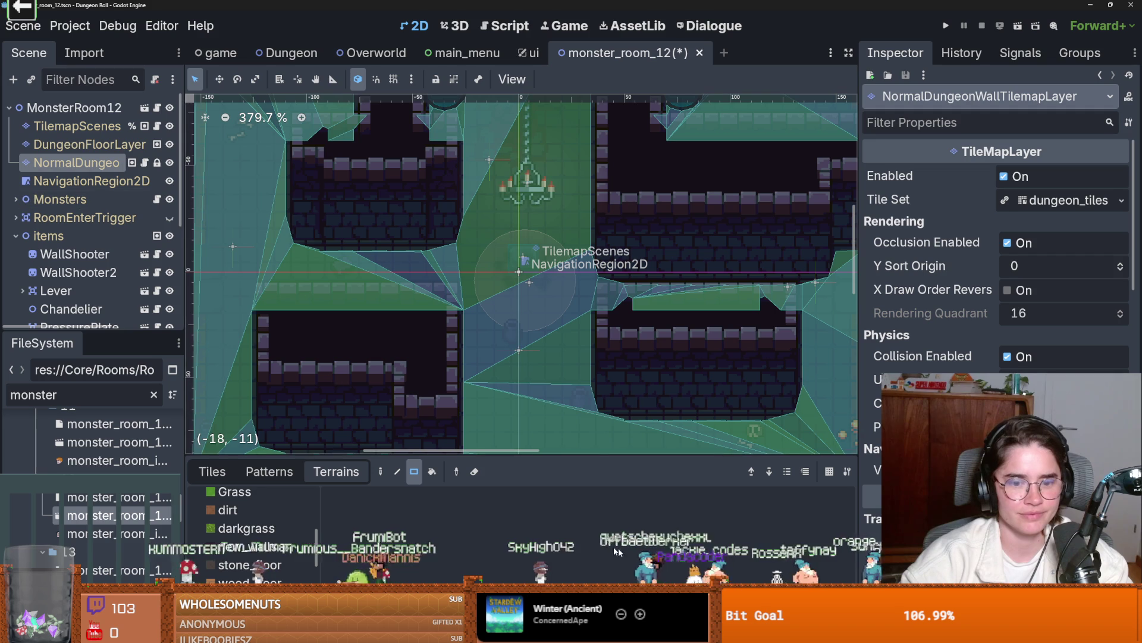
left_click(630, 513)
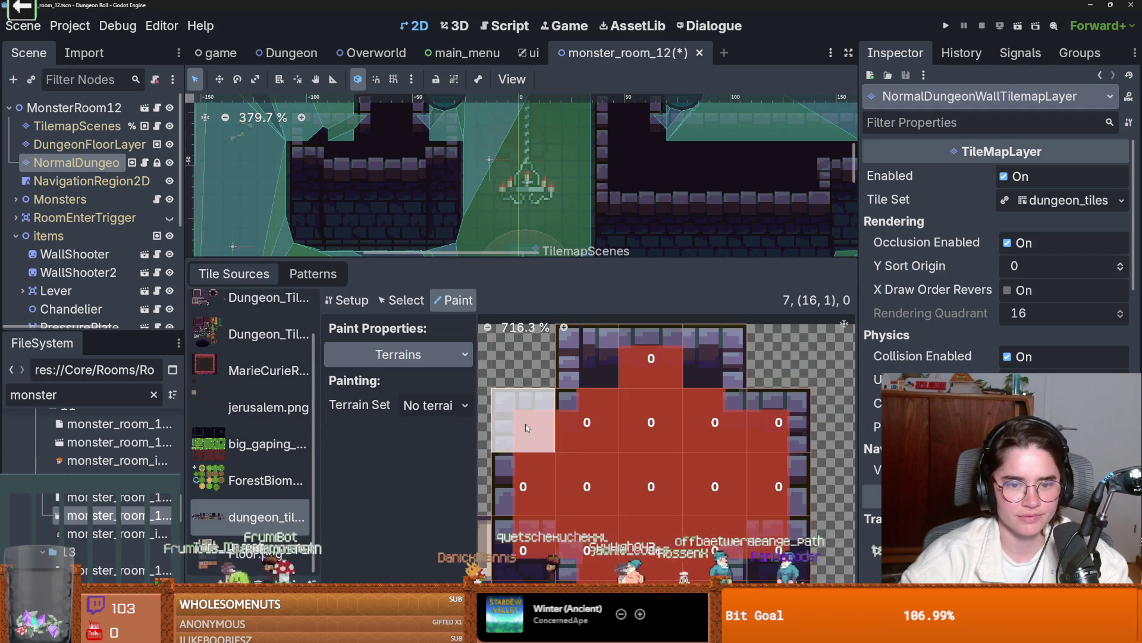
scroll(621, 455, "down", 2)
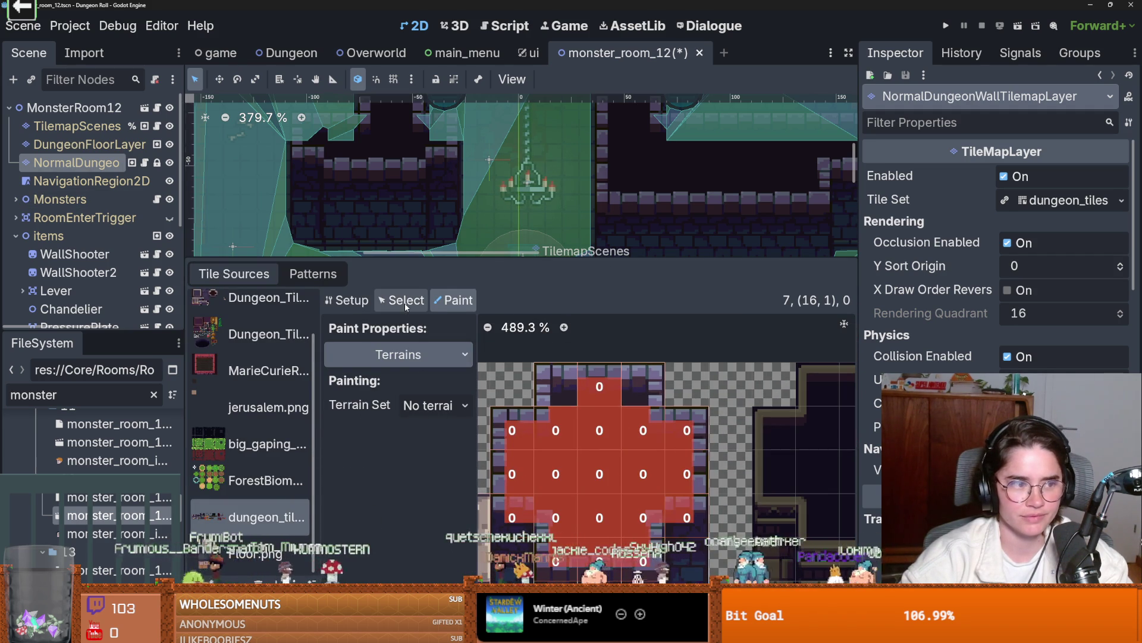
left_click(430, 405)
left_click(398, 354)
left_click(398, 355)
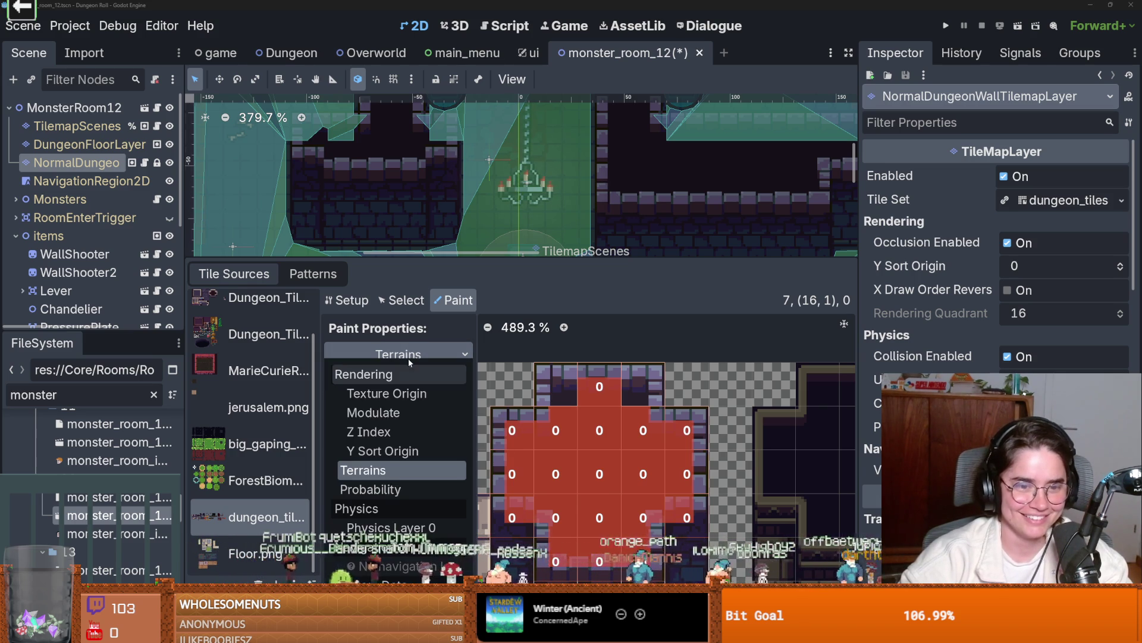
left_click(391, 528)
scroll(565, 469, "down", 1)
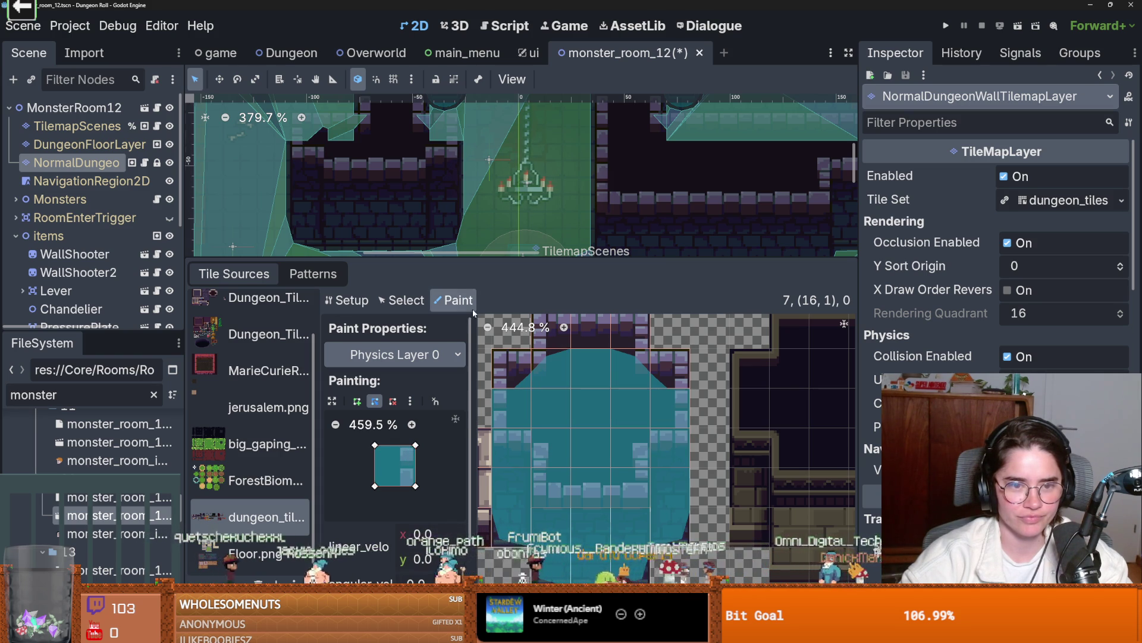
left_click(413, 300)
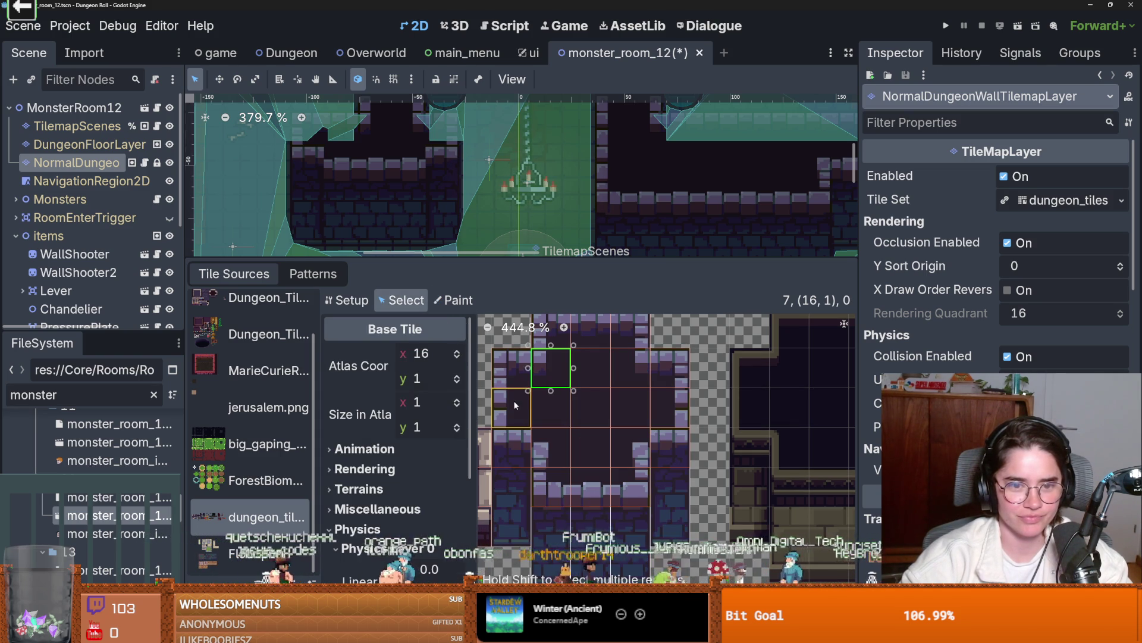
left_click(442, 302)
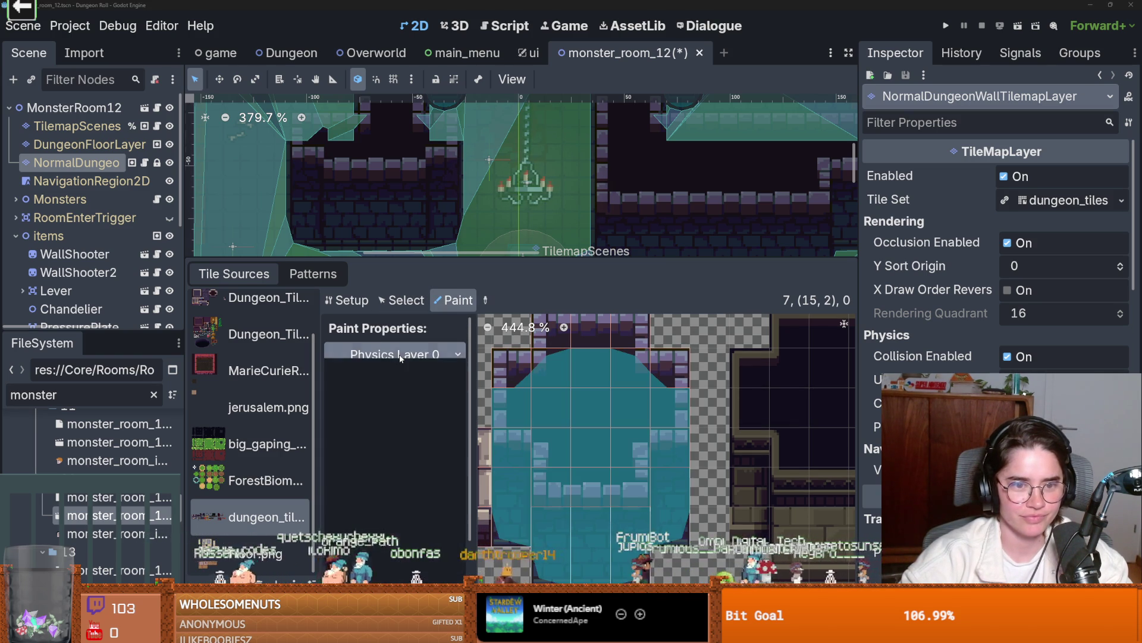
- Reshape the left-wall tile's collision polygon, mirror it horizontally, and shrink the tile panel
right_click(510, 397)
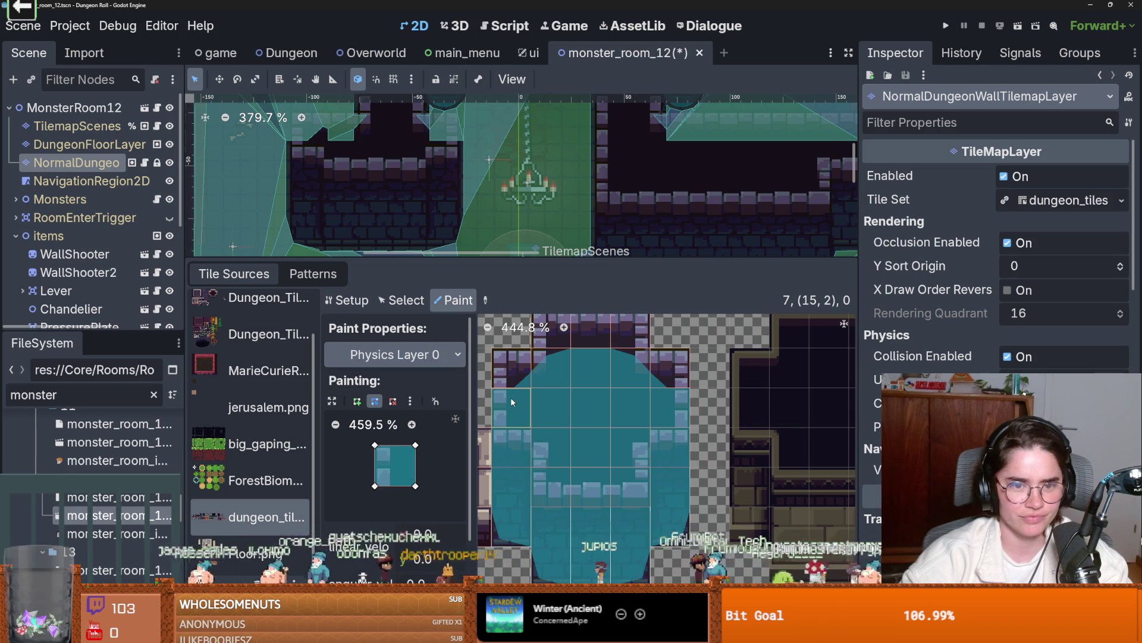
left_click(381, 452)
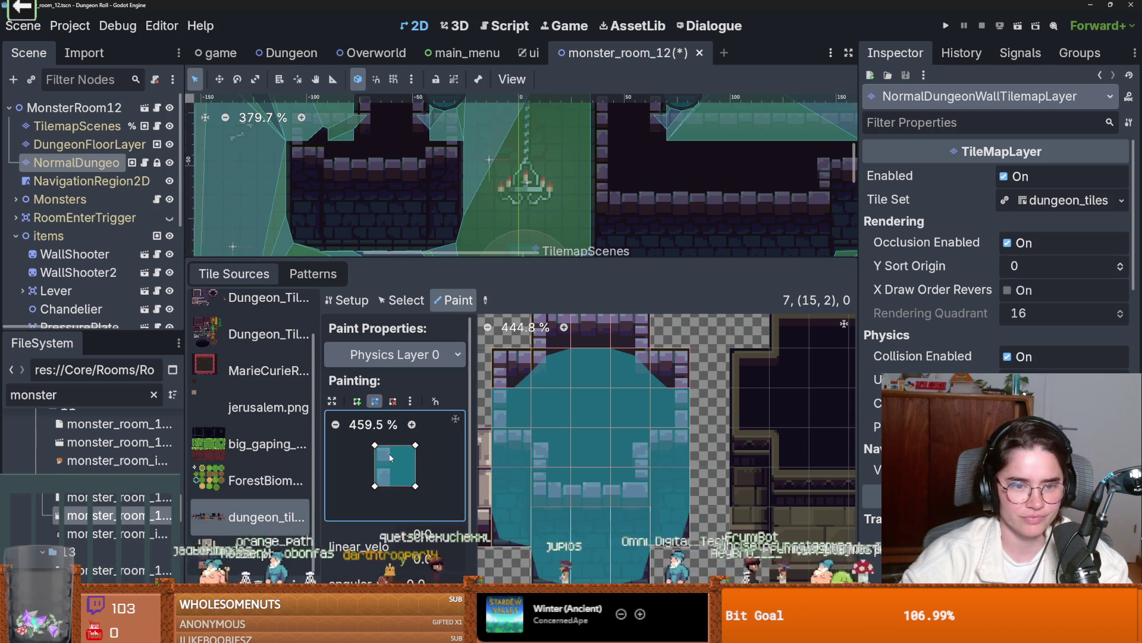
left_click_drag(375, 449, 384, 449)
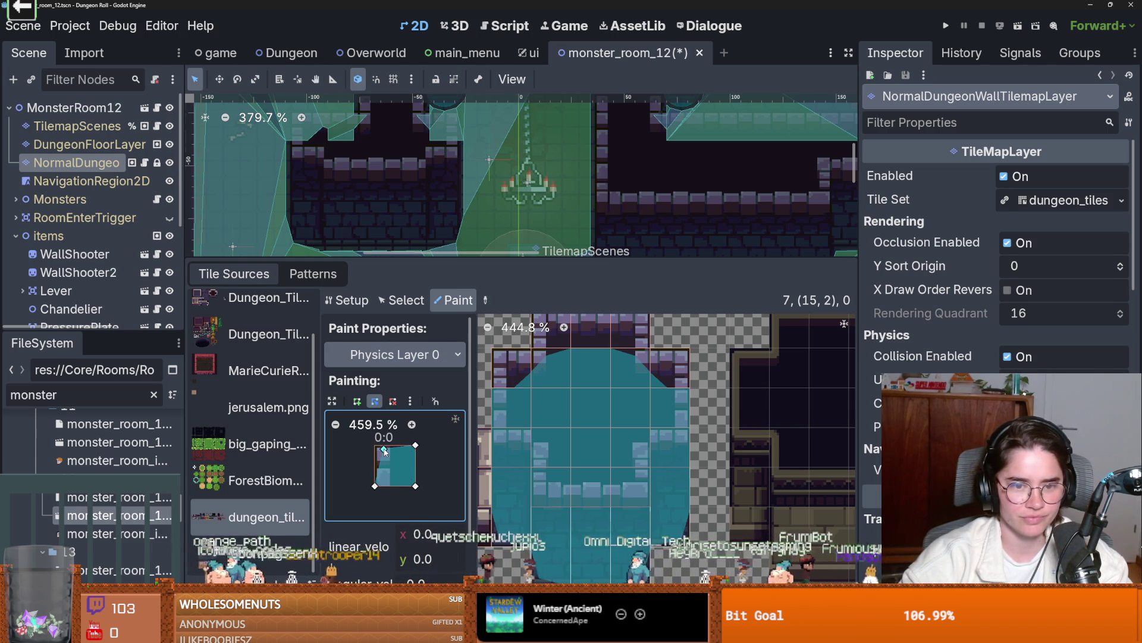
left_click(380, 486)
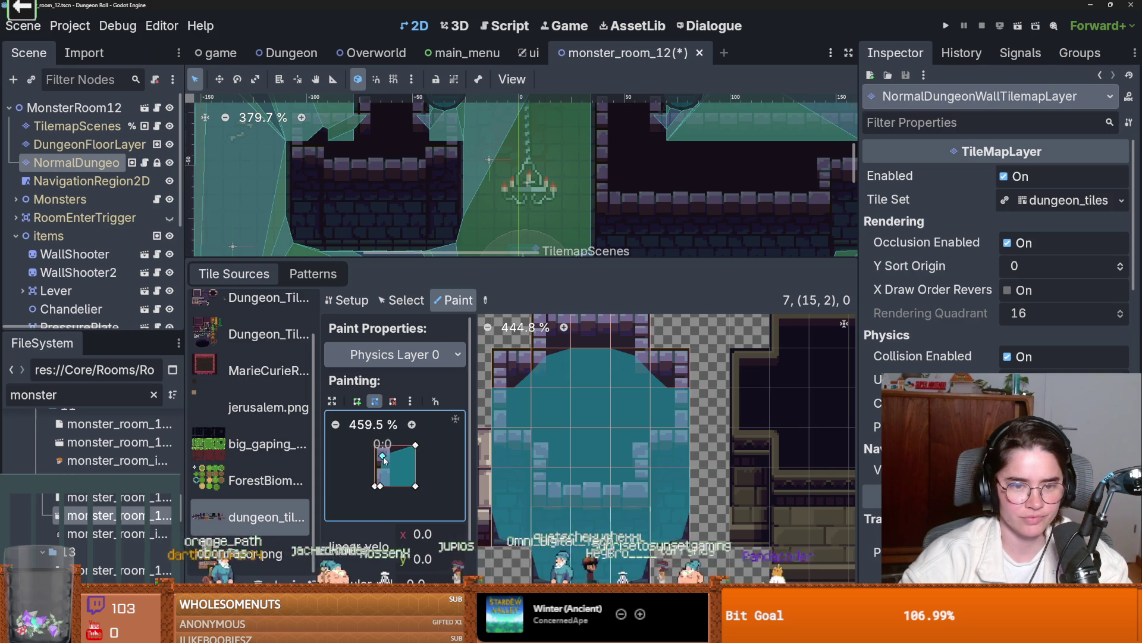
left_click_drag(385, 450, 416, 445)
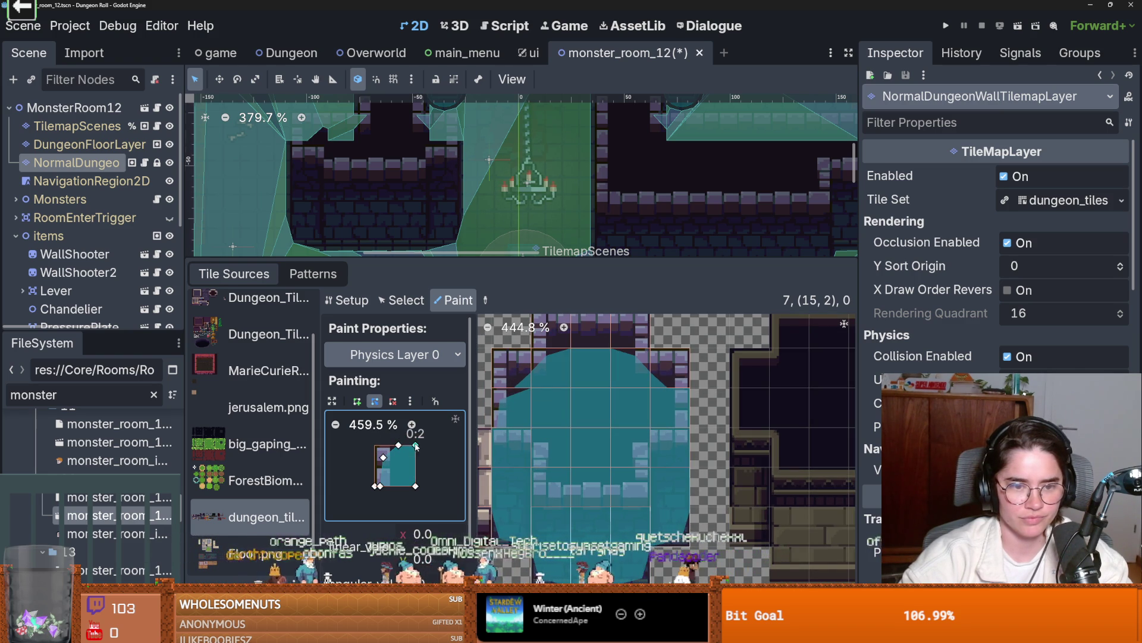
scroll(520, 416, "up", 1)
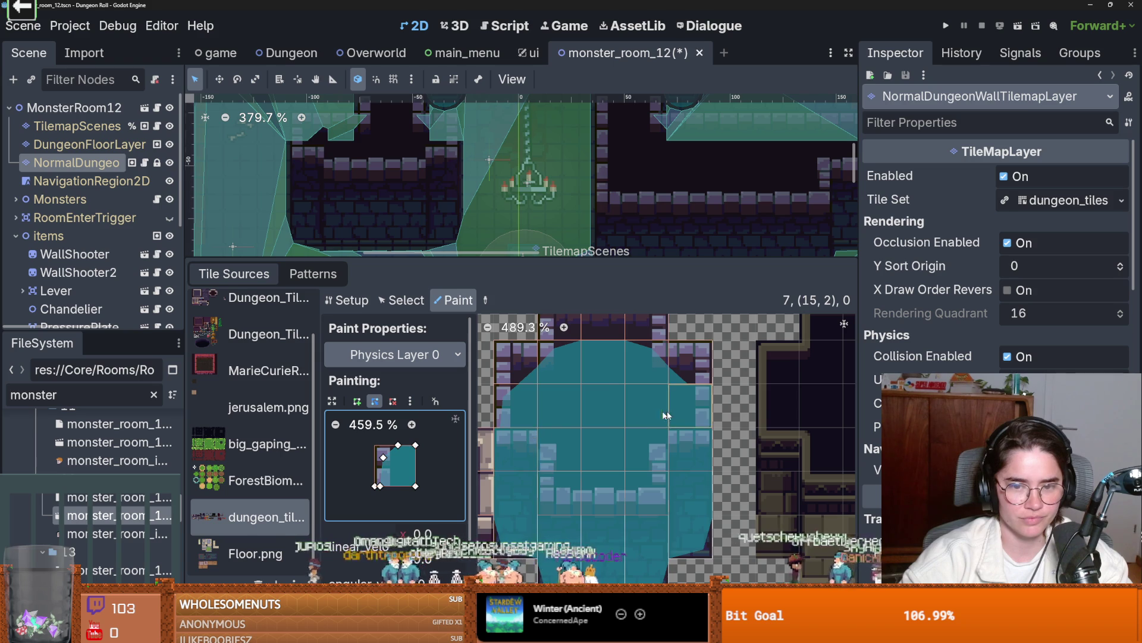
left_click(410, 400)
left_click(468, 497)
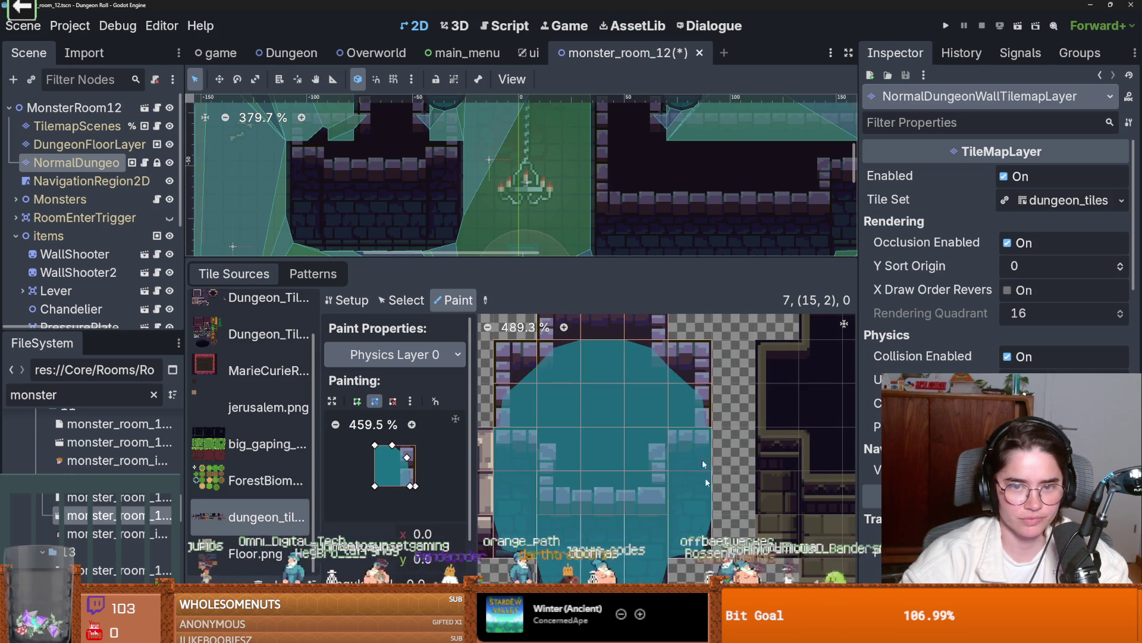
left_click_drag(535, 260, 357, 479)
left_click(72, 180)
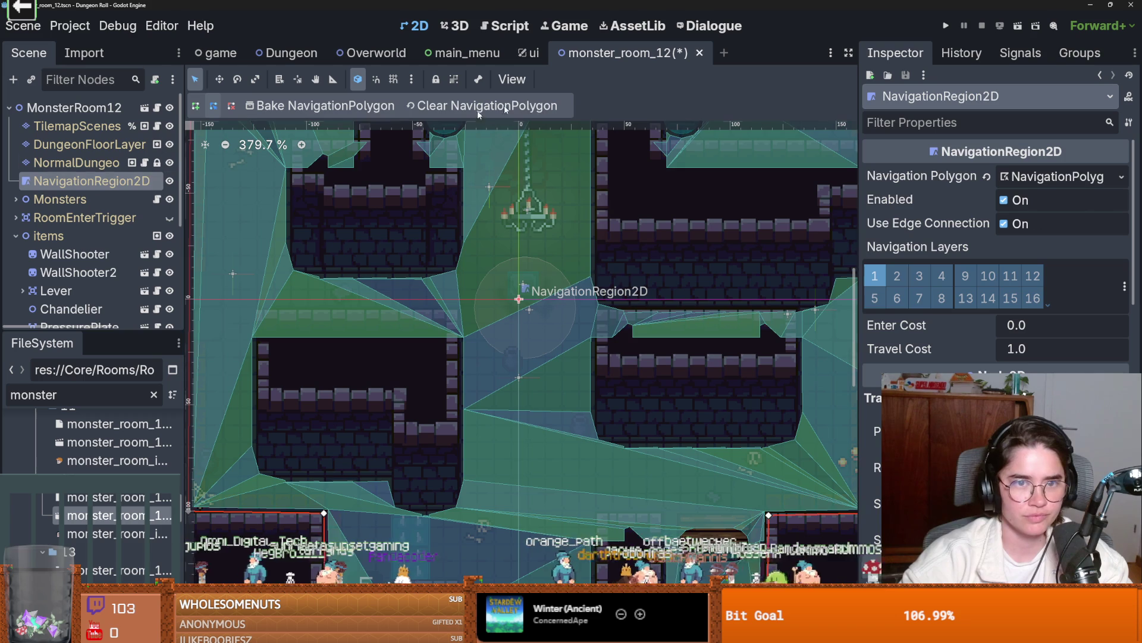
- Bake the NavigationPolygon around the new wall collisions and zoom to check the mesh
left_click(350, 107)
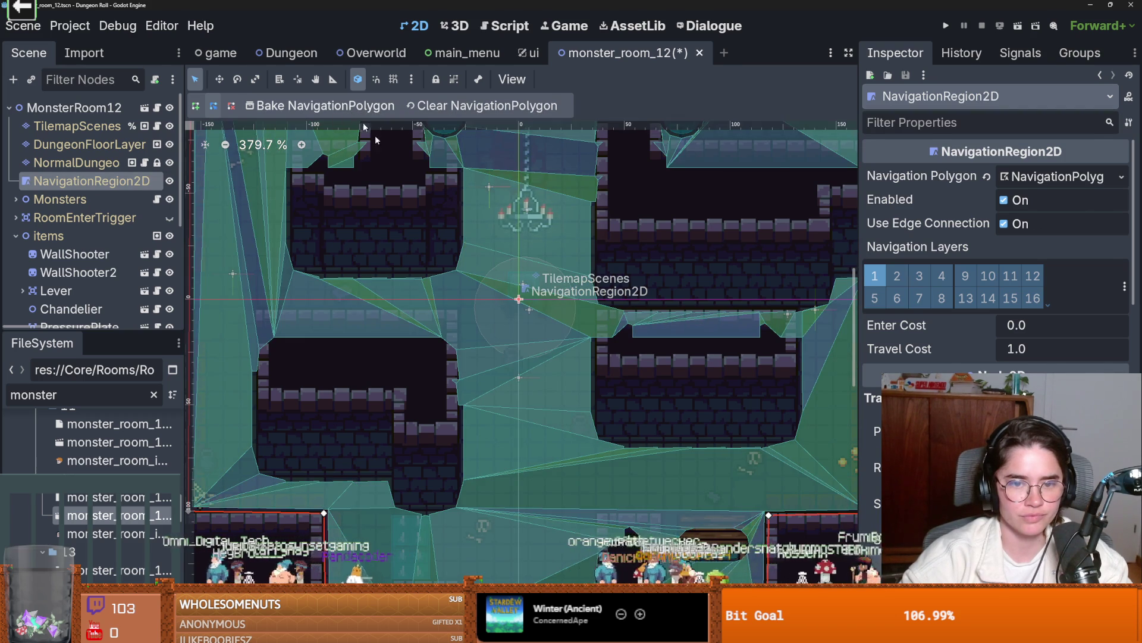
scroll(587, 328, "up", 8)
scroll(580, 324, "up", 2)
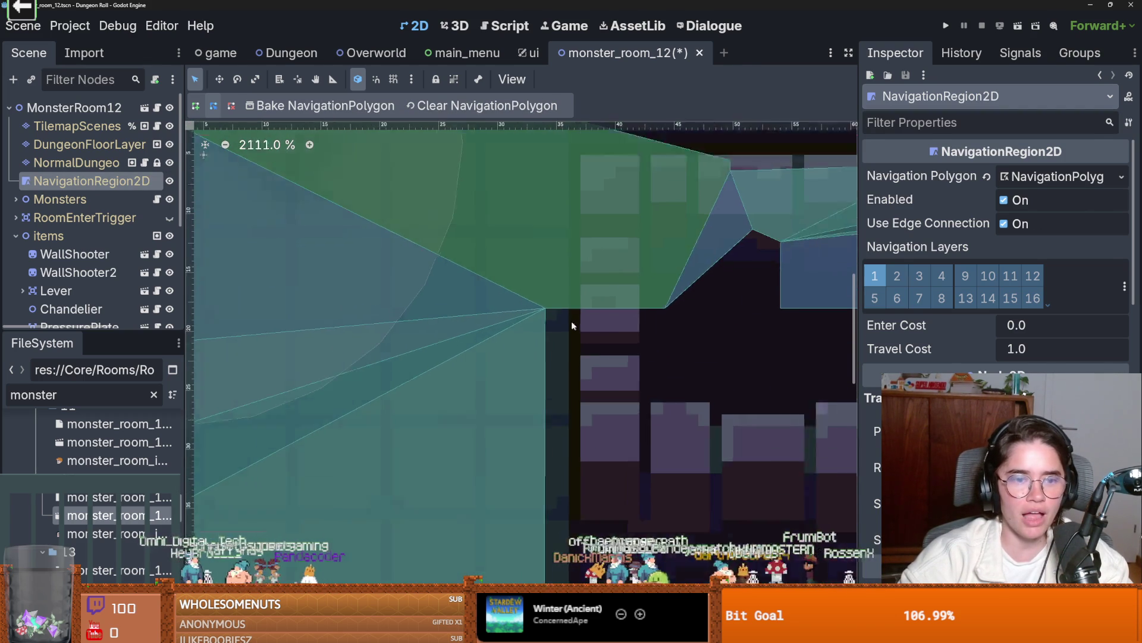
scroll(569, 320, "down", 9)
scroll(637, 284, "down", 3)
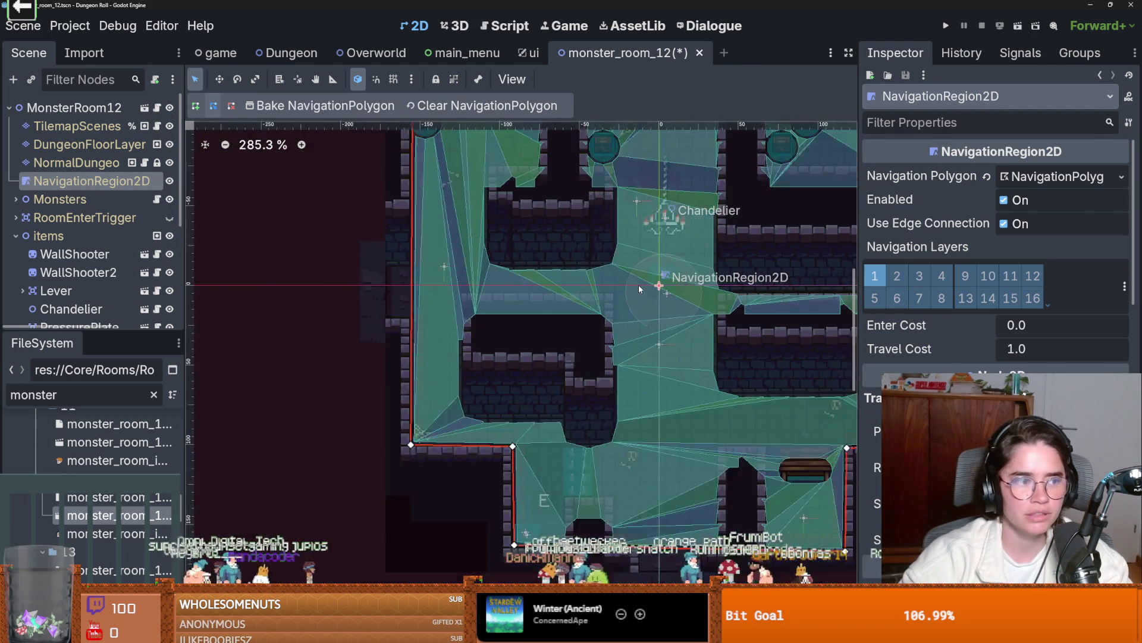
scroll(537, 281, "up", 3)
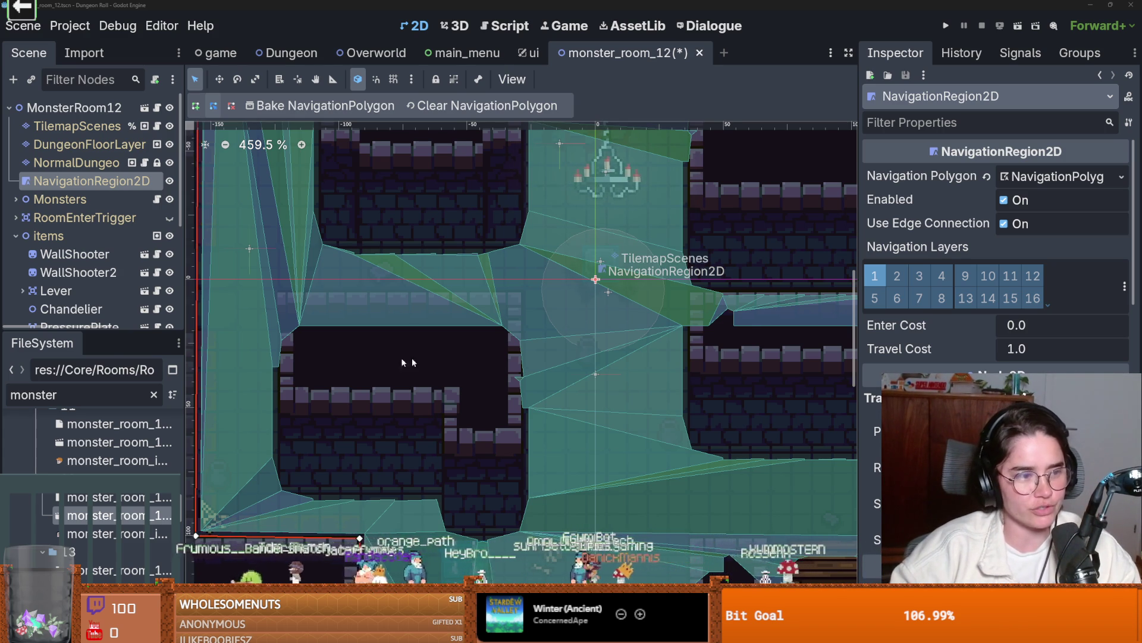
- Save monster_room_12 and zoom in on the central wall to inspect the navmesh
scroll(333, 351, "right", 3)
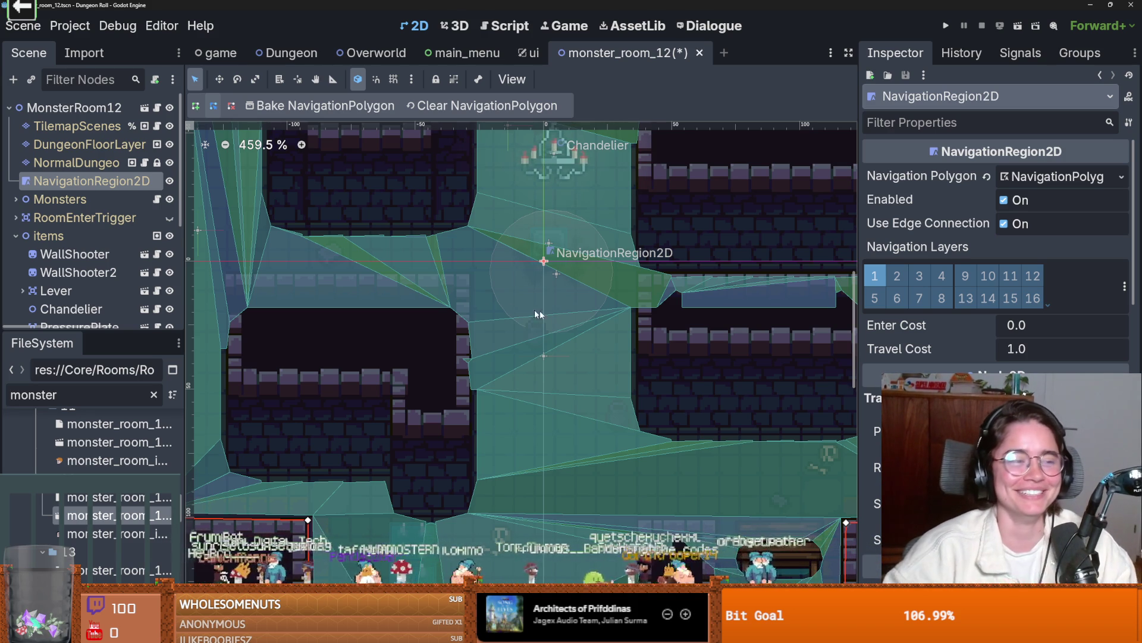
scroll(395, 429, "down", 3)
key("ctrl+s")
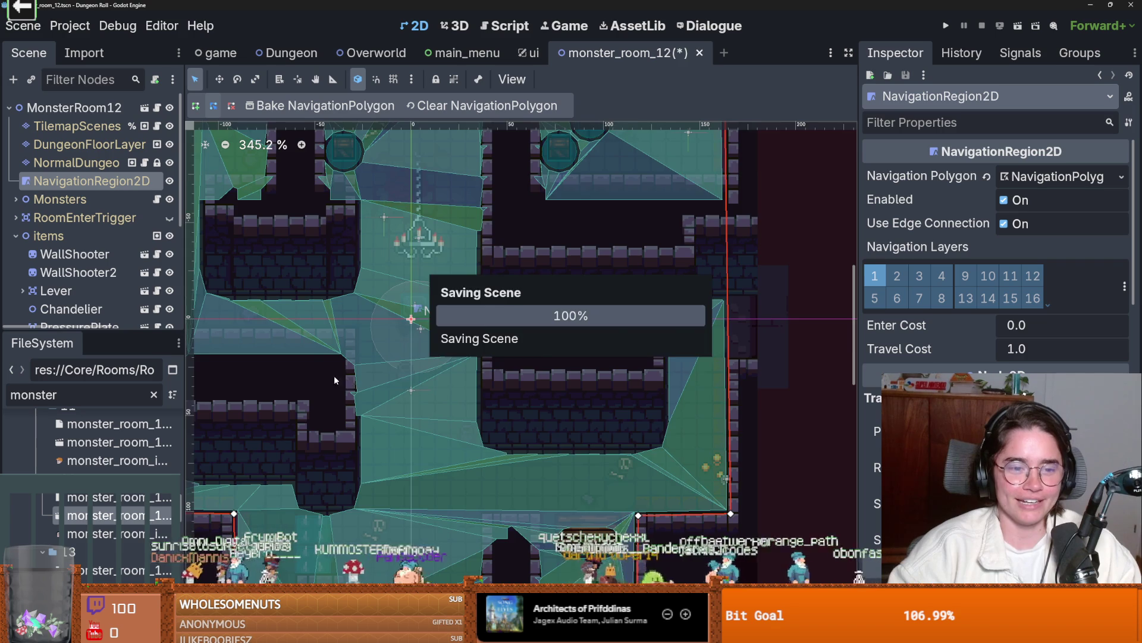
scroll(335, 380, "up", 5)
scroll(515, 401, "down", 1)
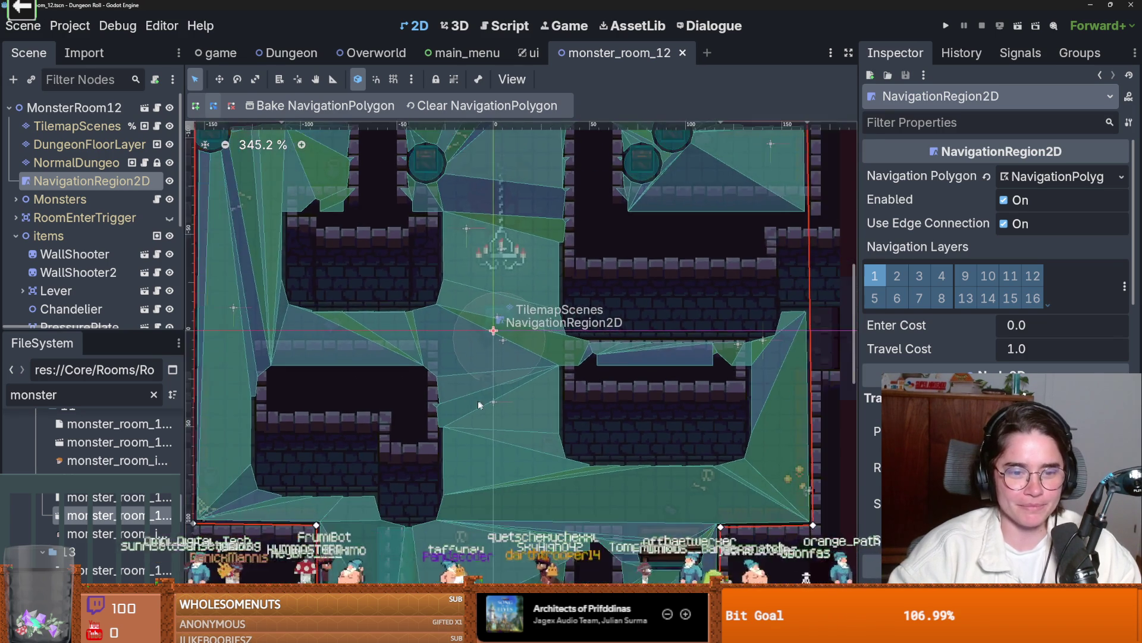
scroll(479, 400, "up", 3)
scroll(462, 405, "down", 1)
scroll(511, 423, "right", 3)
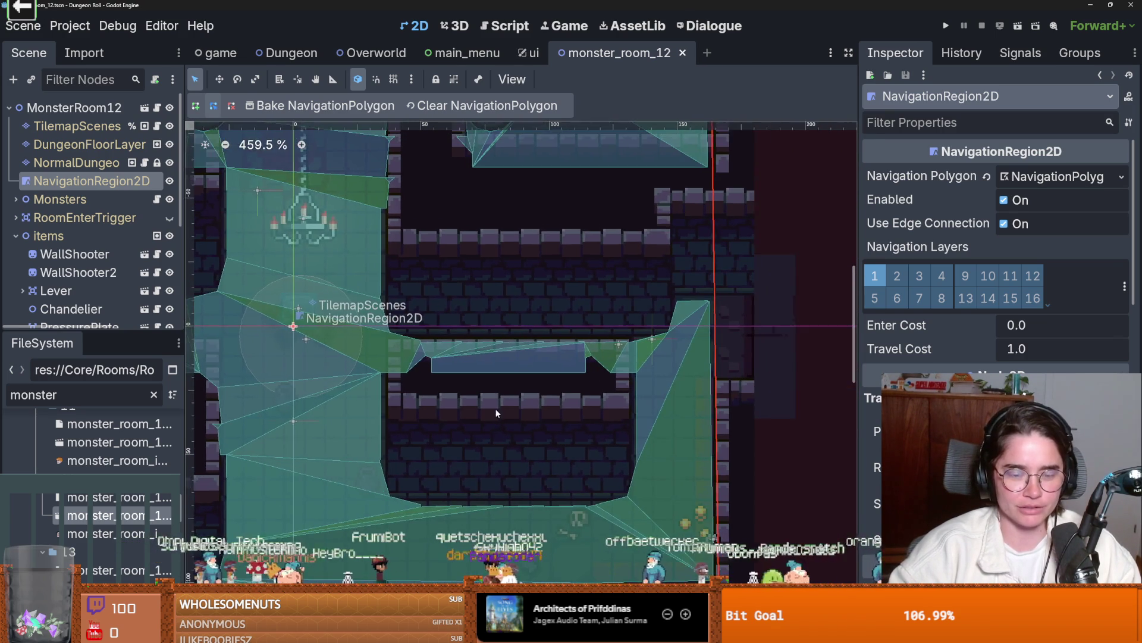
scroll(492, 409, "up", 2)
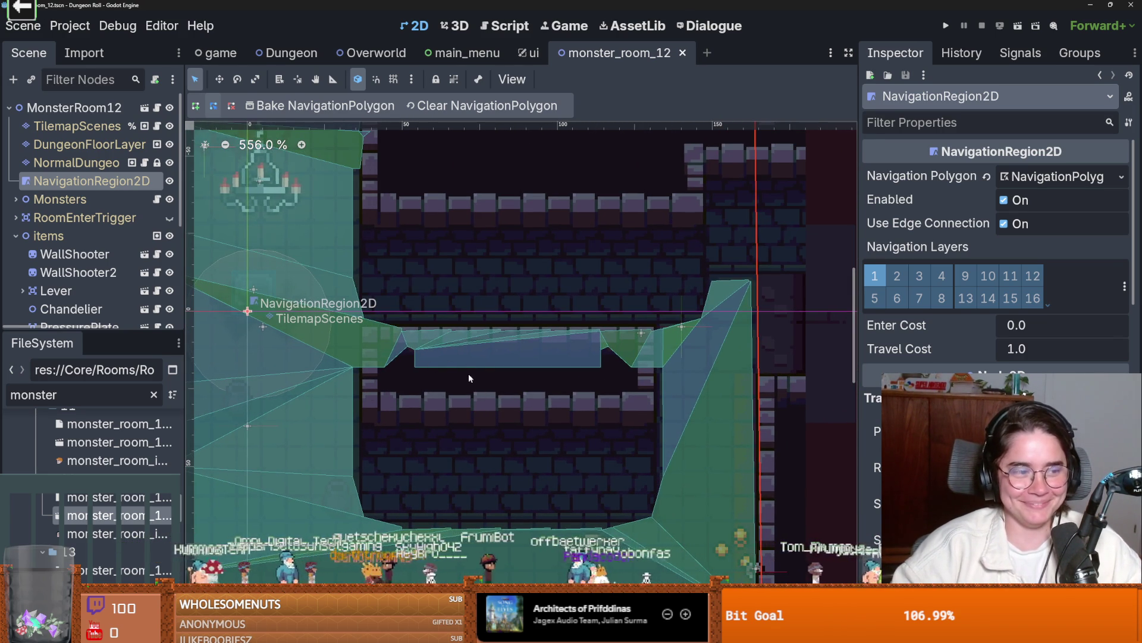
scroll(485, 376, "up", 1)
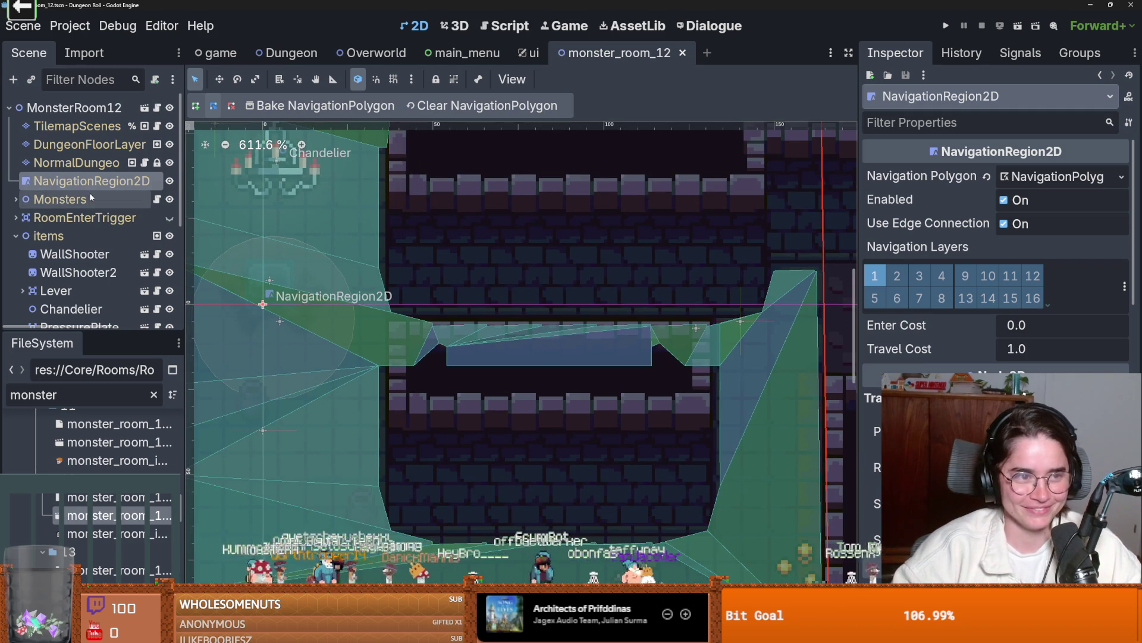
left_click(76, 163)
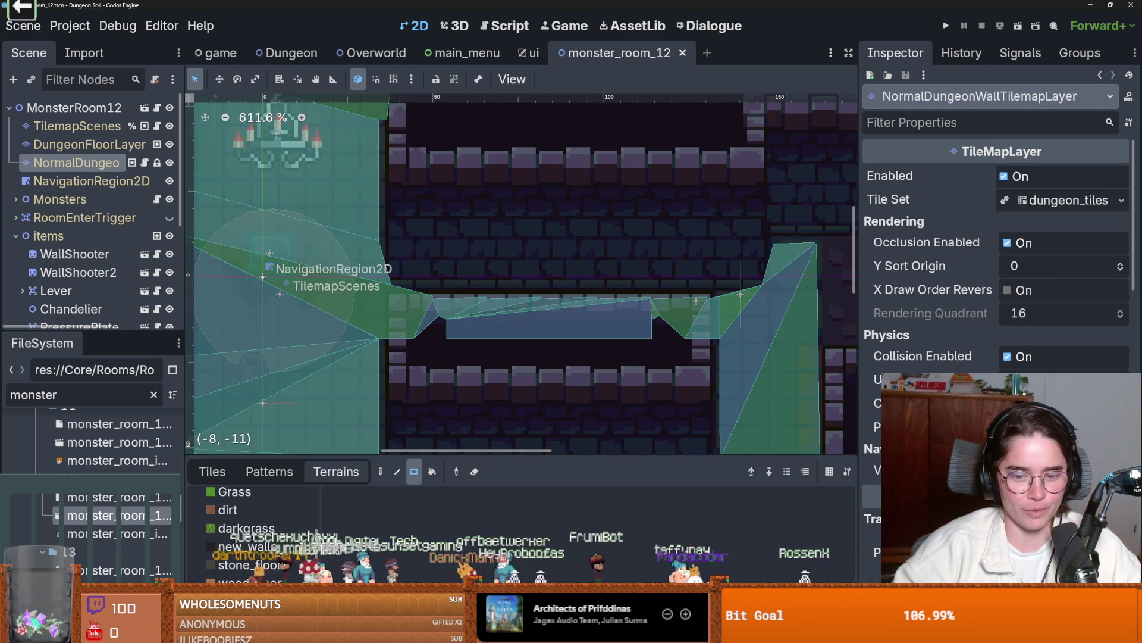
left_click(560, 634)
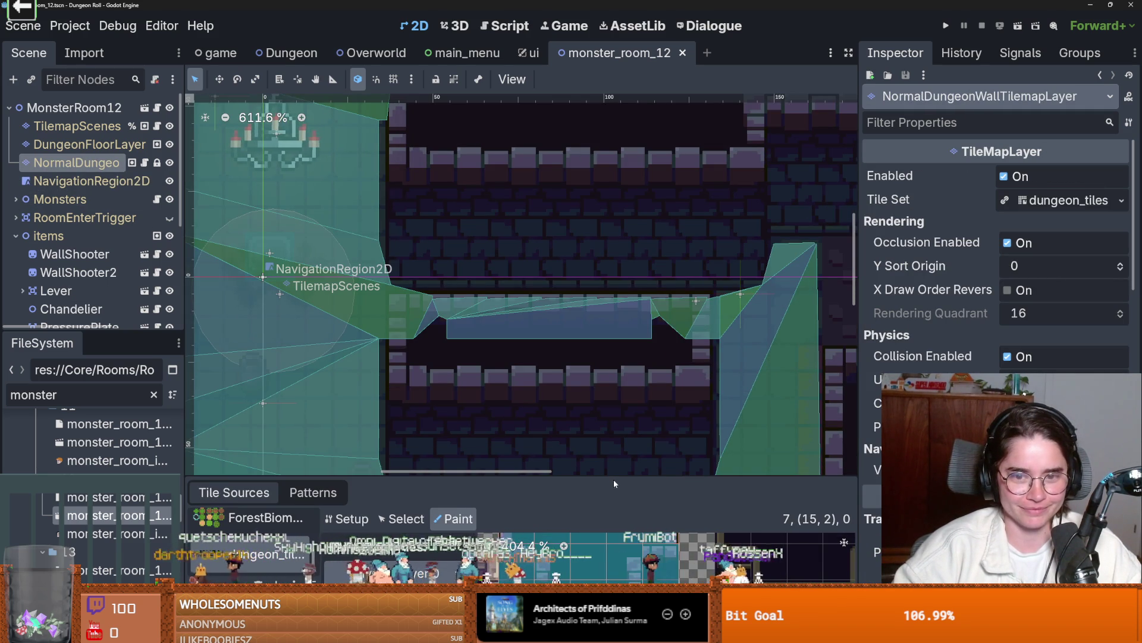
mouse_move(613, 477)
left_mouse_down()
mouse_move(624, 351)
mouse_move(623, 391)
left_mouse_up()
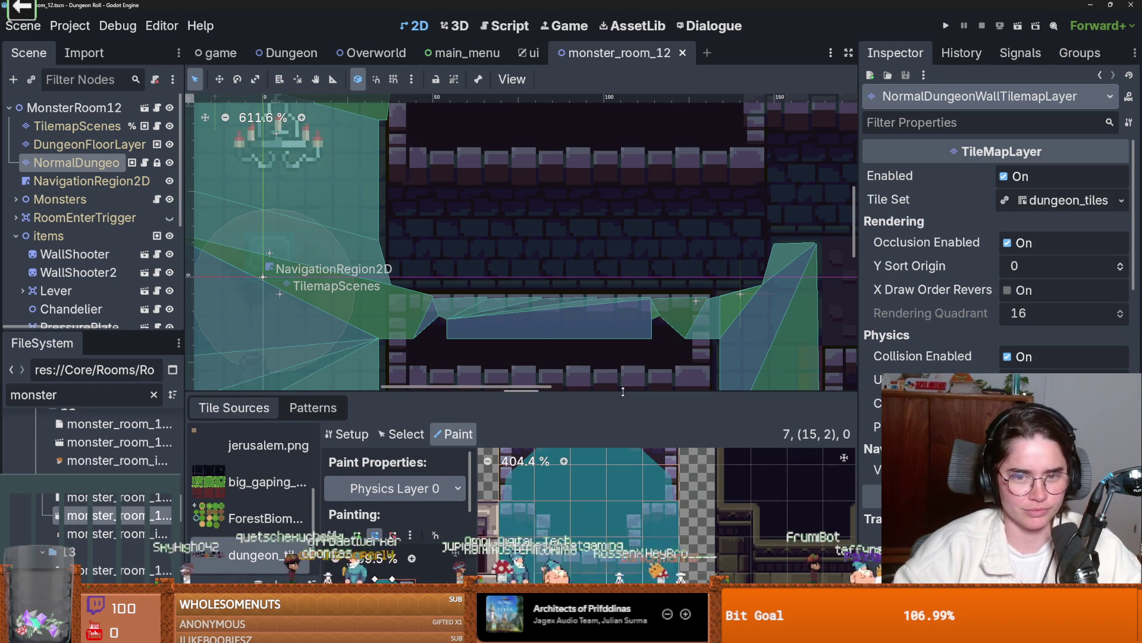
mouse_move(623, 391)
left_mouse_down()
mouse_move(639, 320)
mouse_move(642, 446)
mouse_move(651, 359)
left_mouse_up()
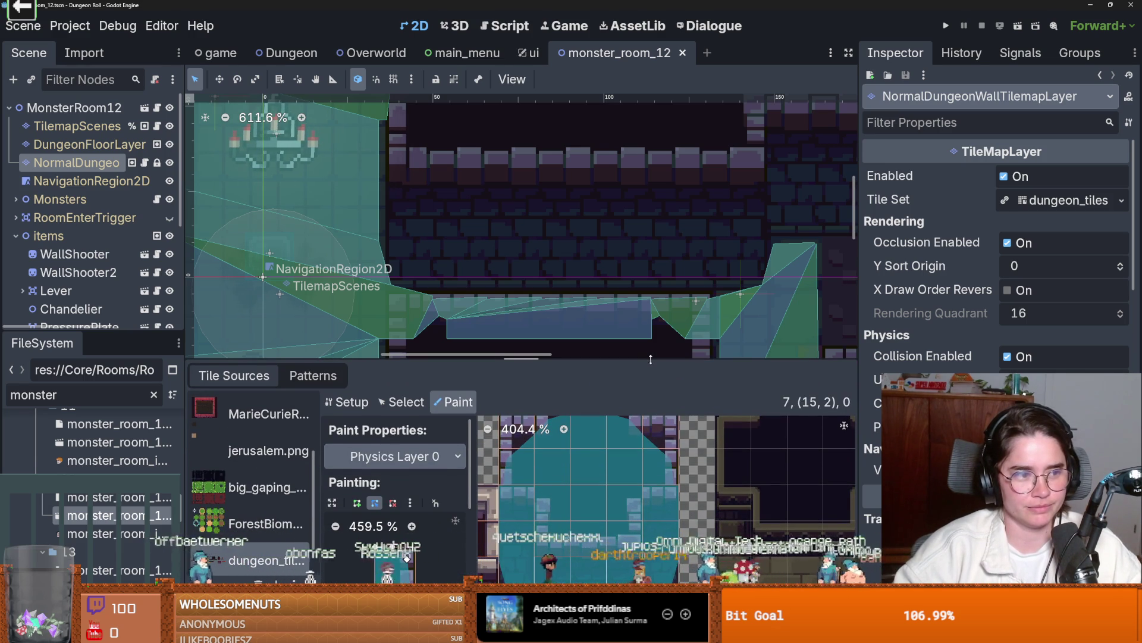
mouse_move(652, 357)
left_mouse_down()
mouse_move(664, 316)
mouse_move(676, 337)
mouse_move(667, 400)
mouse_move(664, 306)
mouse_move(662, 455)
left_mouse_up()
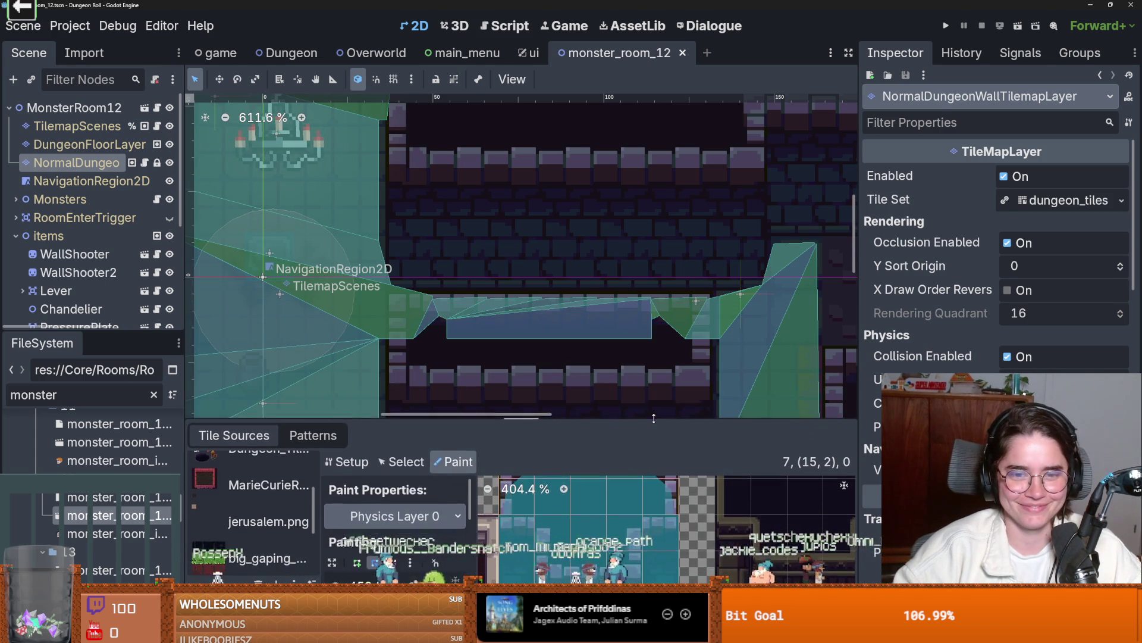
scroll(557, 387, "down", 4)
scroll(529, 320, "down", 2)
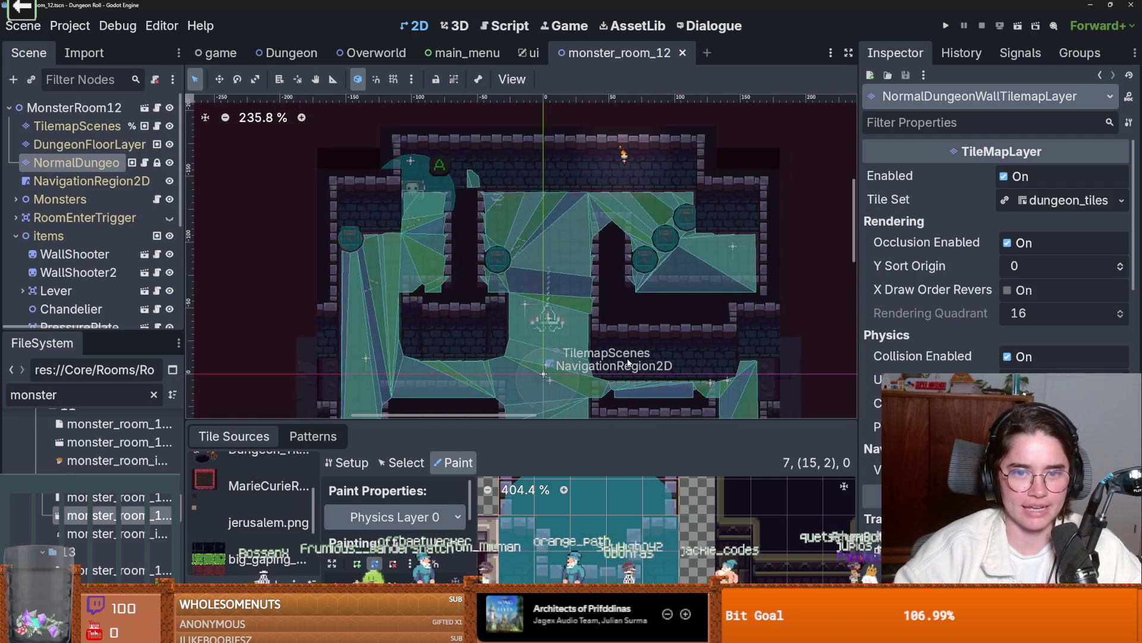
scroll(531, 320, "up", 3)
scroll(532, 320, "down", 1)
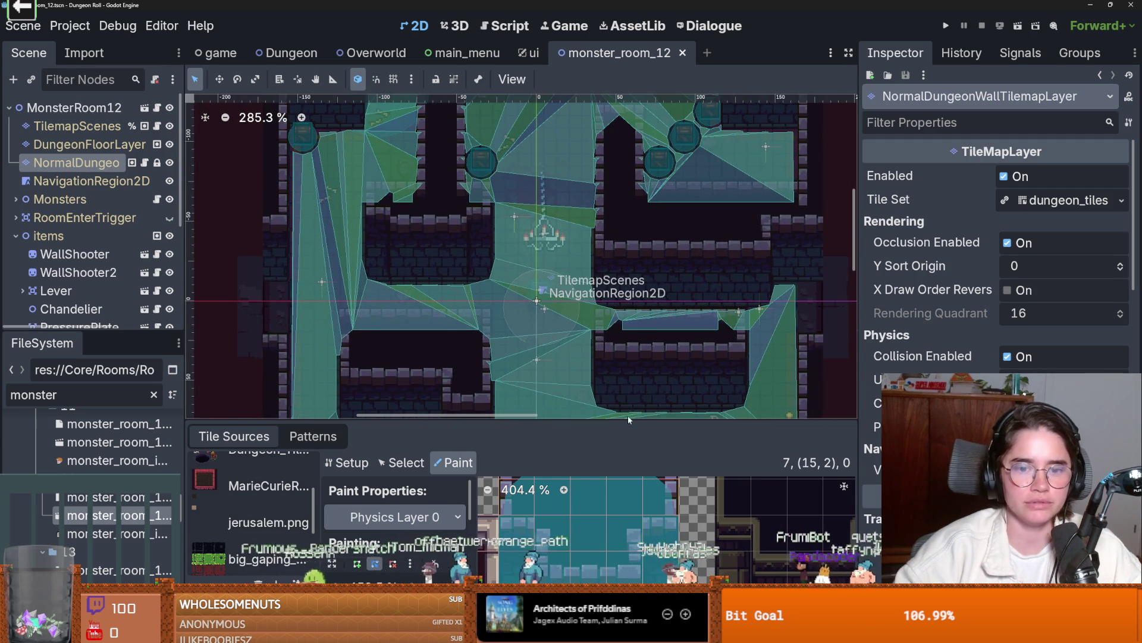
mouse_move(626, 424)
left_mouse_down()
mouse_move(622, 269)
mouse_move(611, 455)
mouse_move(605, 423)
left_mouse_up()
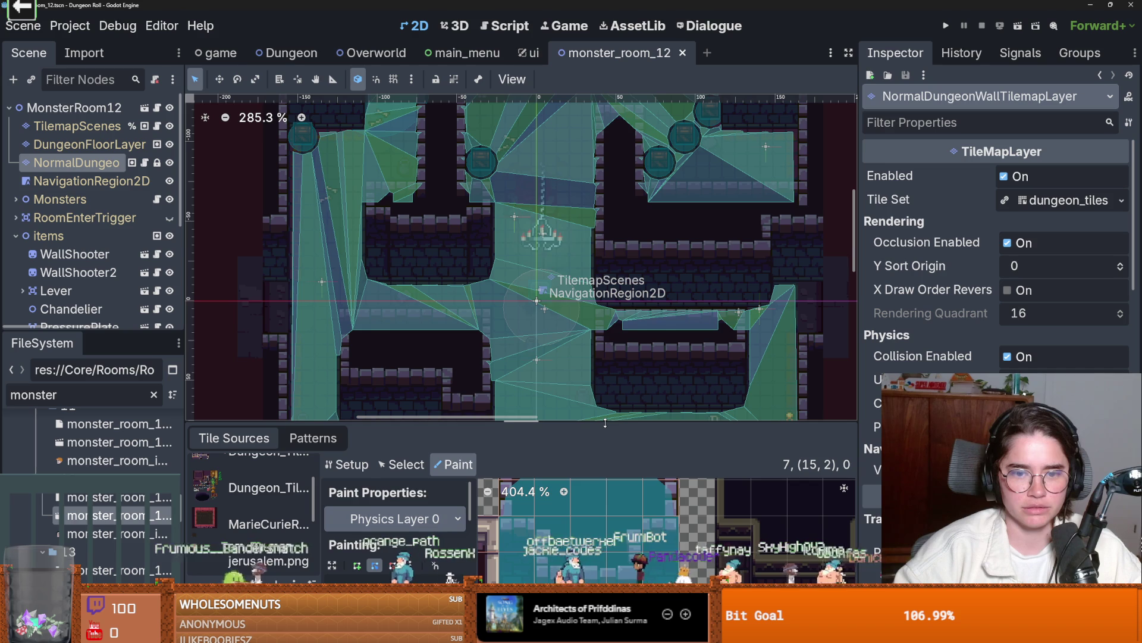
left_click_drag(605, 423, 616, 392)
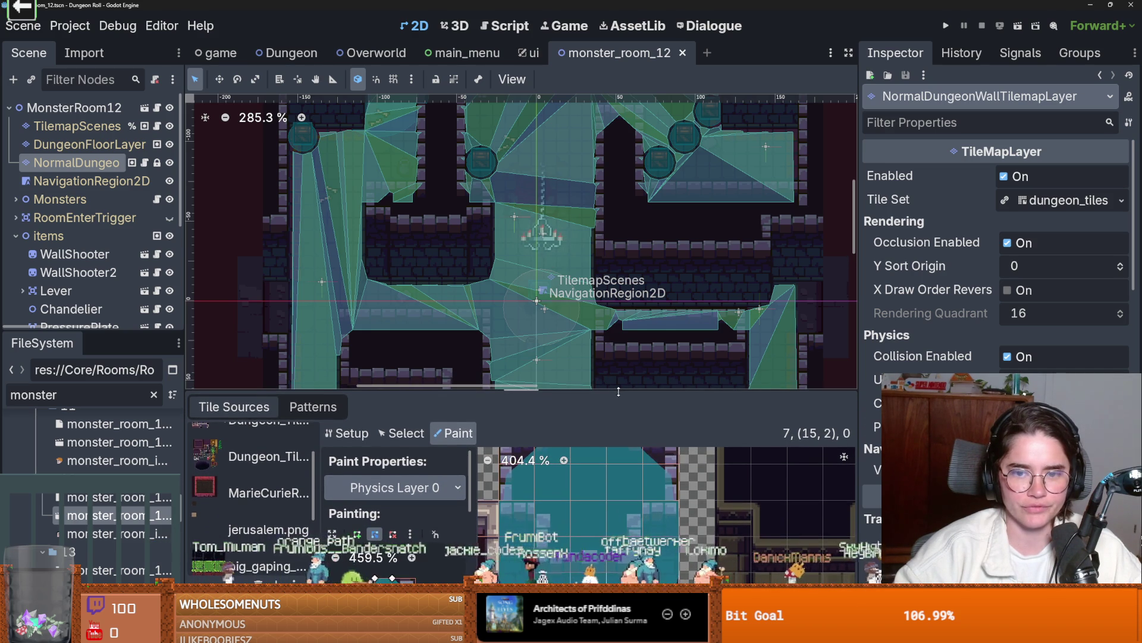
left_click(63, 180)
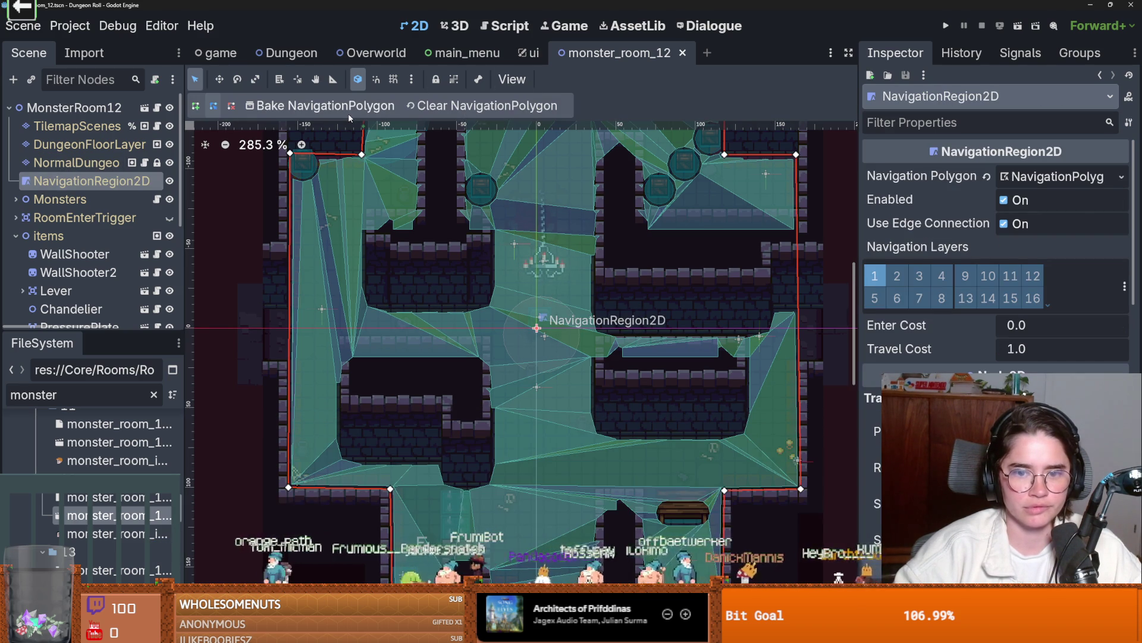
- Rebake the room's navigation polygon, save the scene, and select NormalDungeonWallTilemapLayer
left_click(328, 106)
scroll(536, 345, "up", 8)
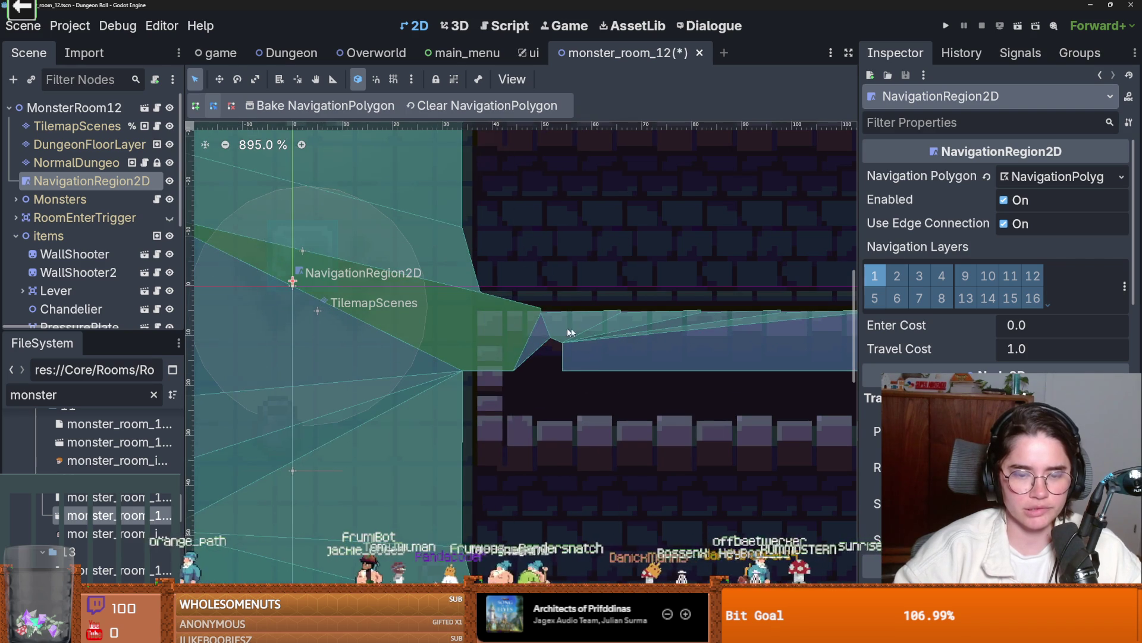
key("ctrl+s")
scroll(604, 333, "down", 8)
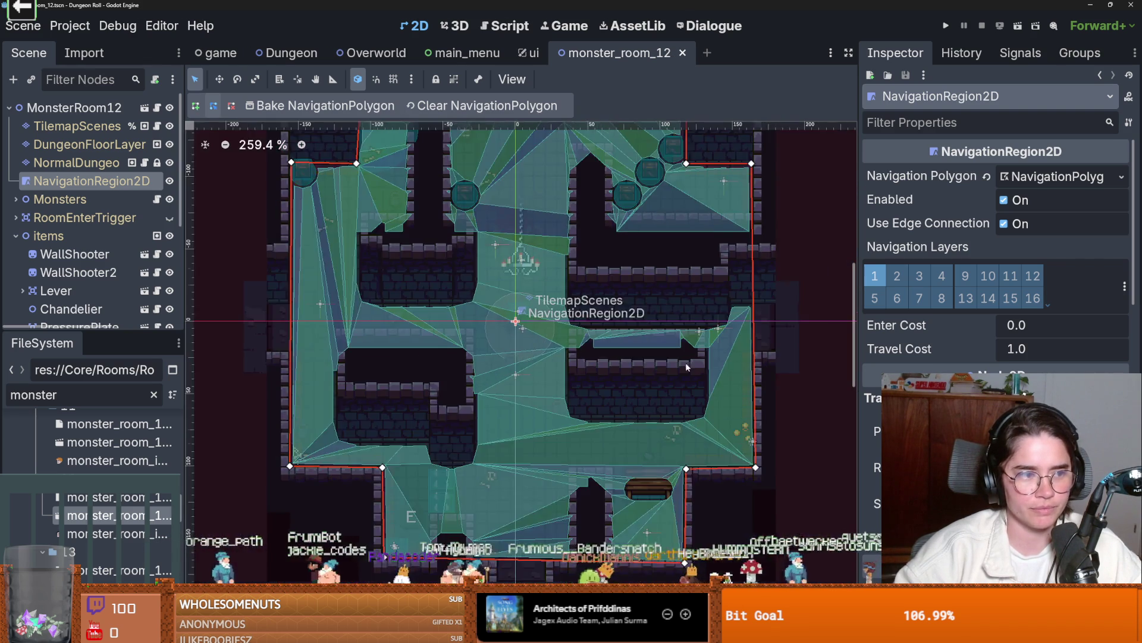
scroll(685, 363, "up", 5)
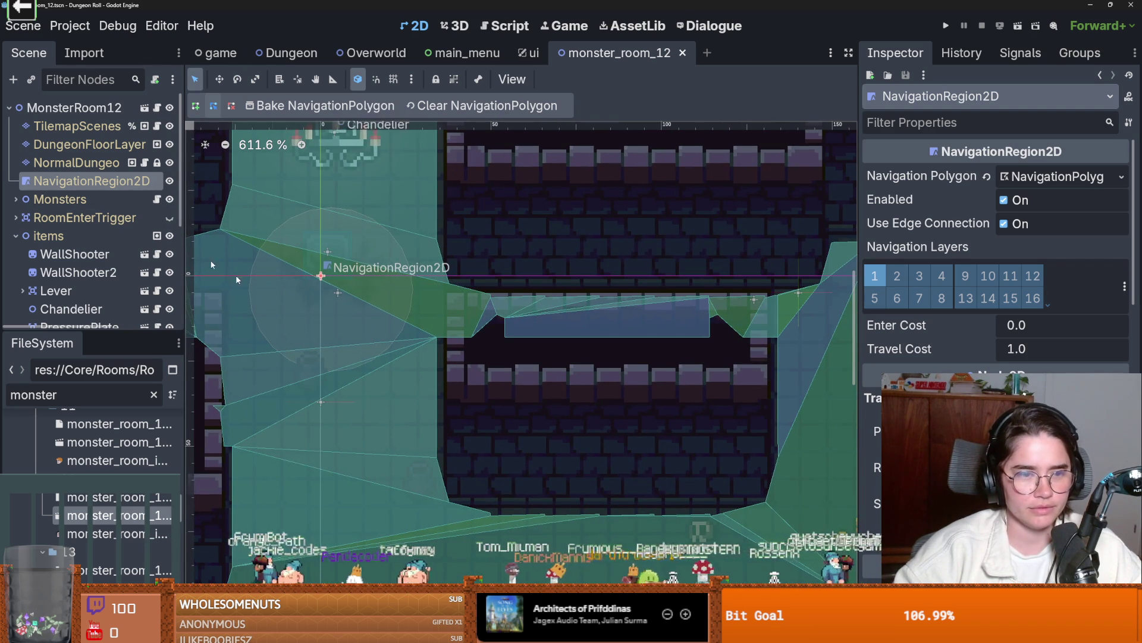
left_click(76, 163)
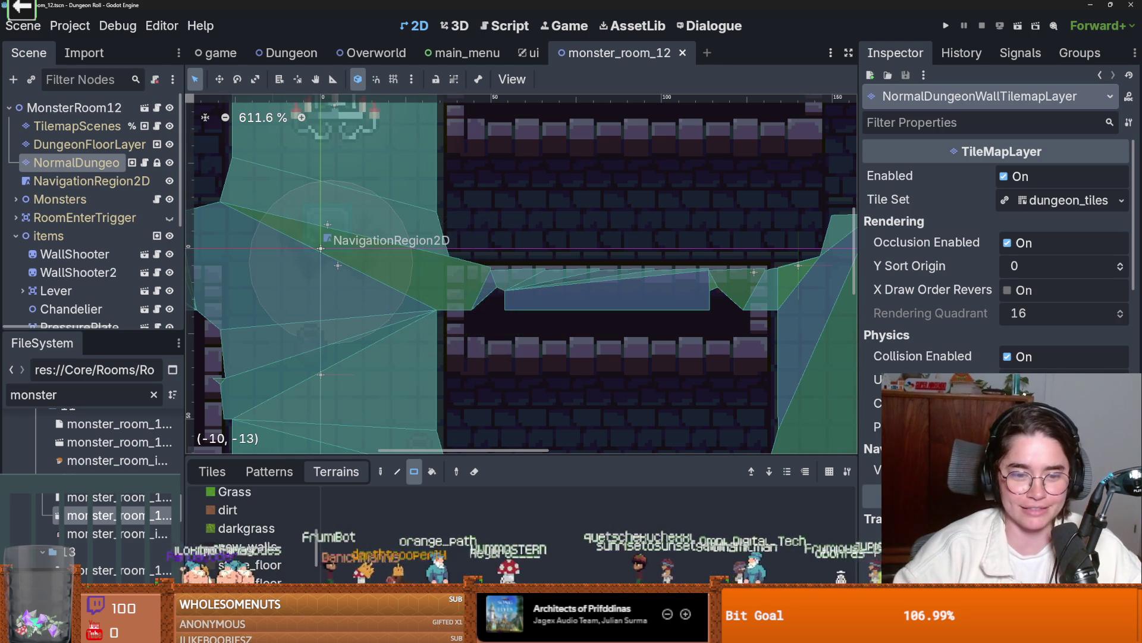
- Reopen the TileSet editor on the dungeon wall atlas and make its panel taller for Physics Layer 0
left_click(573, 631)
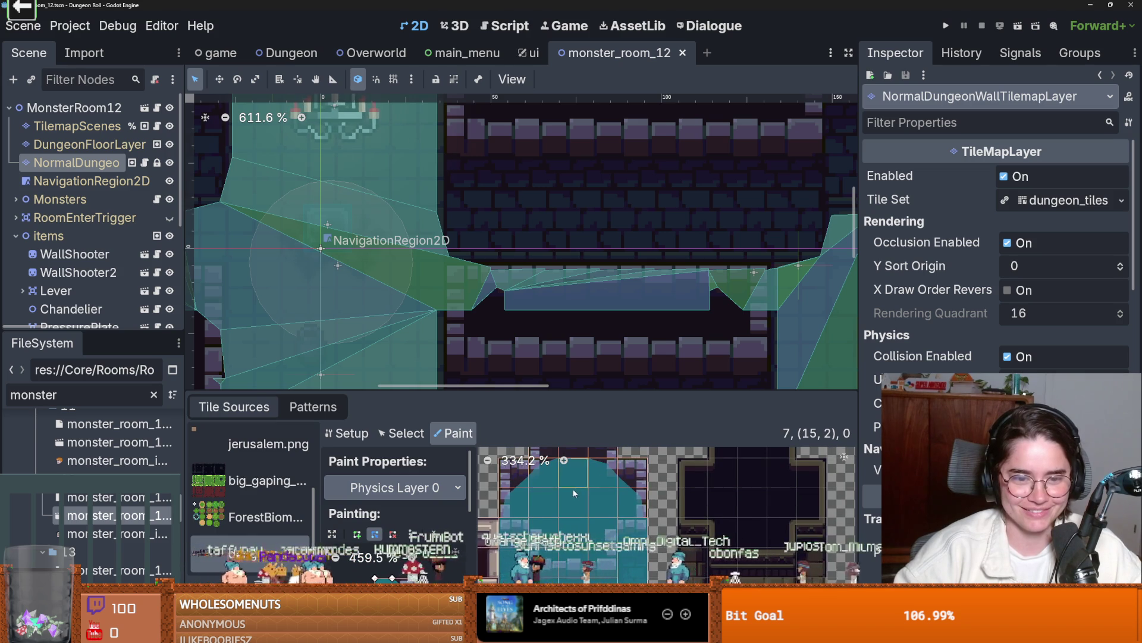
scroll(573, 500, "down", 2)
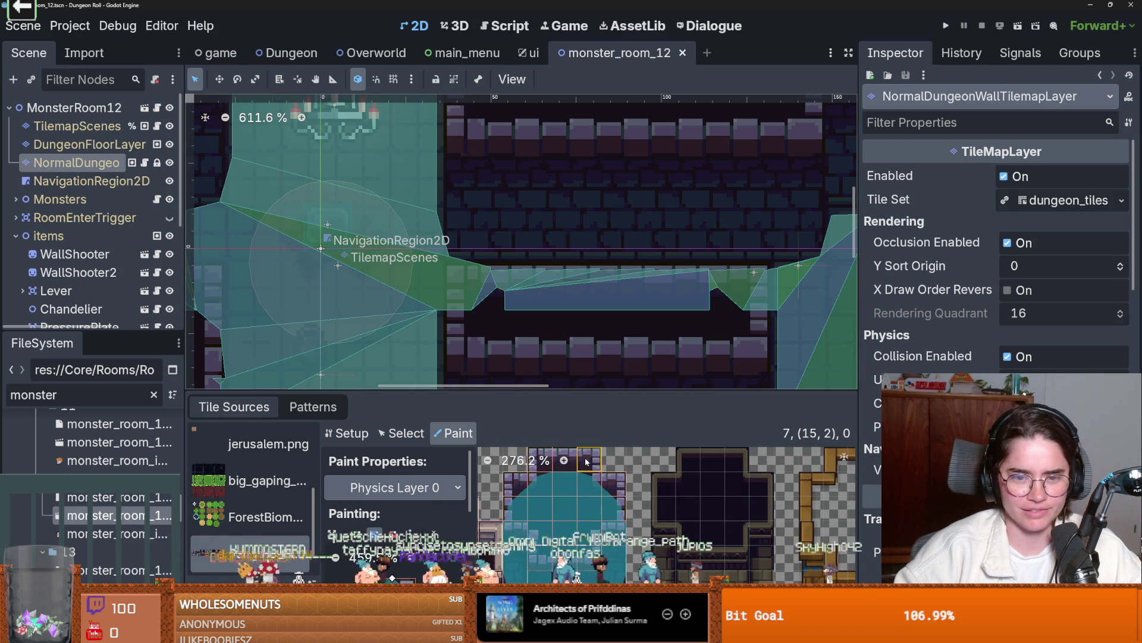
scroll(536, 476, "down", 1)
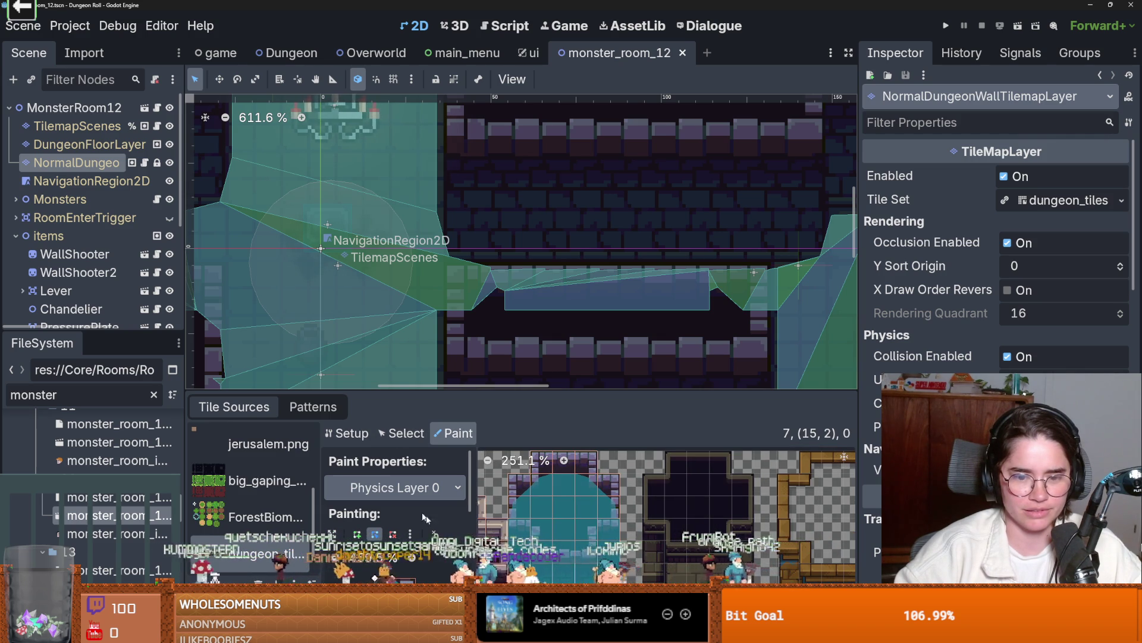
left_click(595, 635)
left_click(637, 635)
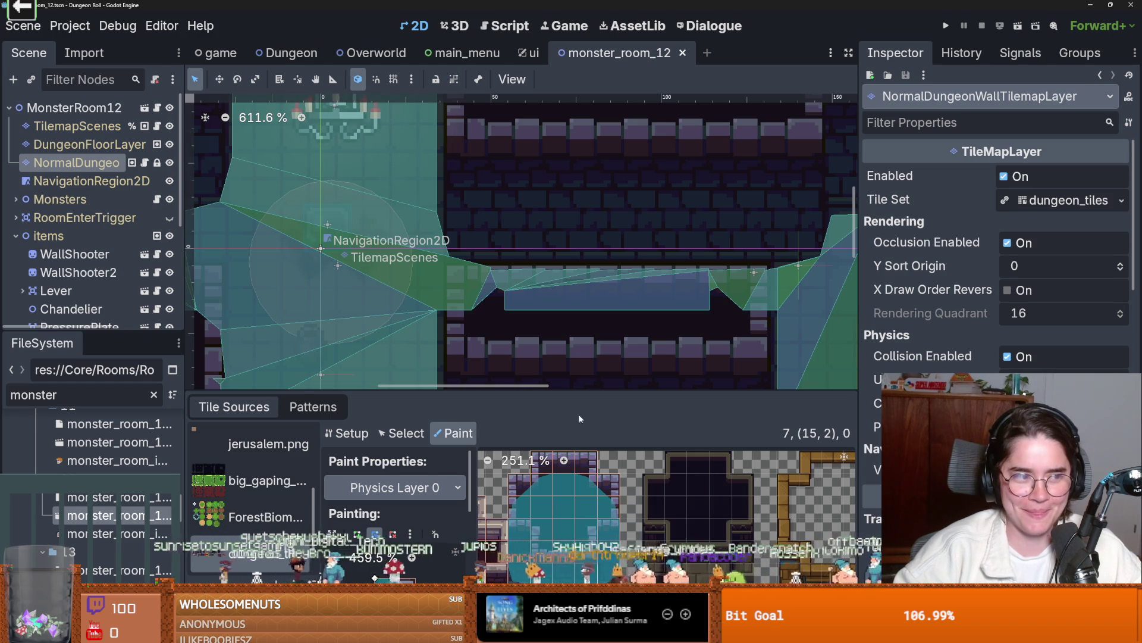
left_click_drag(588, 391, 588, 297)
scroll(605, 513, "down", 2)
scroll(658, 463, "up", 3)
scroll(659, 521, "down", 1)
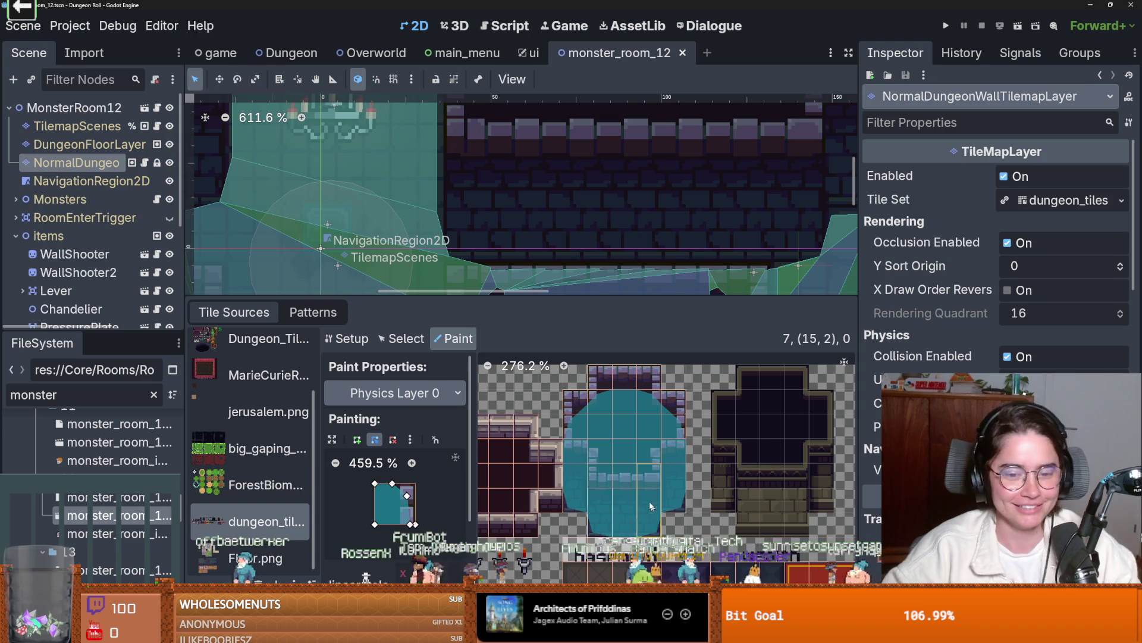
- Zoom around the room to inspect the navigation mesh near the chandelier
scroll(639, 250, "down", 5)
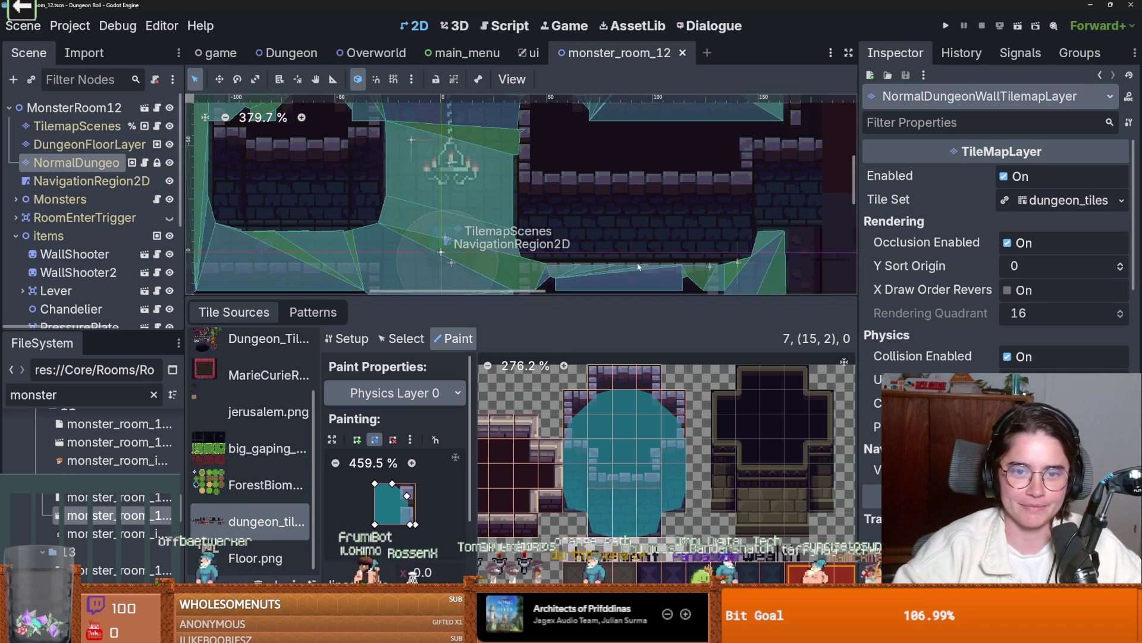
scroll(601, 190, "up", 6)
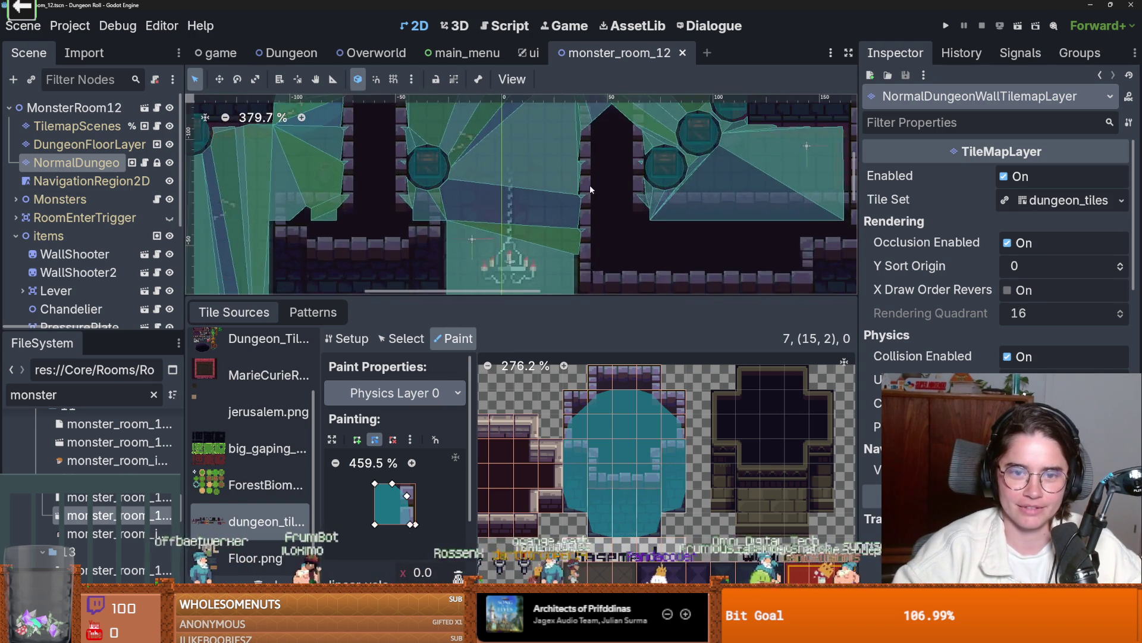
scroll(596, 167, "down", 3)
scroll(473, 177, "up", 2)
scroll(607, 216, "down", 3)
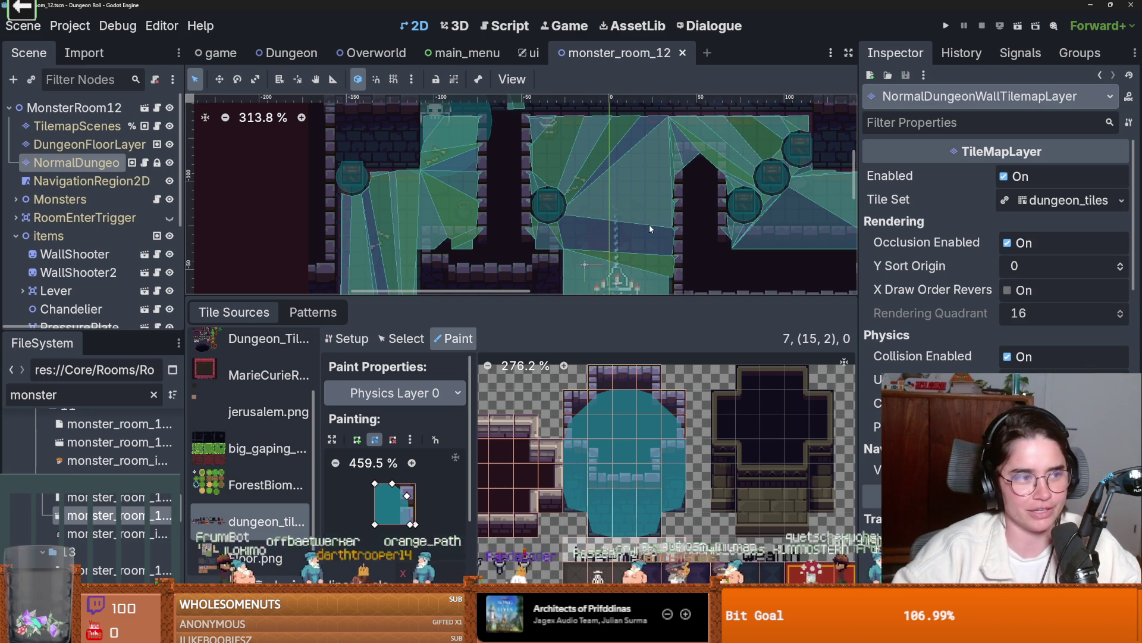
scroll(651, 229, "up", 1)
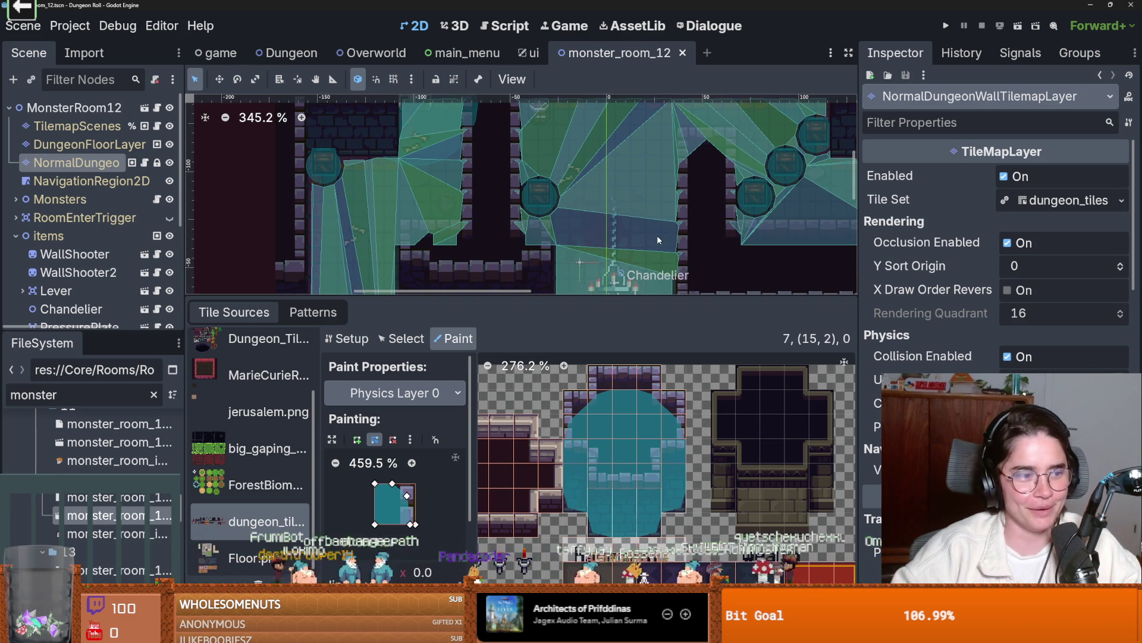
scroll(657, 226, "down", 2)
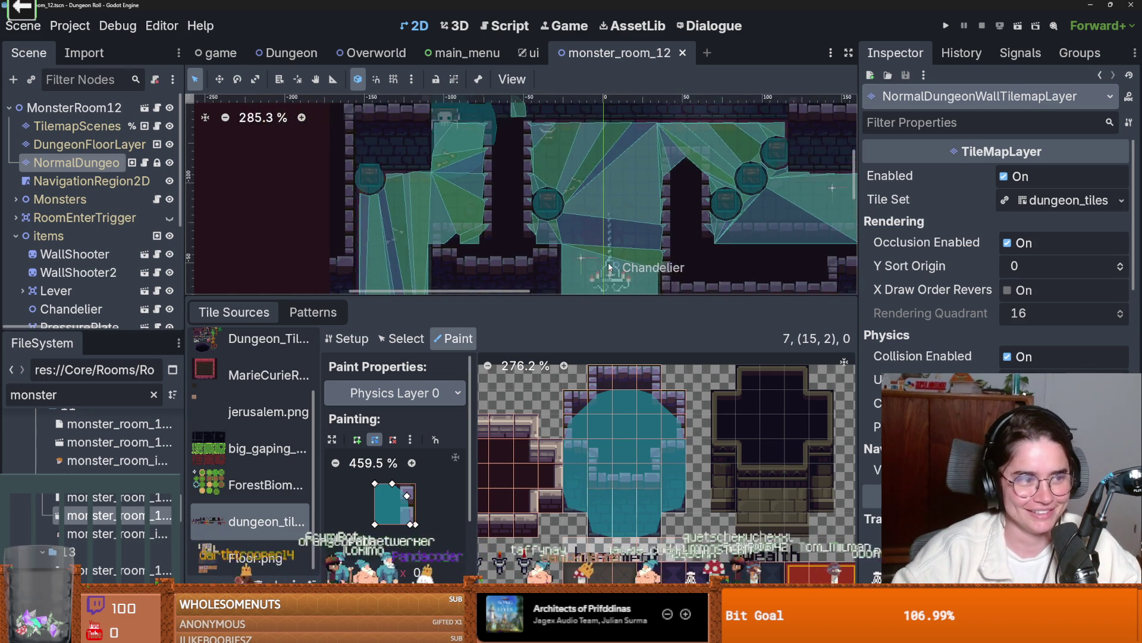
scroll(608, 267, "up", 1)
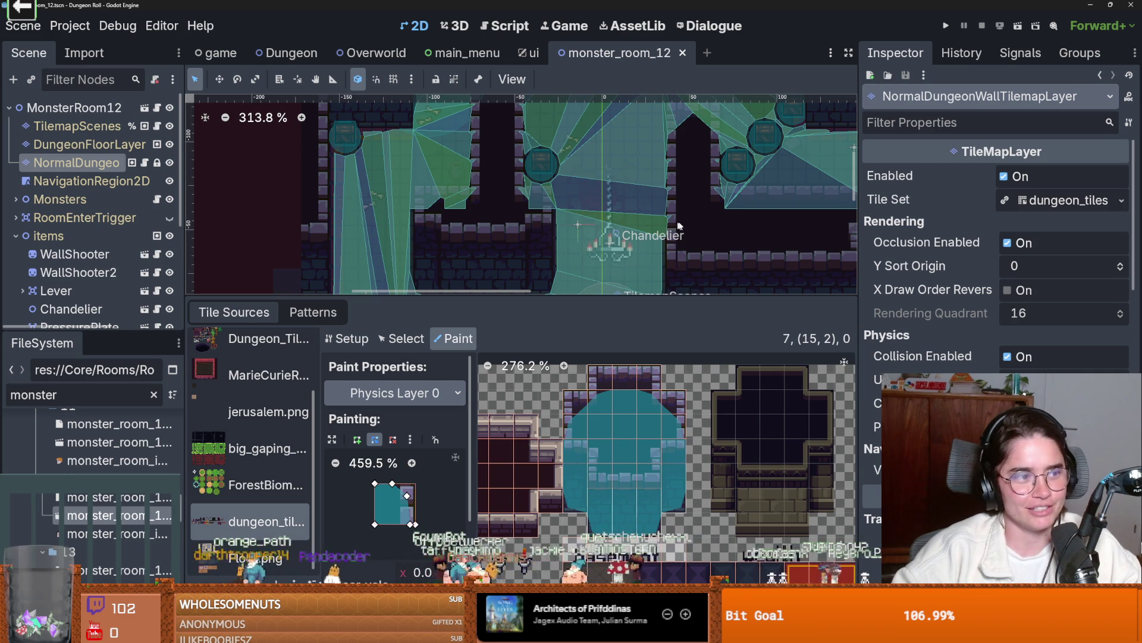
scroll(607, 252, "up", 1)
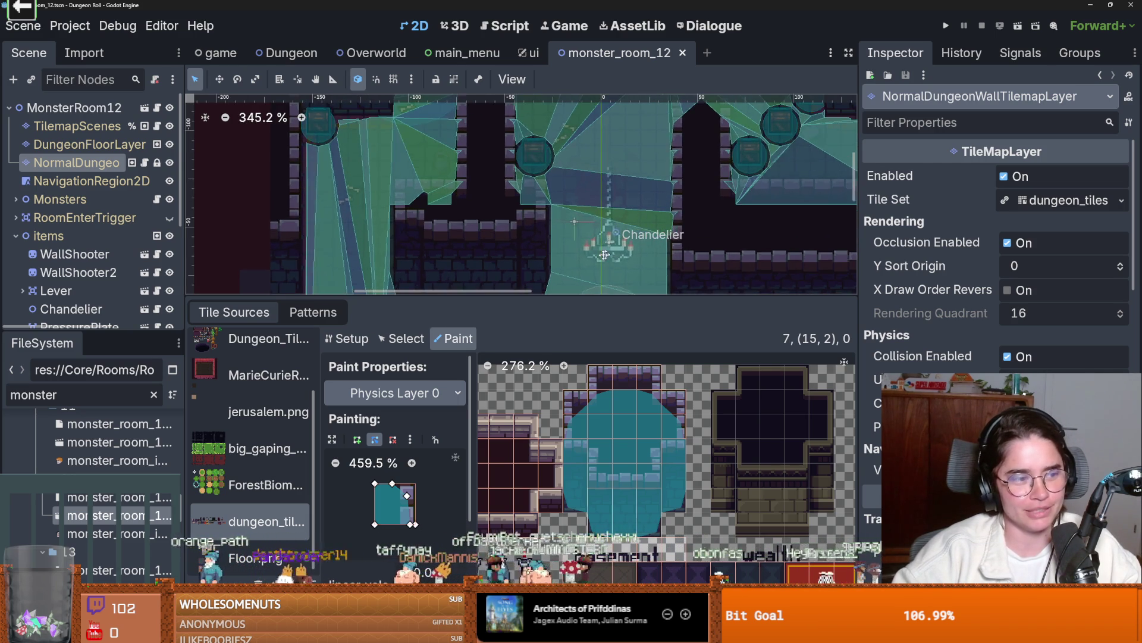
scroll(551, 262, "up", 1)
scroll(477, 213, "up", 1)
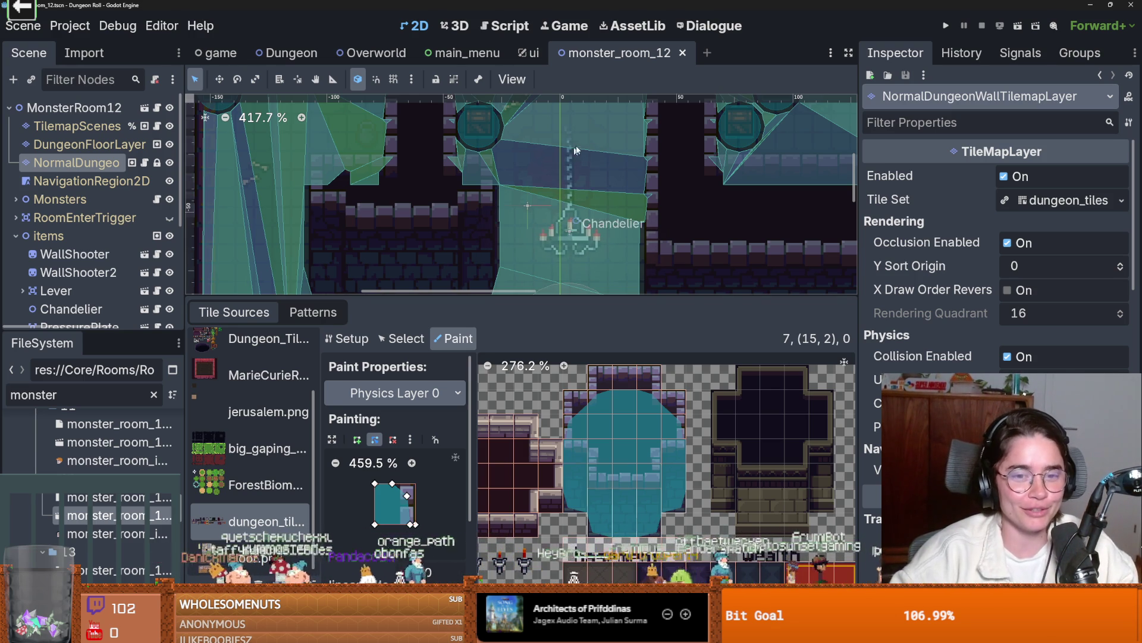
- Enlarge the room viewport by lowering the bottom panel, and inspect the mesh along the walls
left_click_drag(633, 295, 630, 544)
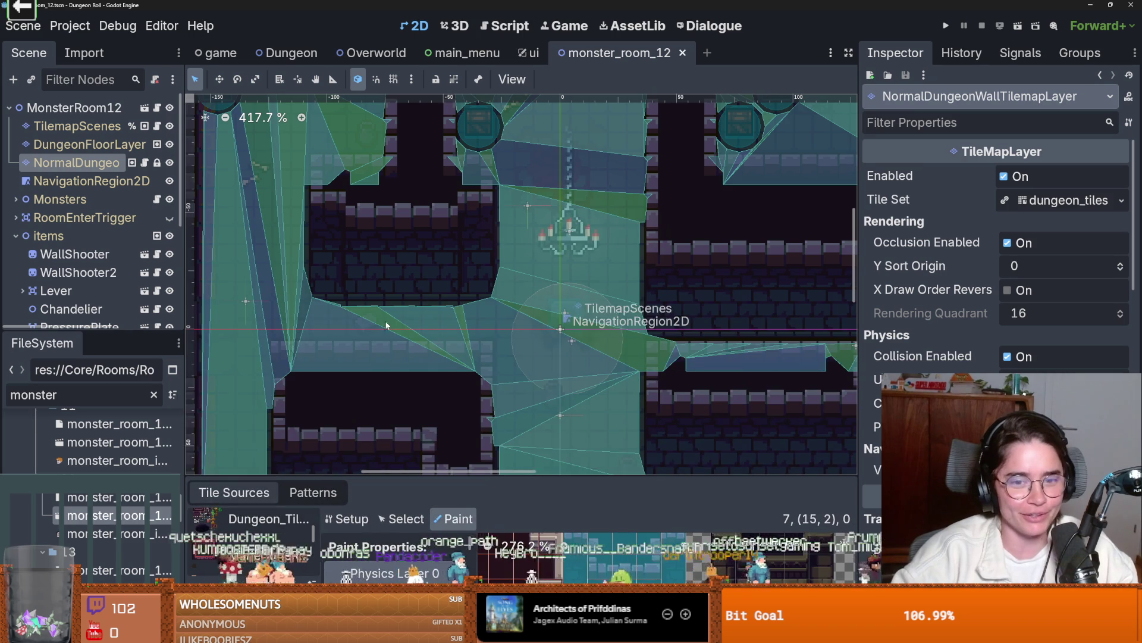
scroll(383, 327, "down", 4)
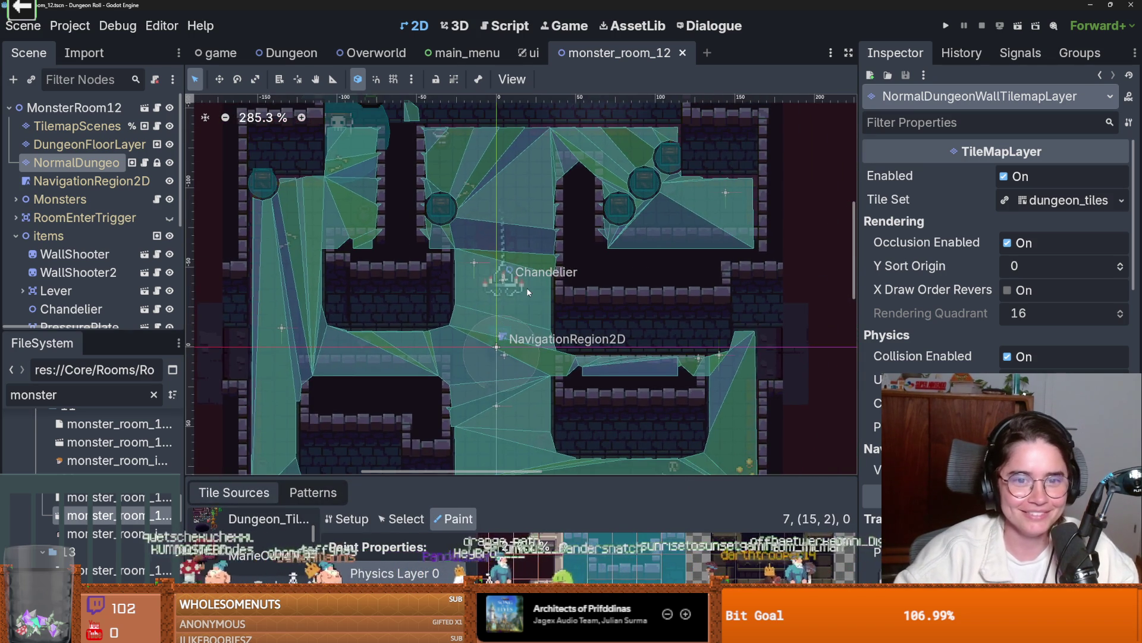
scroll(527, 288, "down", 1)
scroll(526, 283, "up", 2)
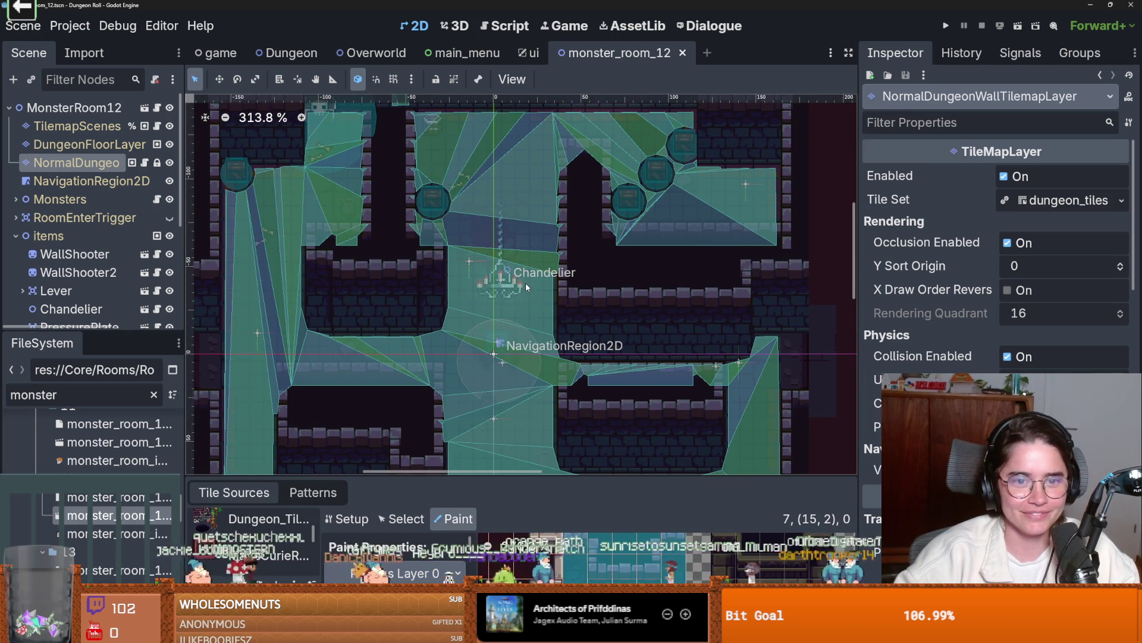
scroll(526, 283, "up", 3)
scroll(554, 354, "down", 4)
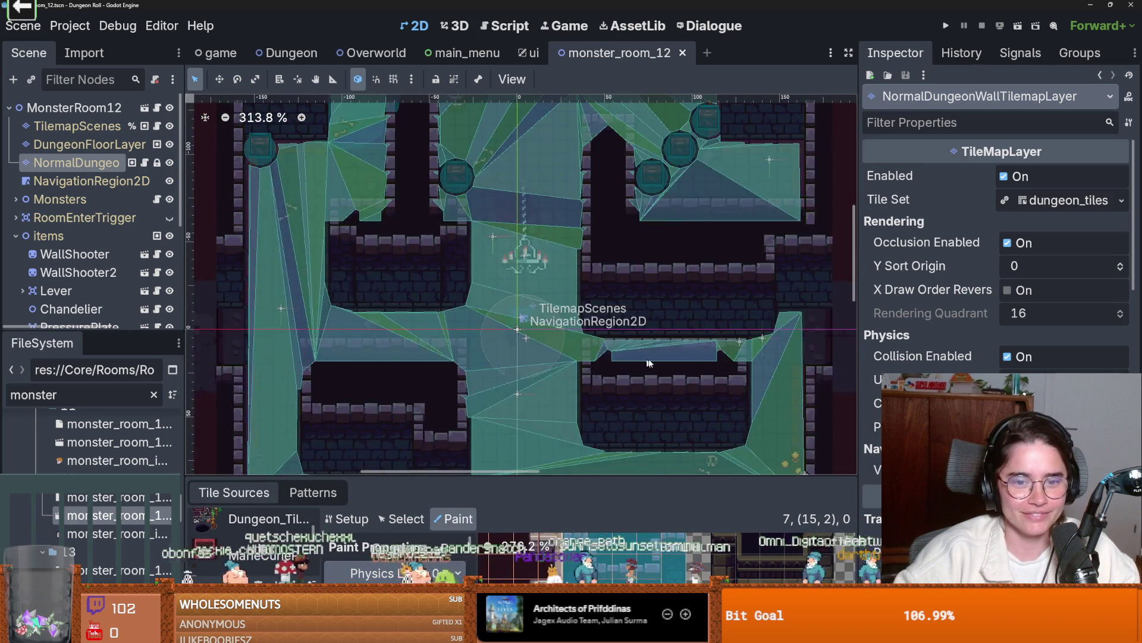
scroll(639, 360, "up", 14)
scroll(572, 331, "down", 1)
scroll(573, 345, "up", 1)
scroll(575, 379, "down", 1)
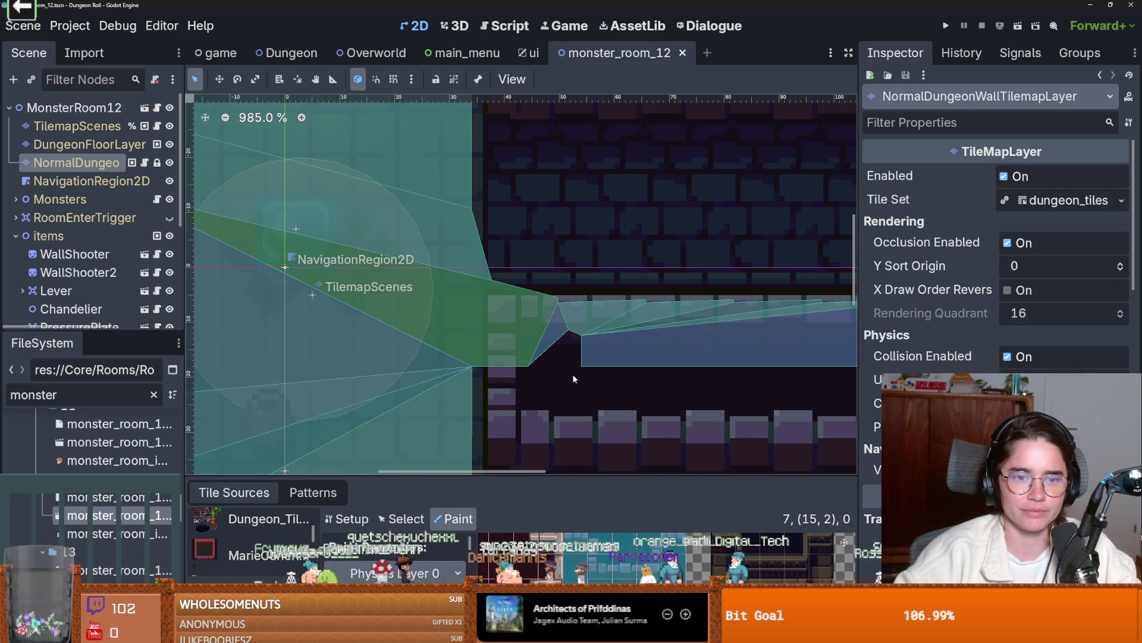
scroll(574, 378, "down", 2)
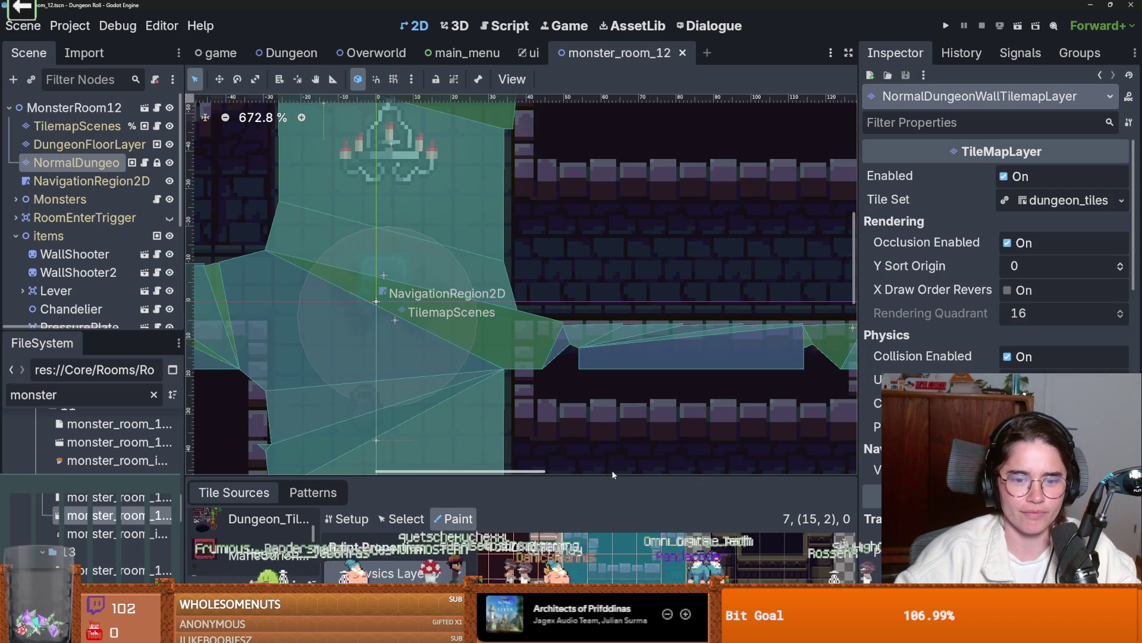
- Bring the tile paint properties back into view and hide the TilemapScenes node
mouse_move(613, 477)
left_mouse_down()
mouse_move(611, 281)
mouse_move(596, 476)
left_mouse_up()
scroll(502, 360, "down", 3)
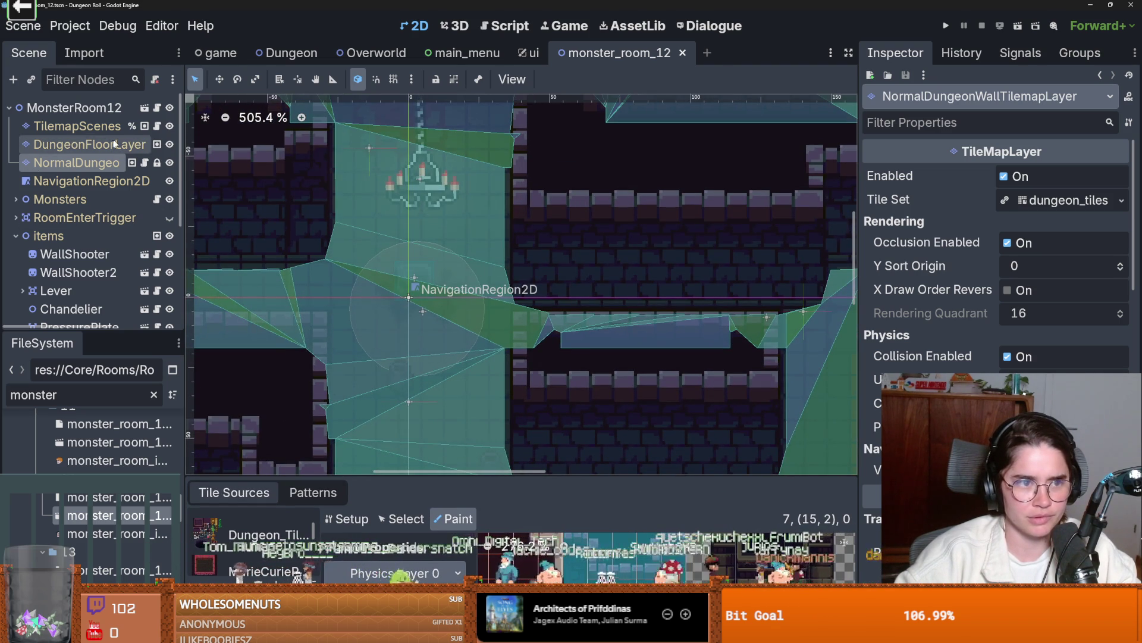
left_click(169, 127)
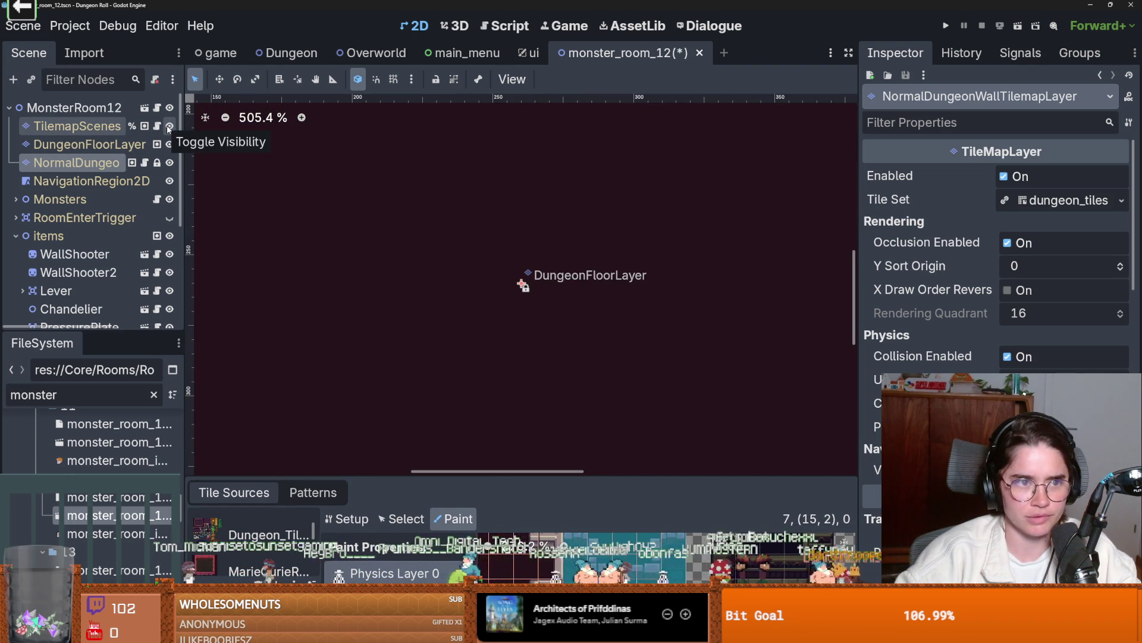
- Select the TilemapScenes node, then the NavigationRegion2D node, in the Scene dock
scroll(418, 337, "down", 1)
scroll(322, 259, "down", 11)
scroll(684, 464, "up", 2)
scroll(506, 261, "up", 8)
scroll(505, 261, "up", 1)
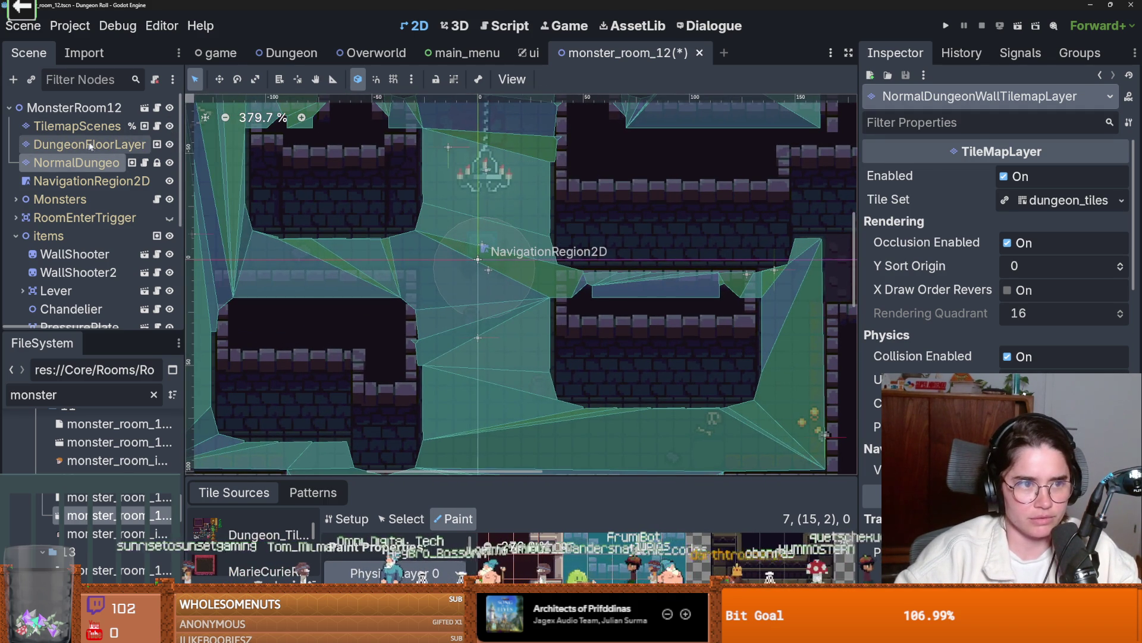
left_click(77, 126)
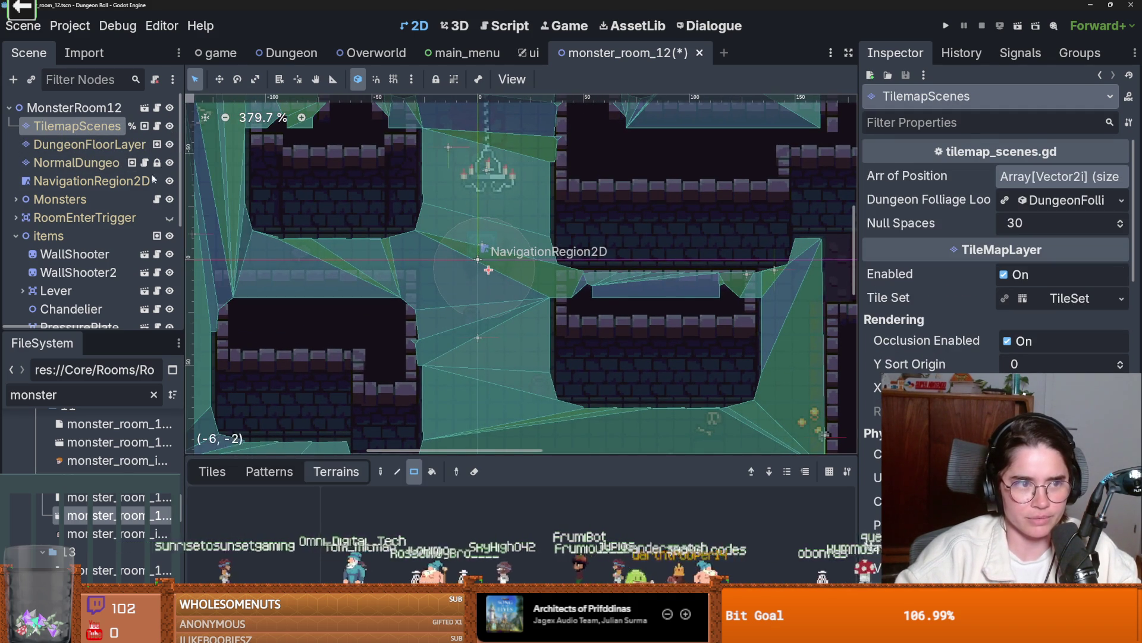
scroll(595, 305, "up", 9)
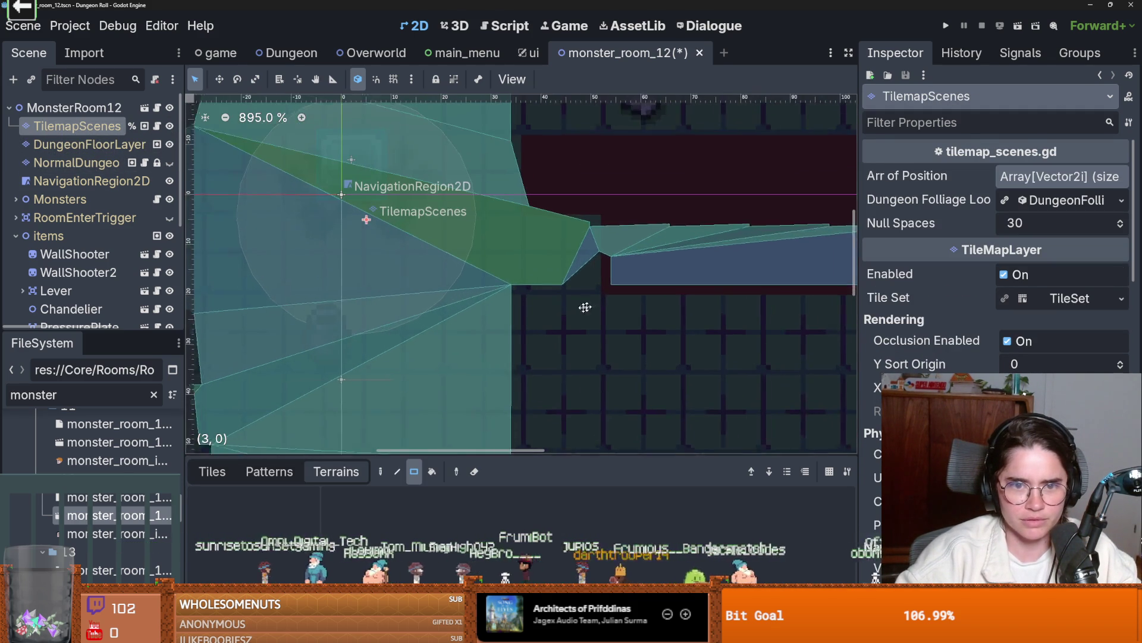
scroll(344, 323, "down", 3)
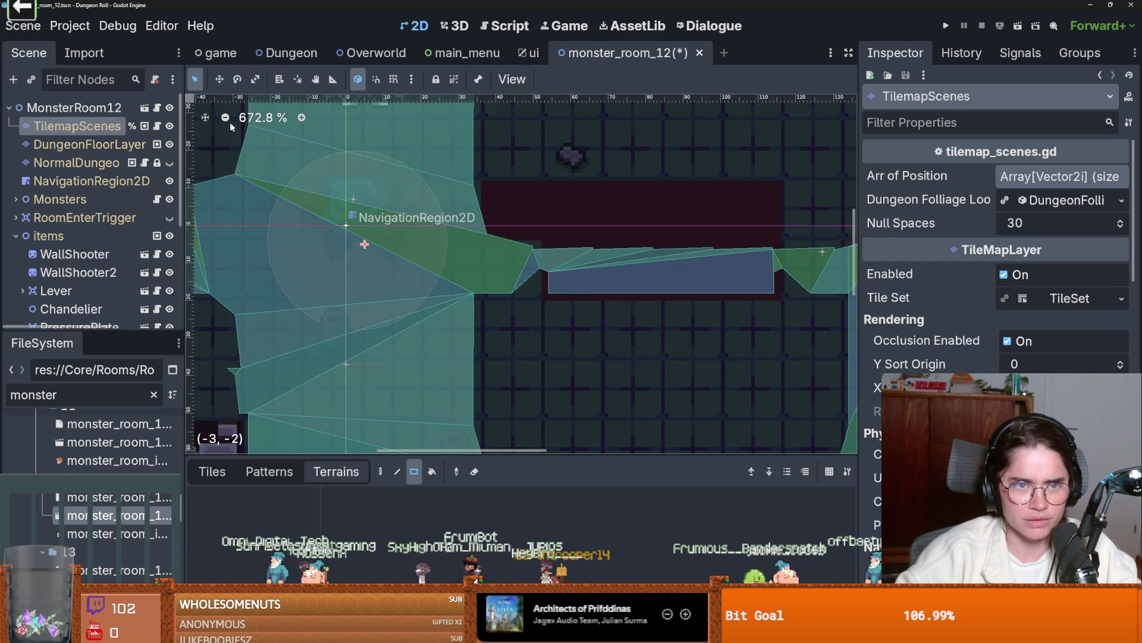
left_click(92, 181)
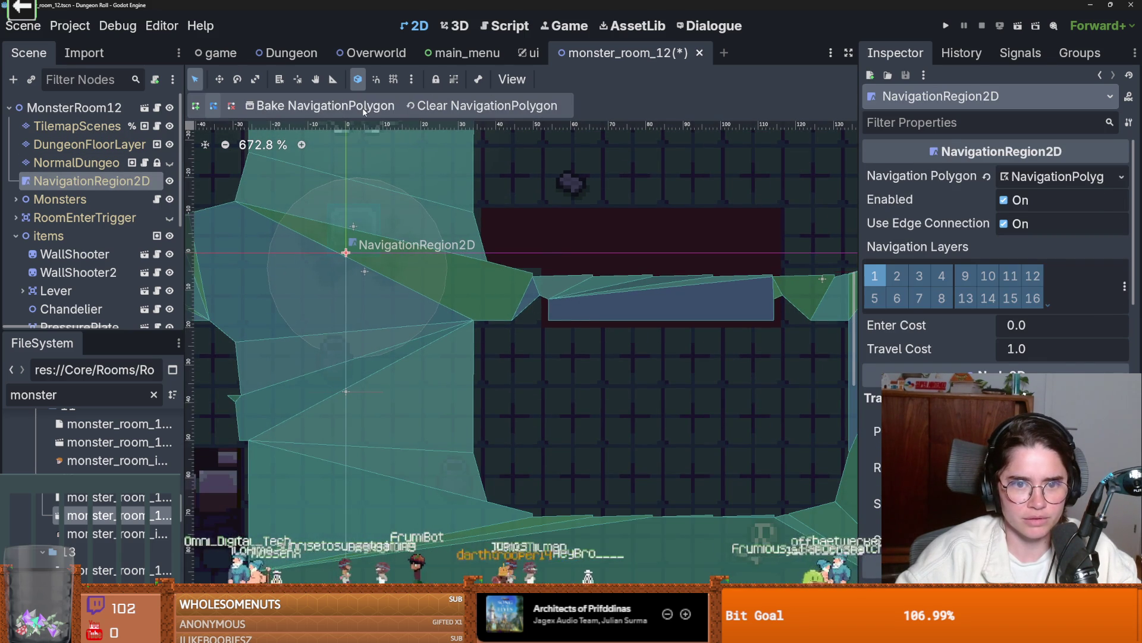
- Try reparenting NormalDungeonWallTilemapLayer and dismiss the inherited-scene error
left_click(107, 163)
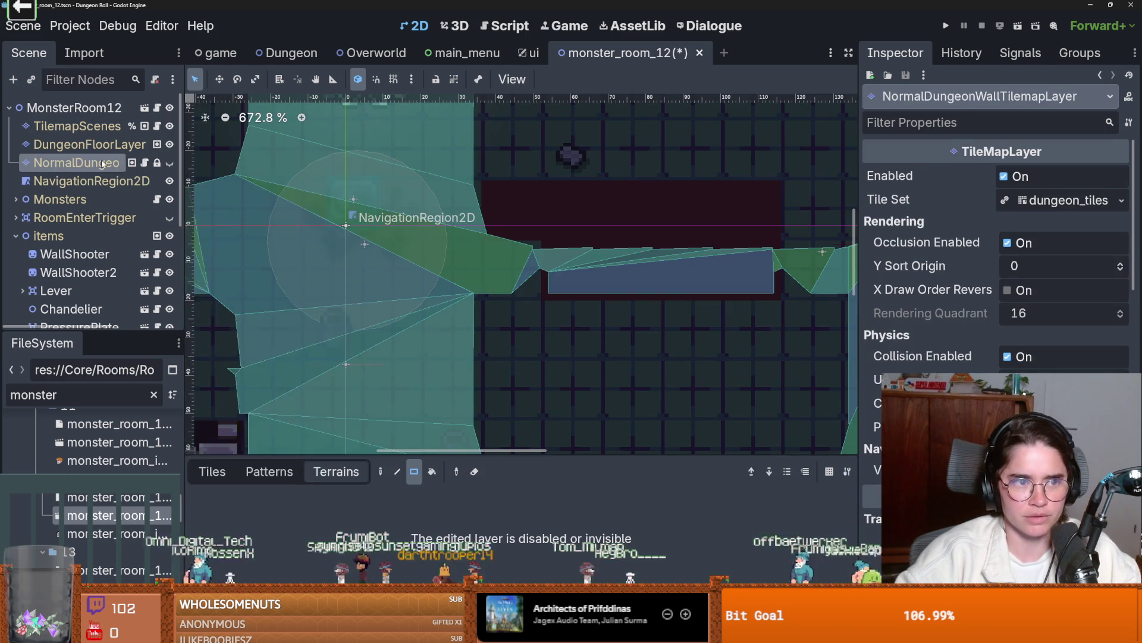
right_click(106, 163)
left_click(167, 408)
left_click(571, 332)
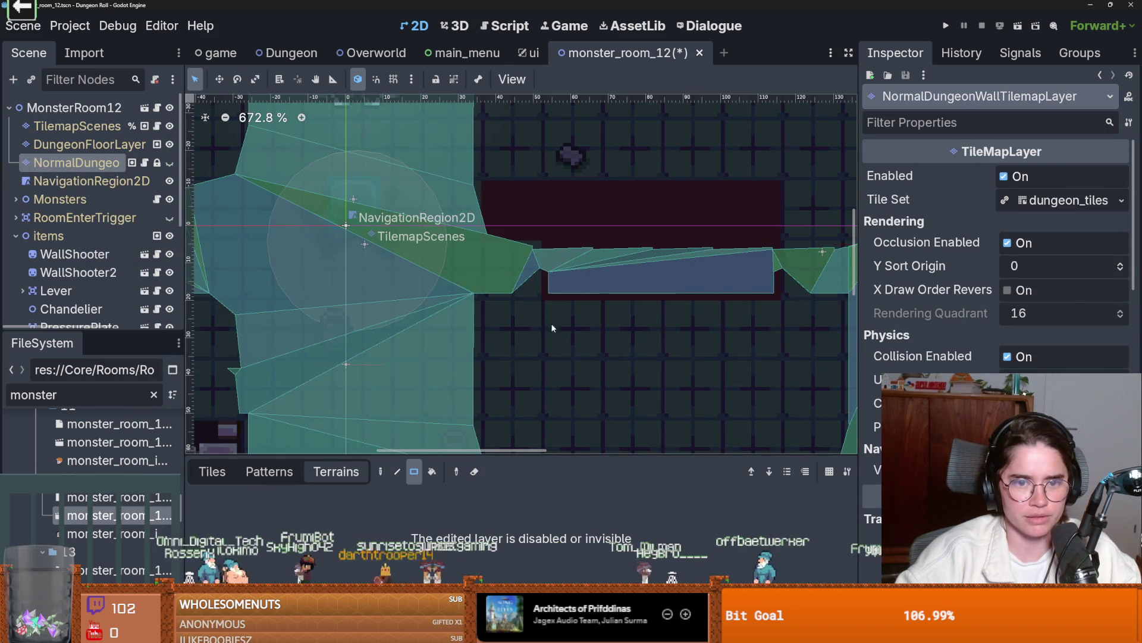
- Reselect NormalDungeonWallTilemapLayer after briefly selecting DungeonFloorLayer
scroll(89, 208, "down", 3)
scroll(89, 208, "up", 3)
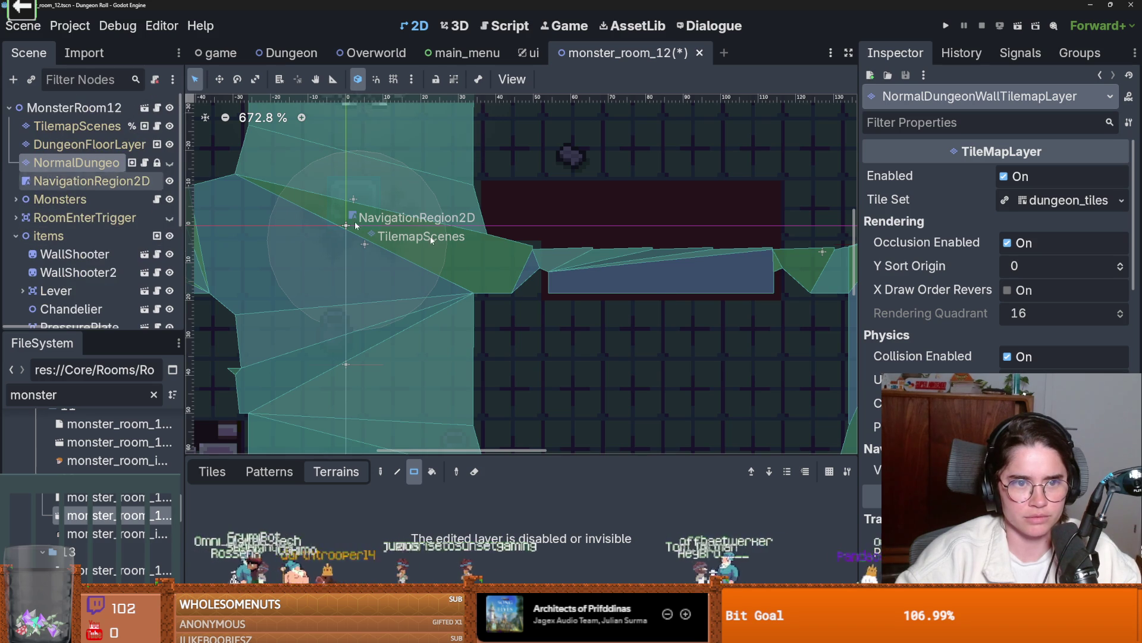
scroll(306, 233, "down", 4)
left_click(89, 144)
left_click(76, 163)
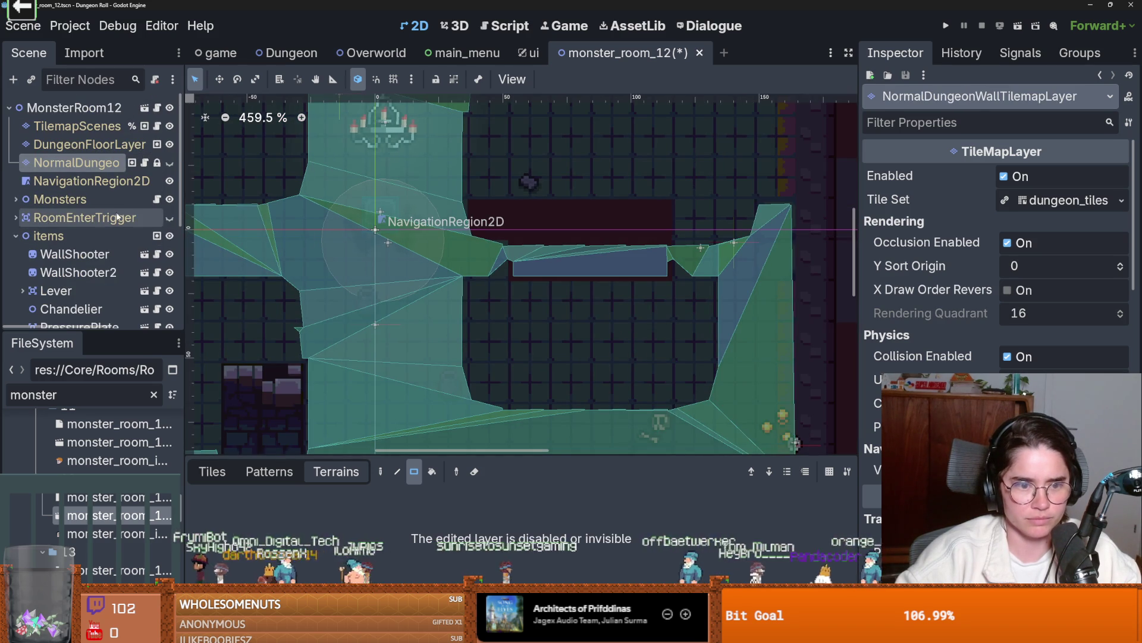
- Show the Terrains painting list and pick the new_walls terrain
left_click(314, 471)
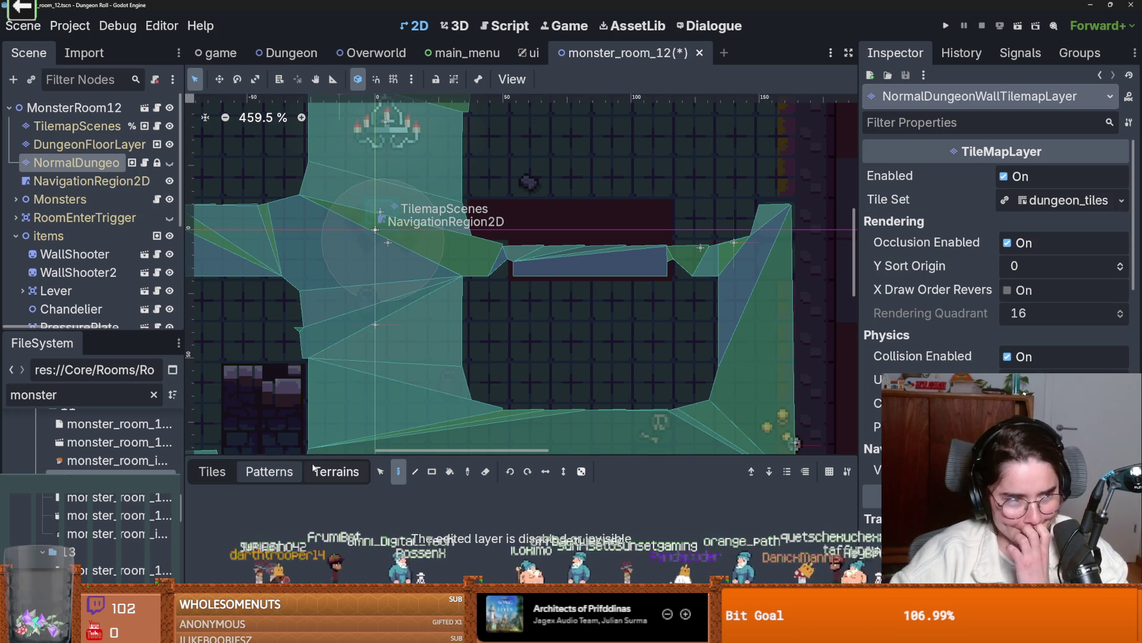
left_click(321, 471)
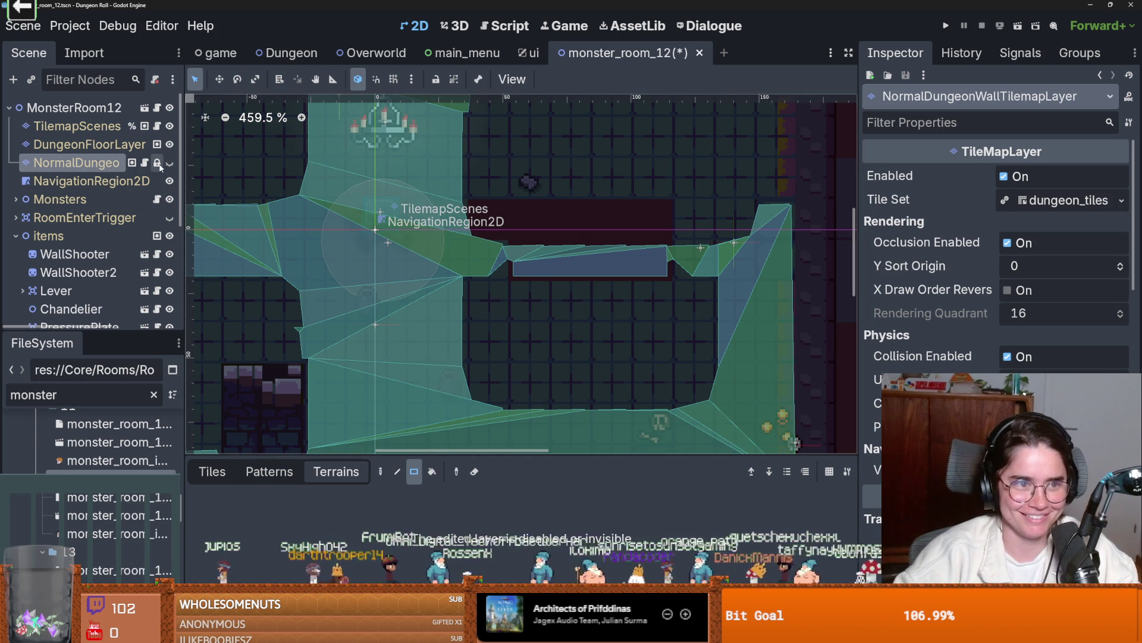
scroll(539, 281, "down", 2)
scroll(257, 538, "down", 5)
left_click(248, 533)
- Paint a new_walls rectangle, undo the central block, and reselect new_walls on the wall layer
left_click_drag(643, 354, 497, 279)
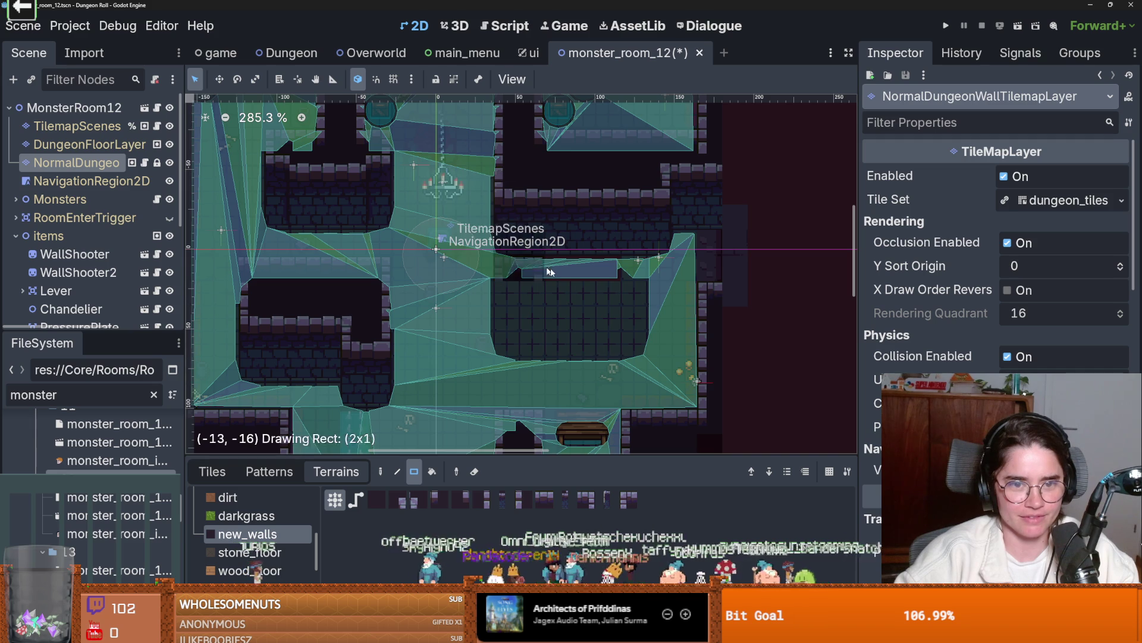
left_click(89, 180)
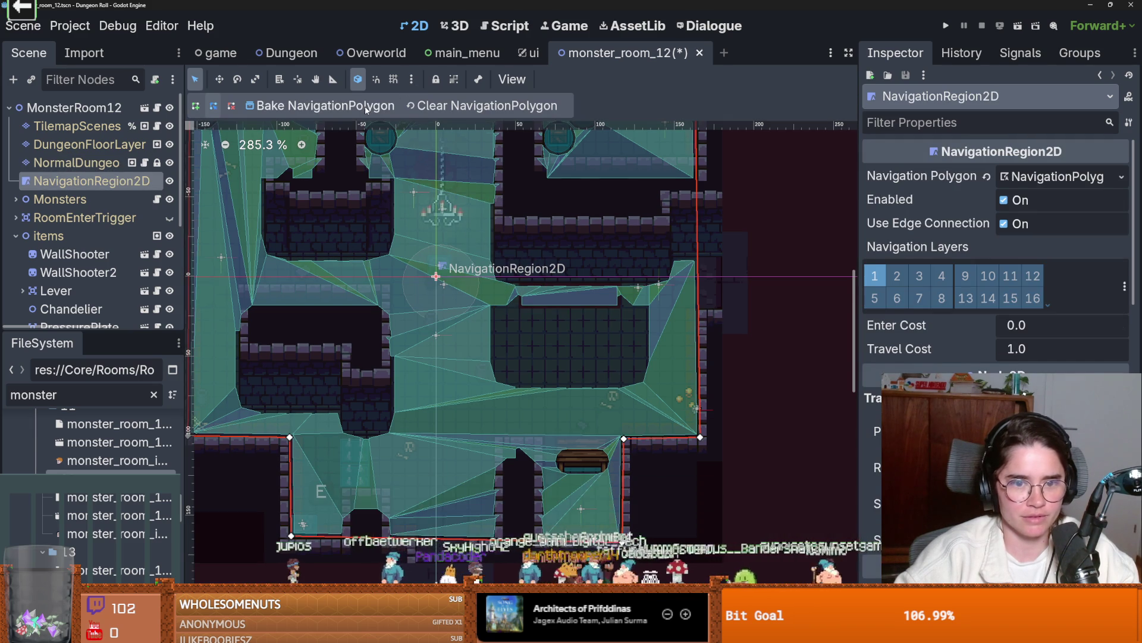
key("ctrl+z")
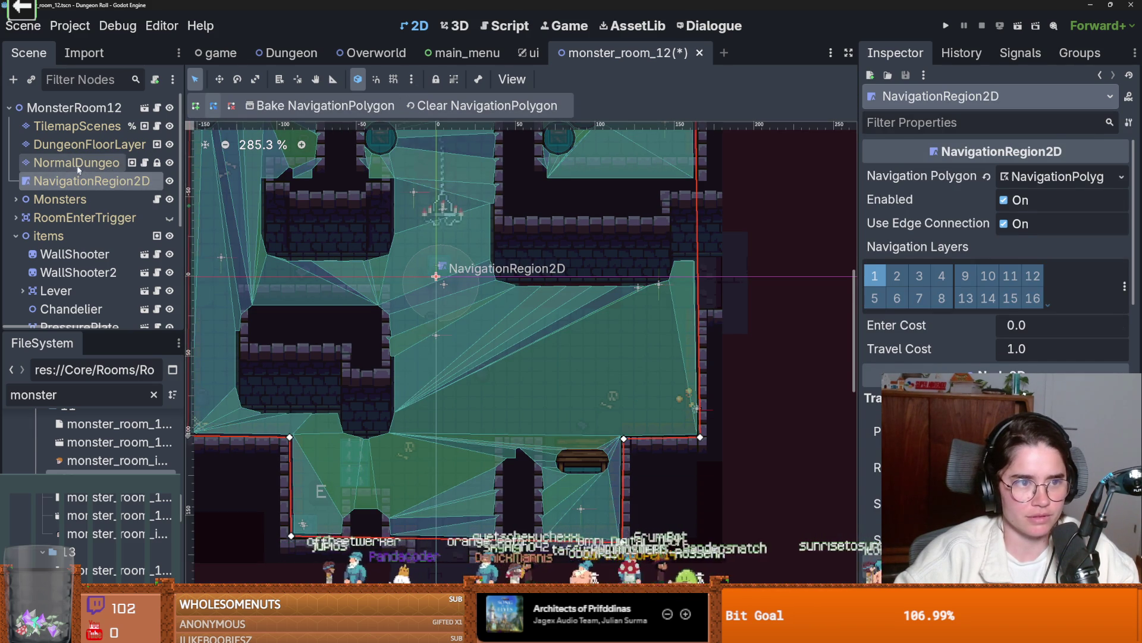
left_click(76, 163)
left_click(247, 522)
- Paint two new_walls rectangles in the room, including a 5x2 wall block
mouse_move(497, 309)
left_mouse_down()
mouse_move(550, 319)
mouse_move(607, 353)
left_mouse_up()
scroll(612, 297, "down", 5)
left_click_drag(506, 204, 616, 221)
scroll(617, 219, "up", 1)
- Rebake the navigation polygon around the new walls, then test-run the scene with F6 and close it
left_click(89, 181)
left_click(333, 105)
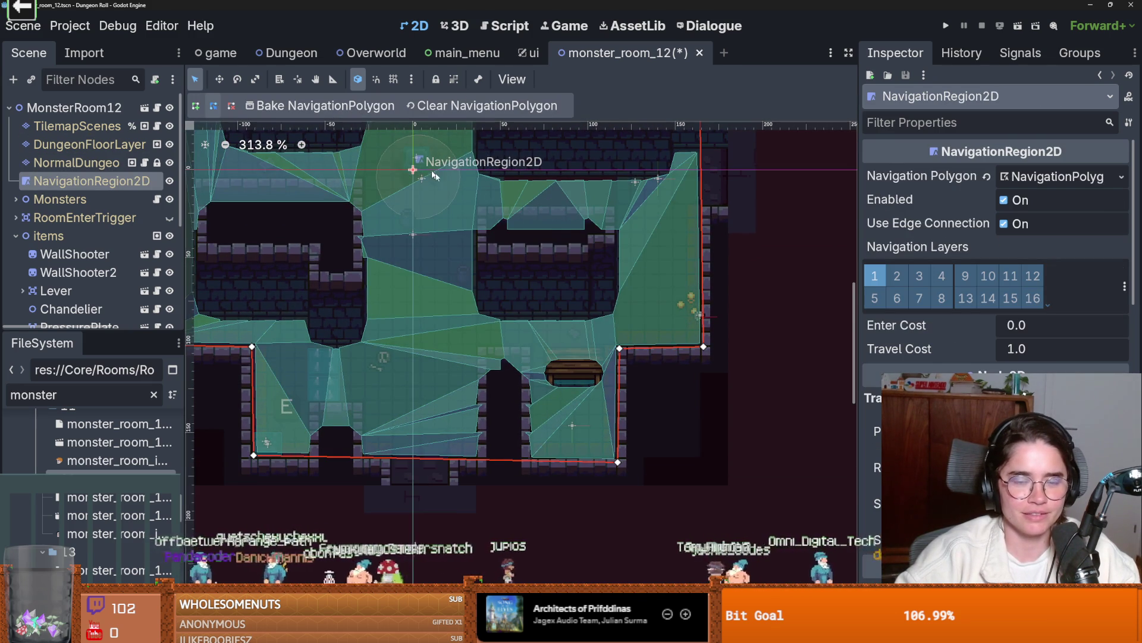
scroll(632, 242, "up", 5)
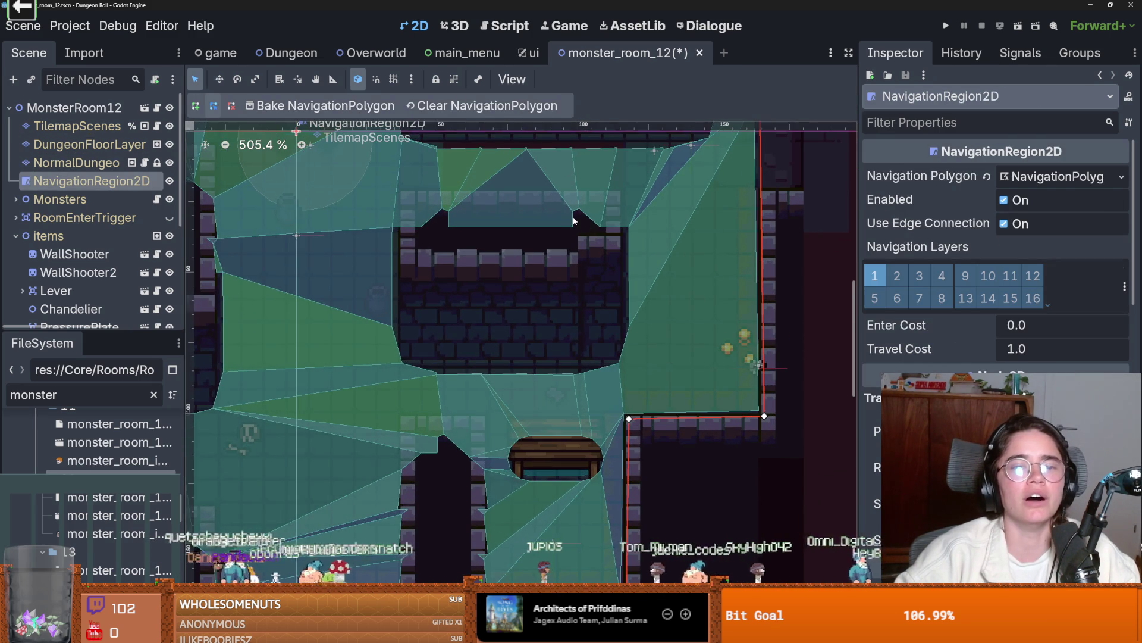
scroll(574, 221, "down", 3)
key("F6")
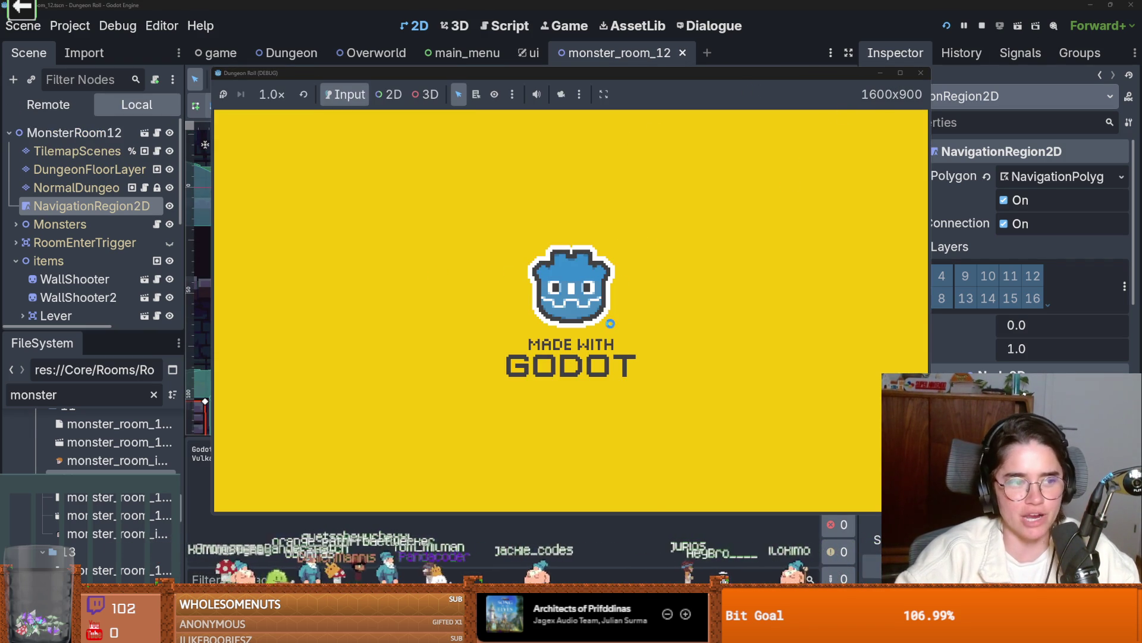
left_click(568, 287)
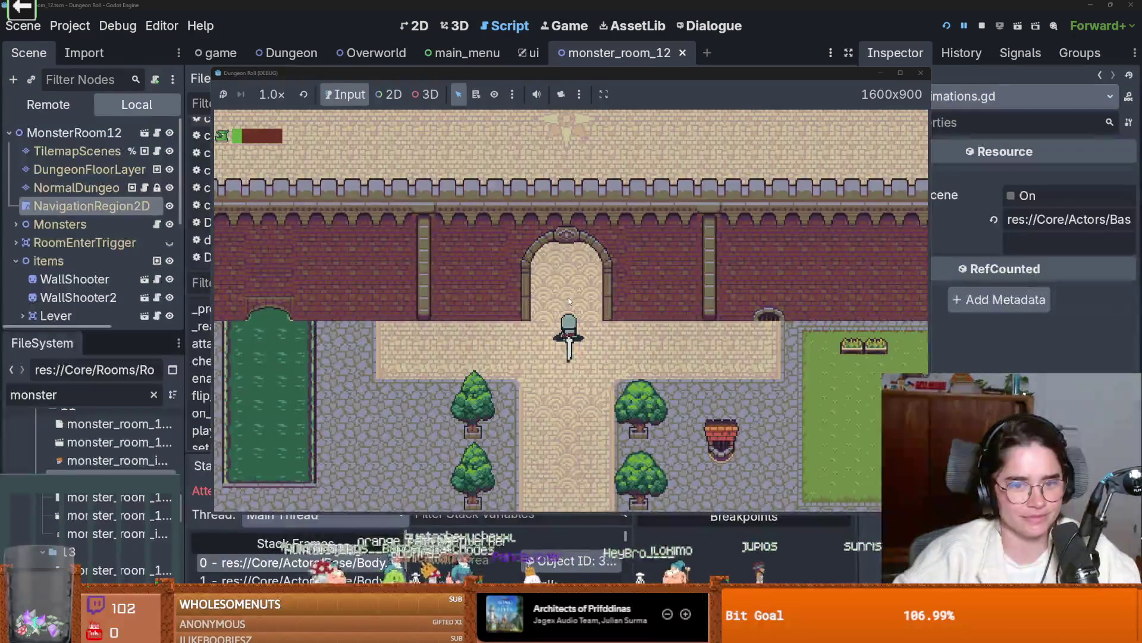
left_click(920, 75)
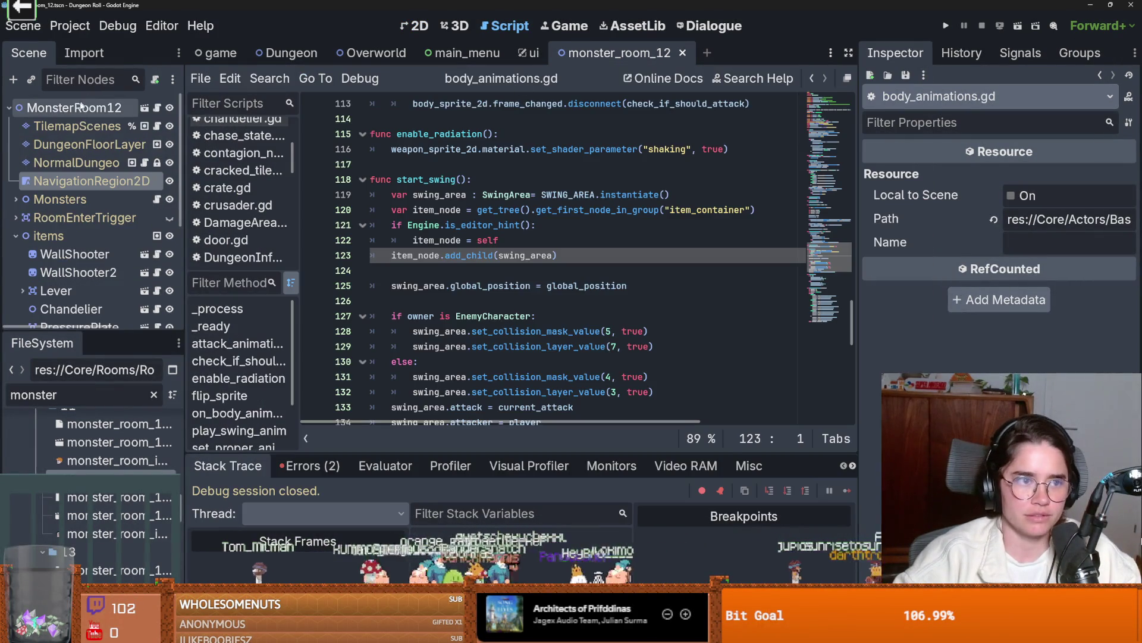
- In game.gd, change the debug change_state target from Overworld to DungeonUnder and run the project
left_click(198, 55)
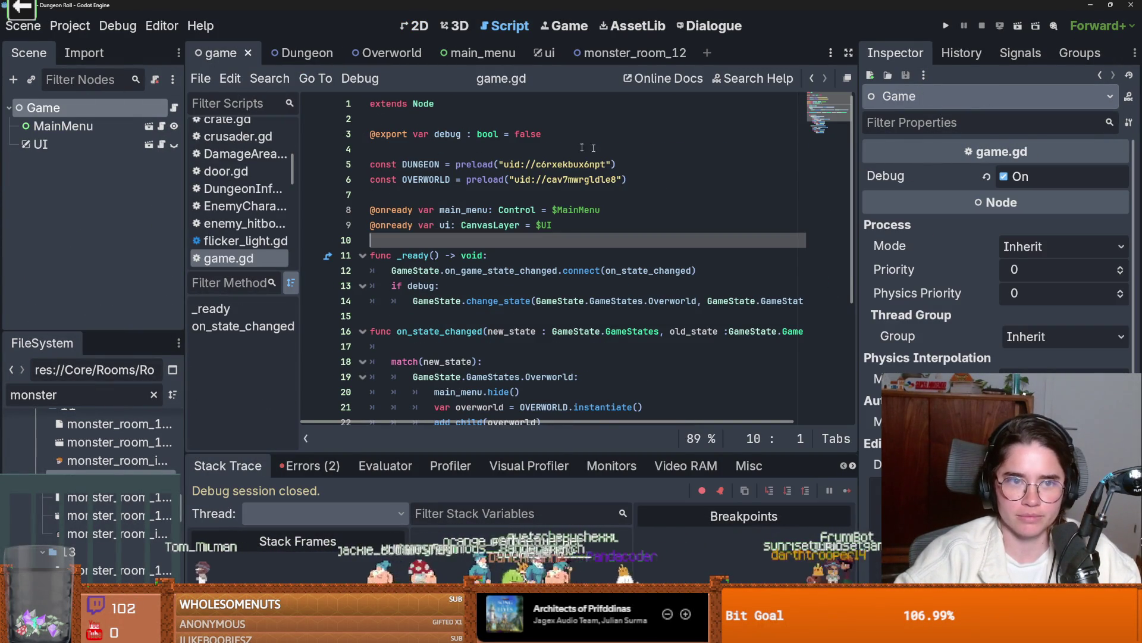
scroll(467, 236, "down", 2)
double_click(420, 196)
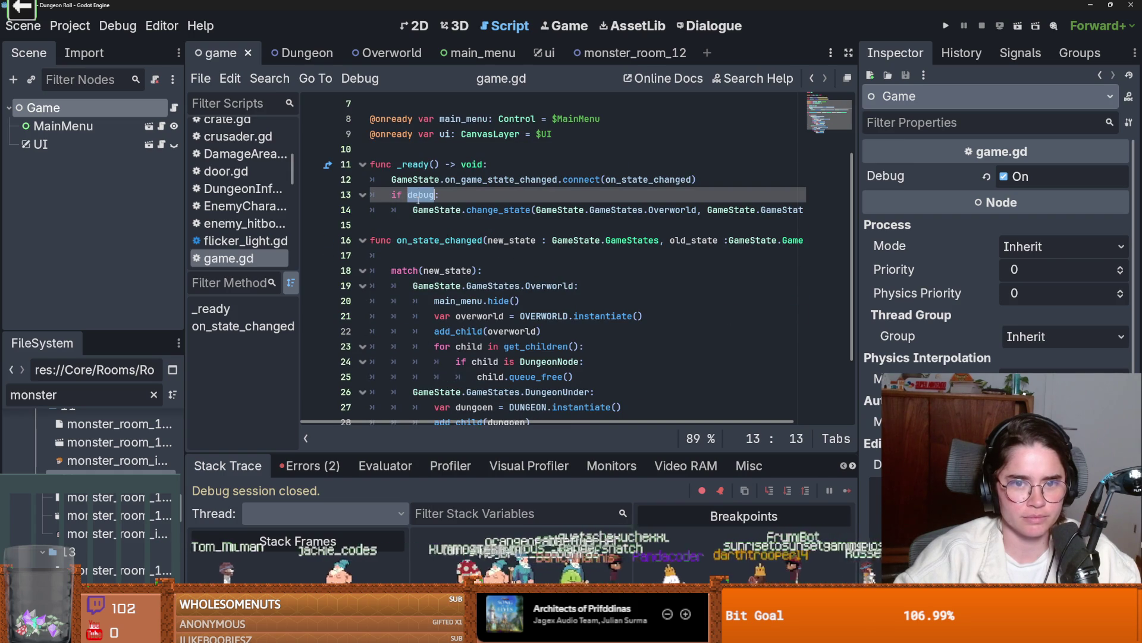
scroll(539, 341, "down", 1)
double_click(539, 346)
key("ctrl+c")
double_click(672, 165)
key("ctrl+v")
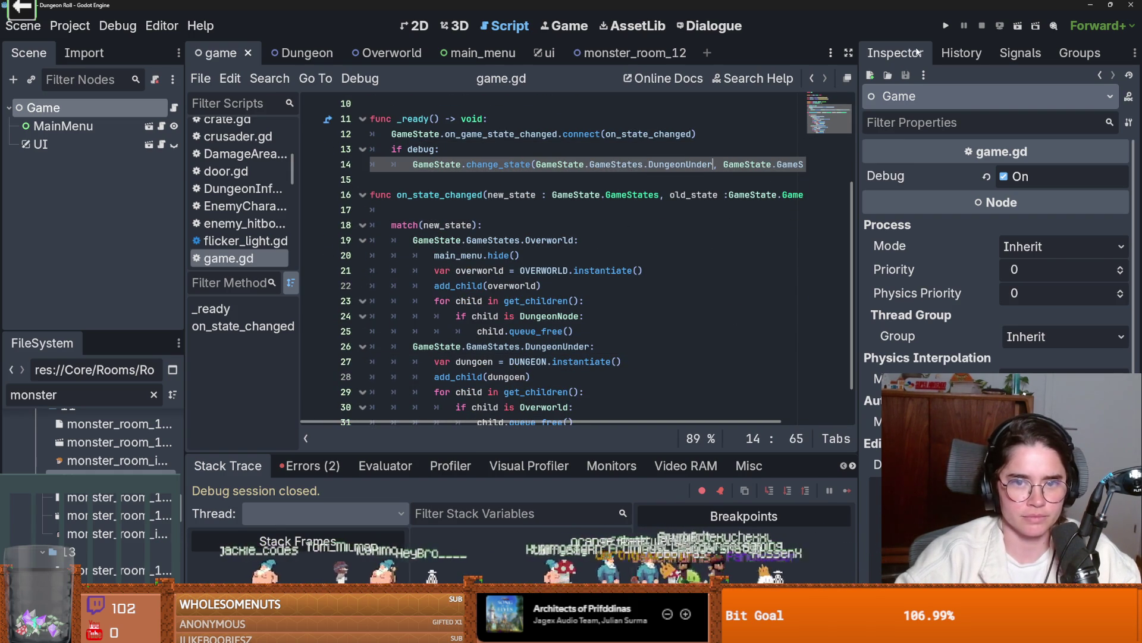
left_click(946, 26)
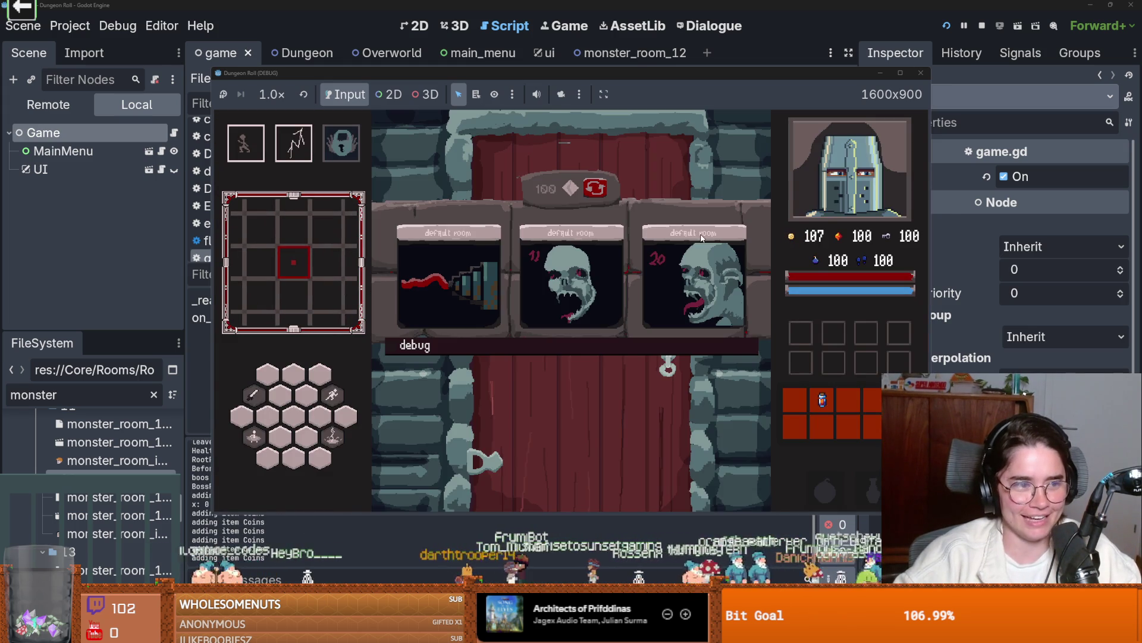
- Choose the middle room card, maximize the game window, and playtest the room
left_click(592, 290)
left_click(900, 72)
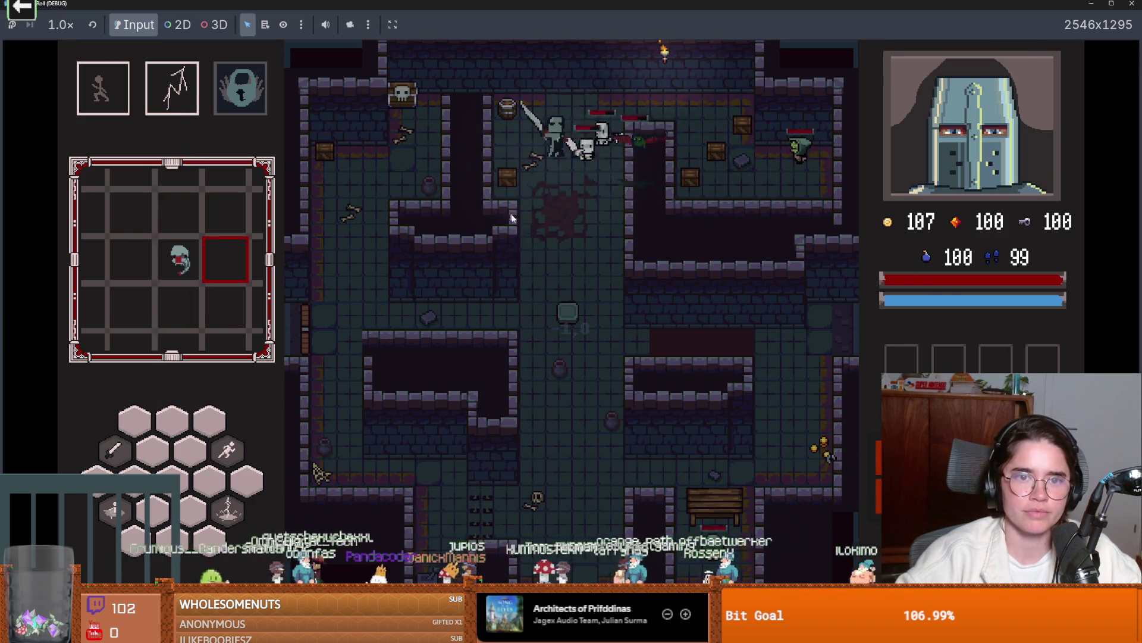
scroll(697, 210, "up", 2)
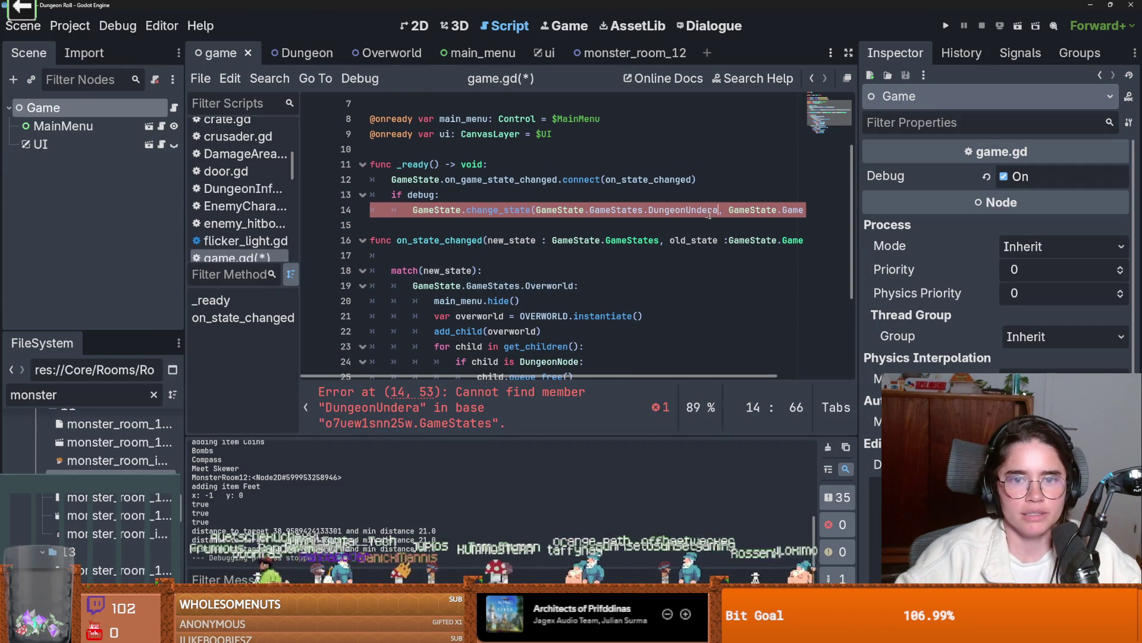
- Fix line 14 back to DungeonUnder, save game.gd, and switch to the Overworld scene
scroll(725, 221, "down", 2)
left_click(541, 300)
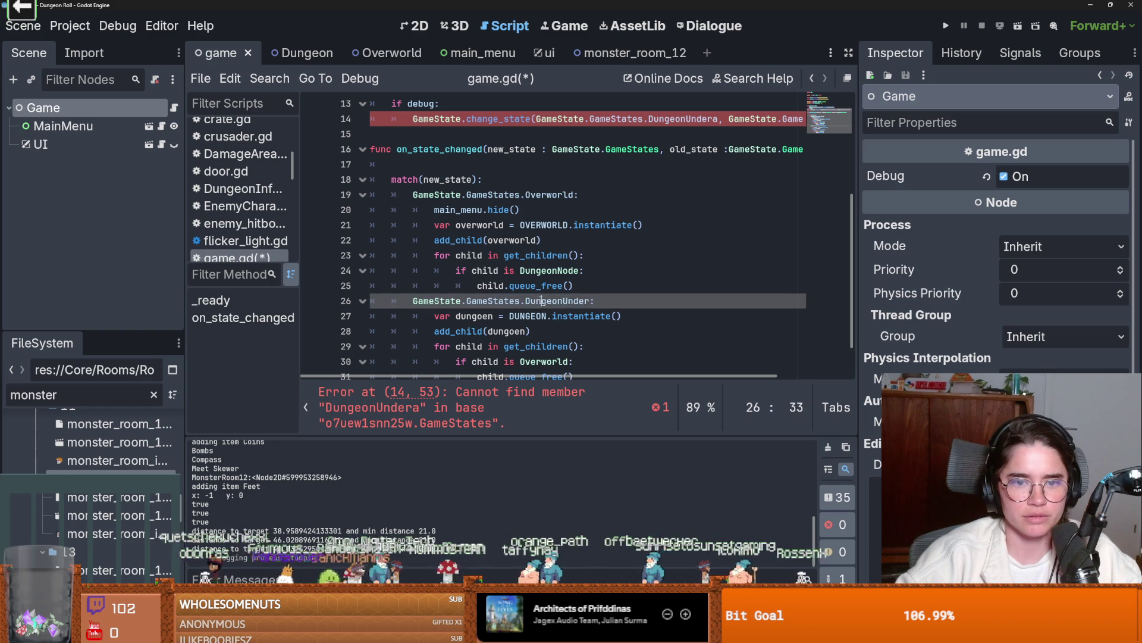
left_click(692, 119)
key("ctrl+s")
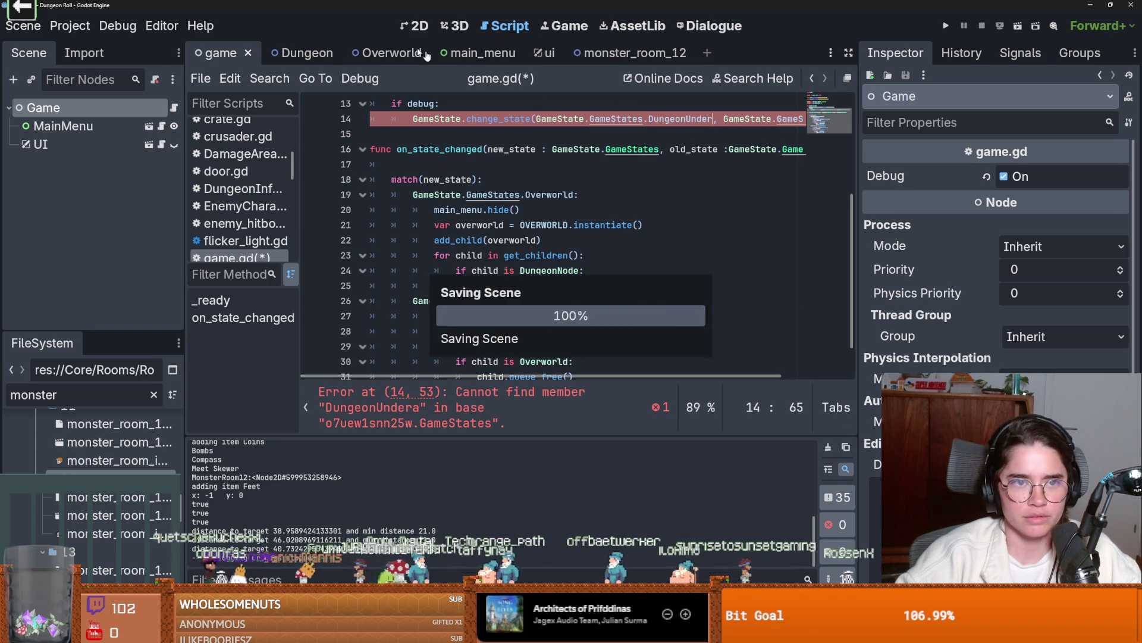
left_click(387, 53)
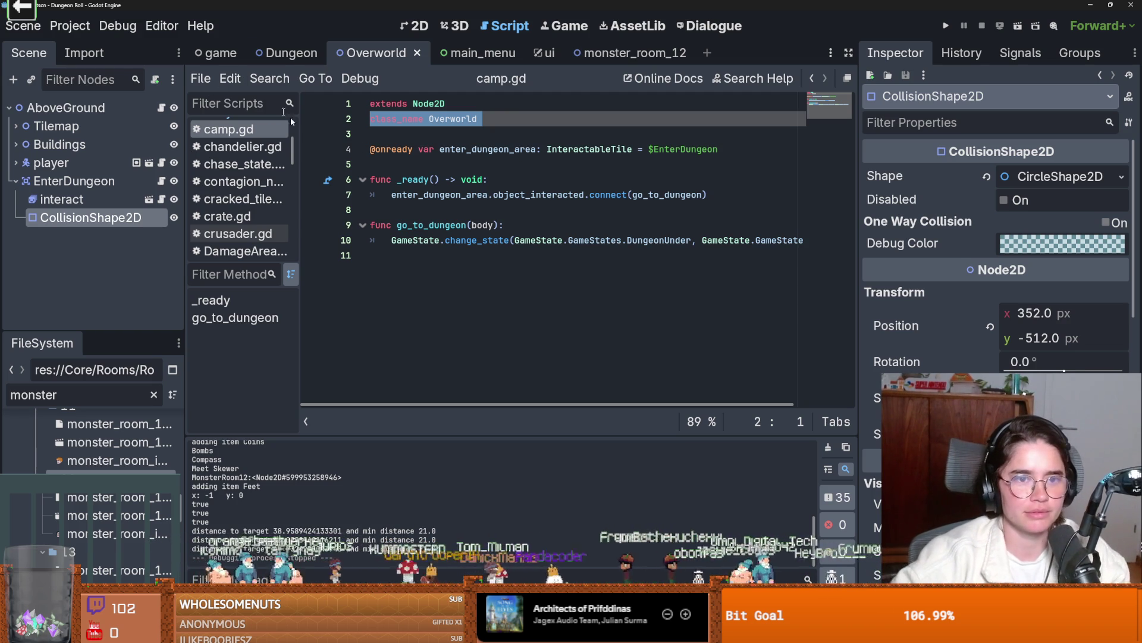
- Save the Overworld scene, visit main_menu, and save the Dungeon scene
key("Down")
key("Down")
key("Down")
key("ctrl+s")
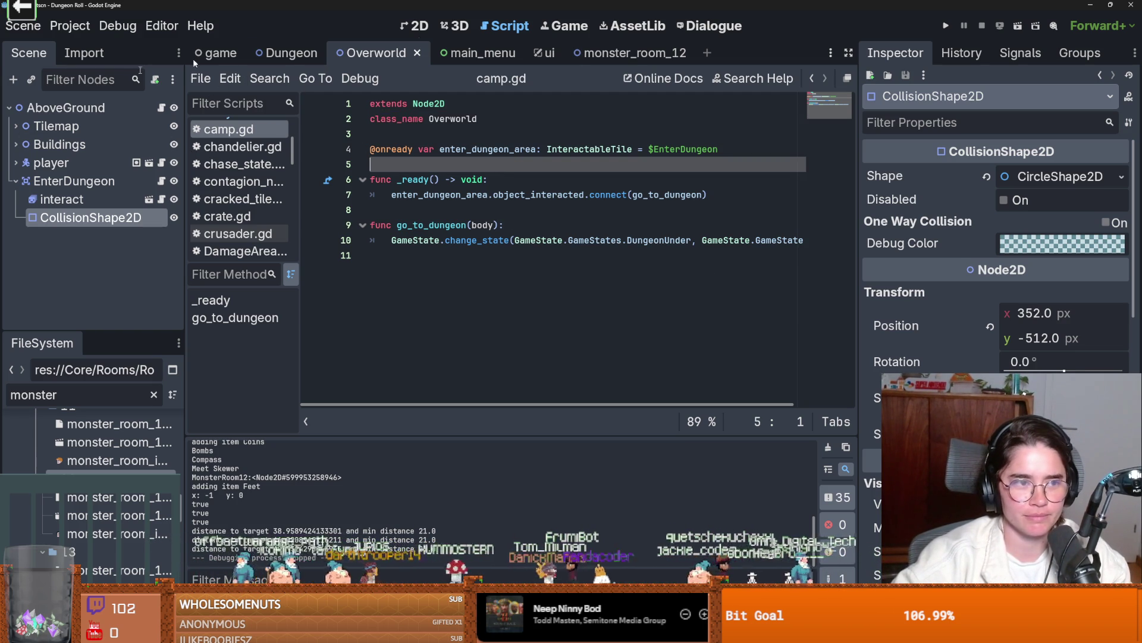
left_click(473, 52)
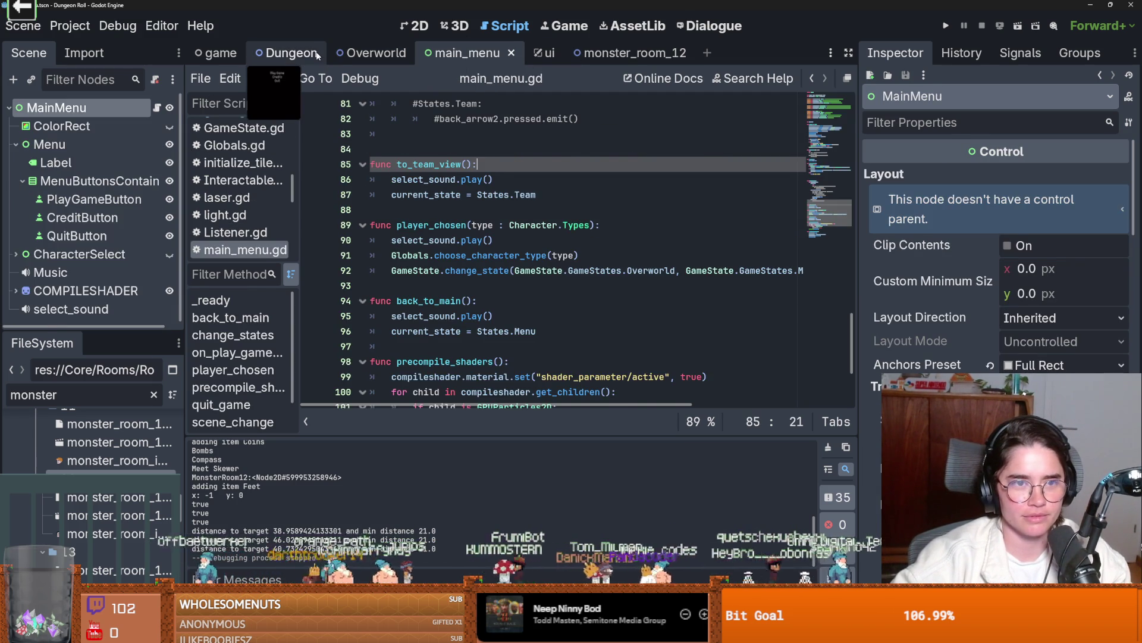
left_click(317, 55)
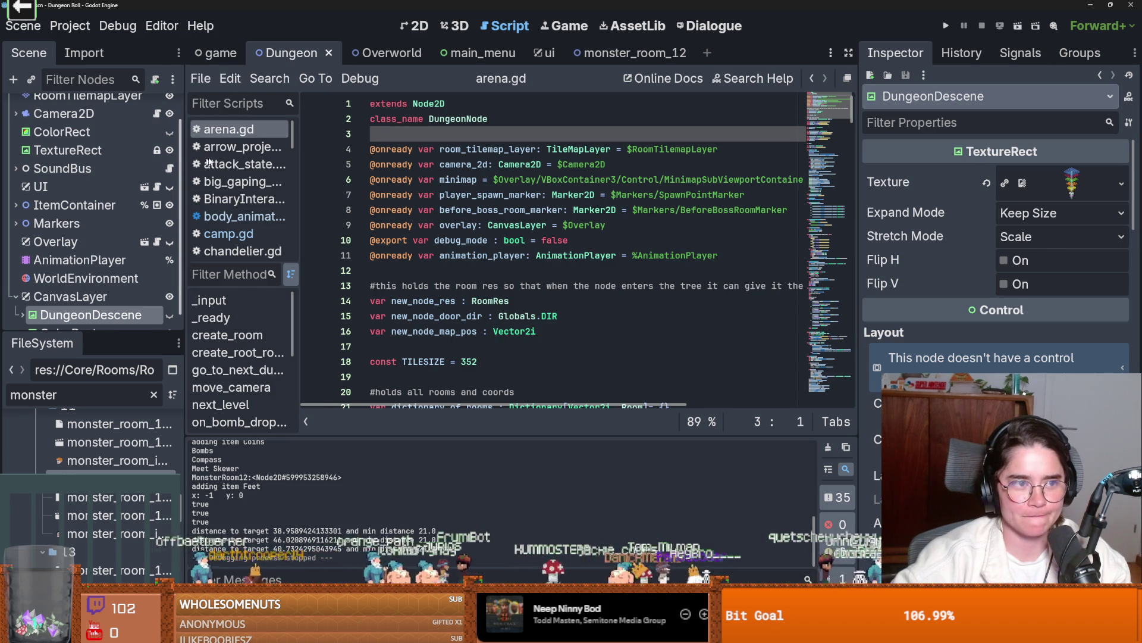
scroll(89, 202, "up", 2)
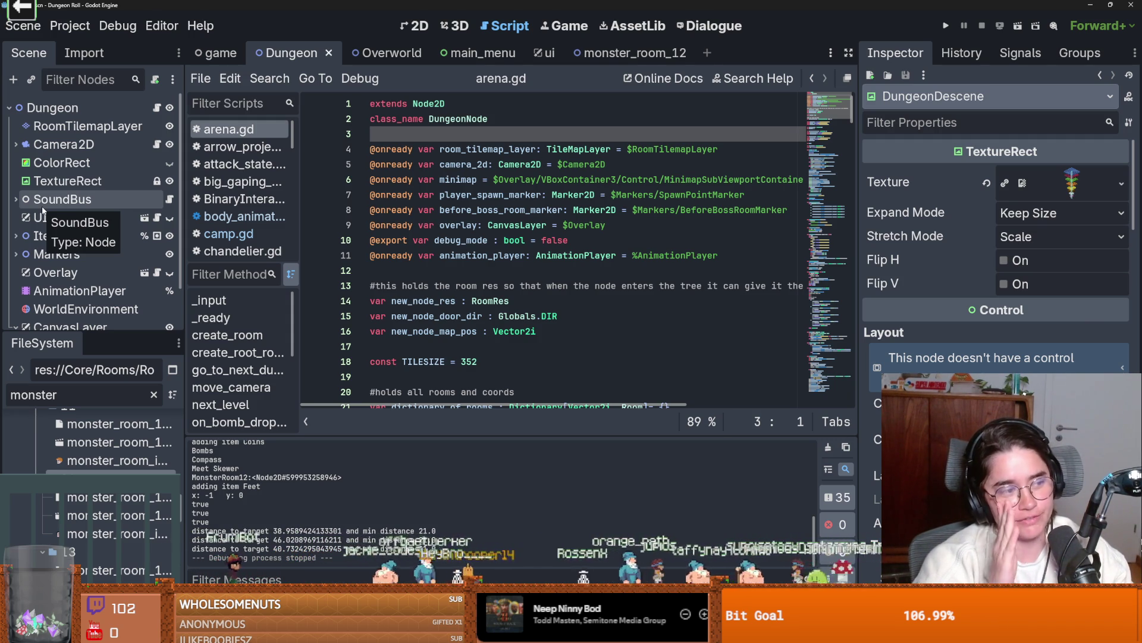
left_click(426, 120)
key("ctrl+s")
left_click(428, 136)
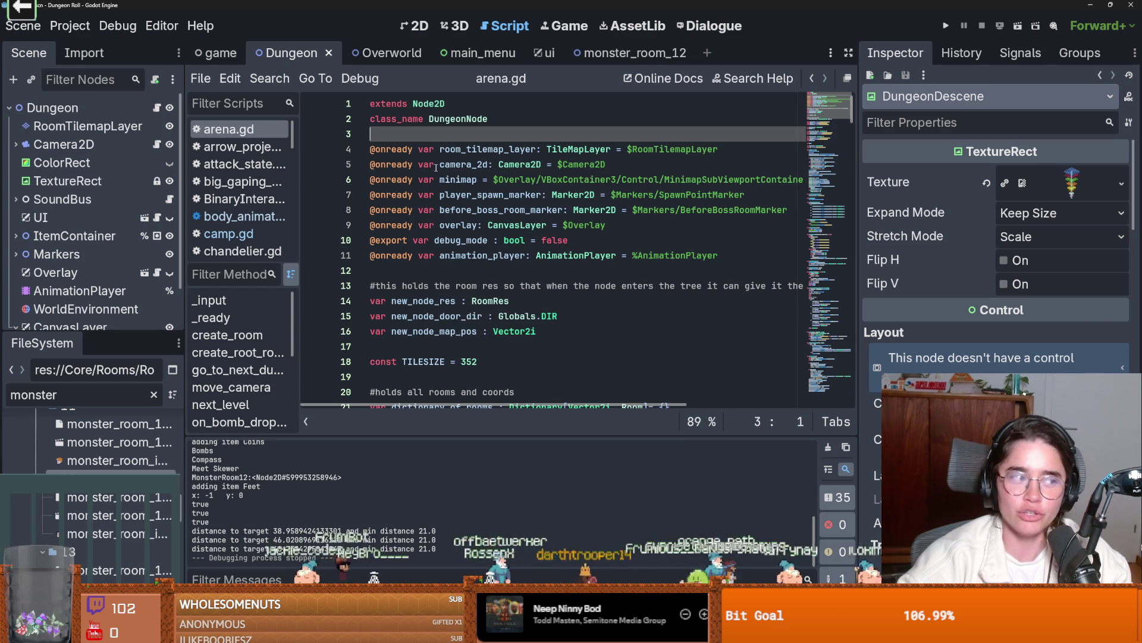
- Resave Overworld with EnterDungeon collapsed, then open and save the game scene
left_click(380, 55)
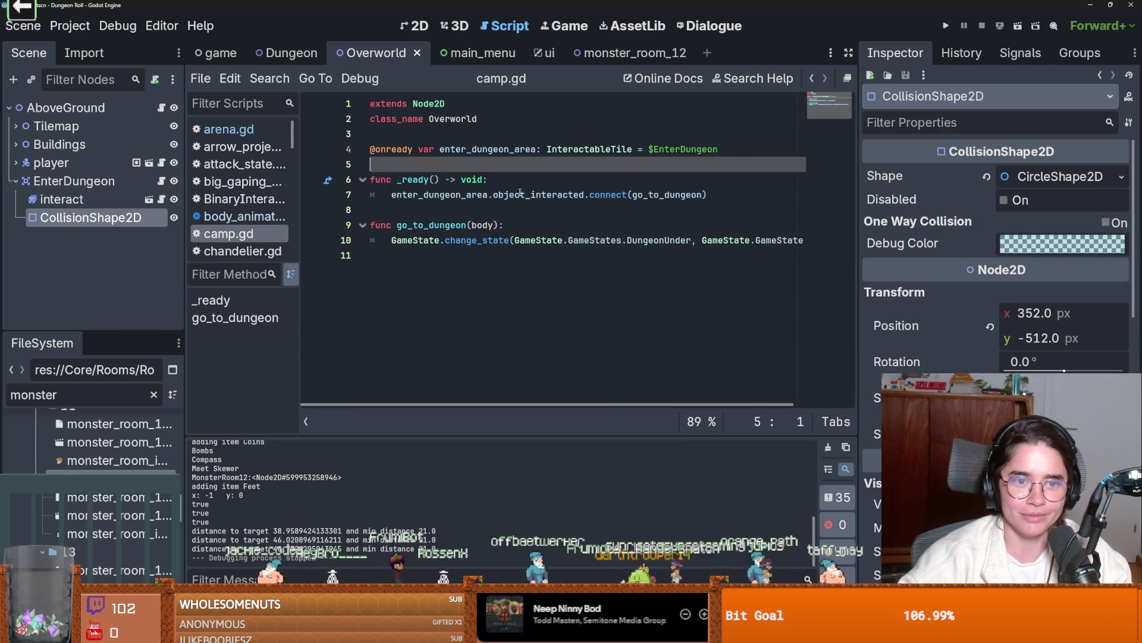
key("ctrl+s")
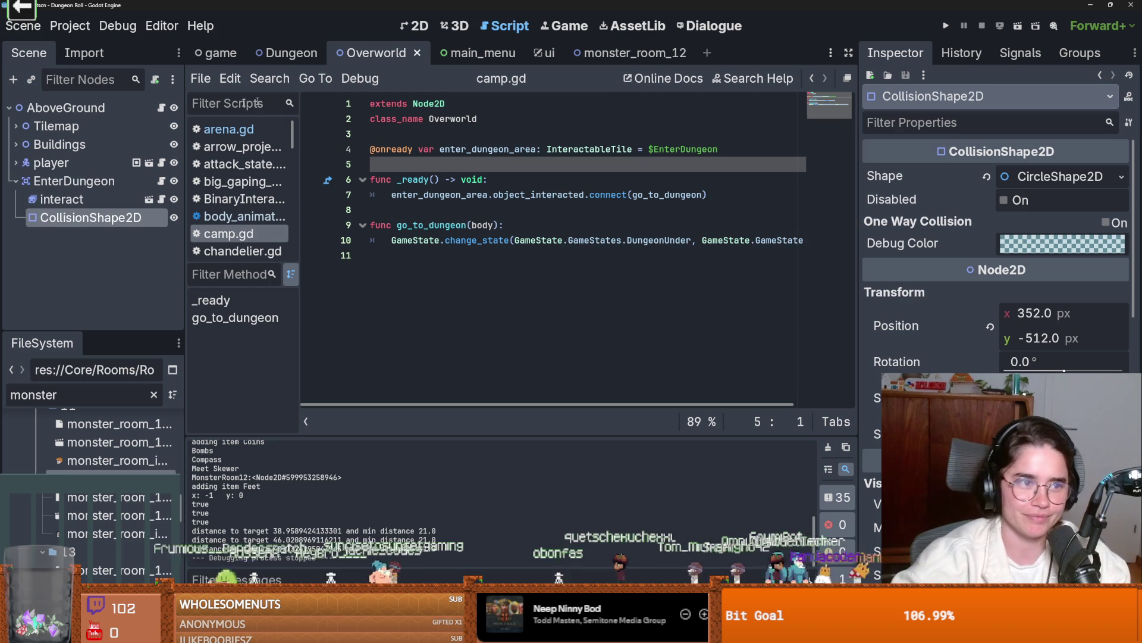
left_click(15, 181)
key("ctrl+s")
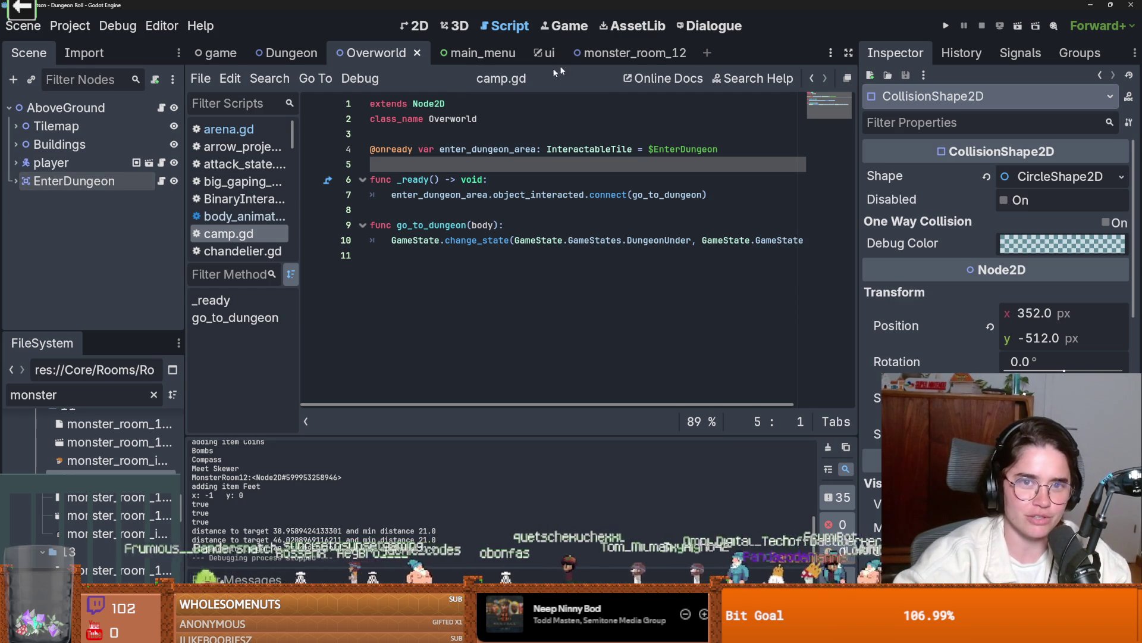
left_click(216, 52)
scroll(250, 163, "down", 1)
scroll(373, 209, "up", 4)
scroll(372, 209, "right", 2)
key("ctrl+s")
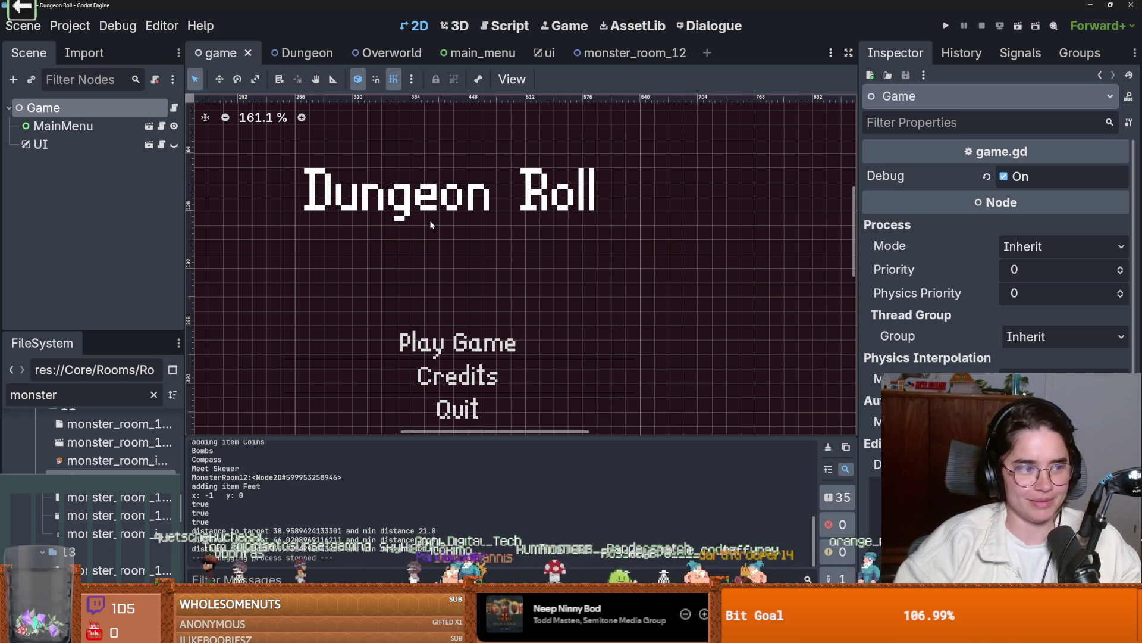
- Open monster_room_12, select the wall tile layer, and close the find-in-files results
left_click(324, 51)
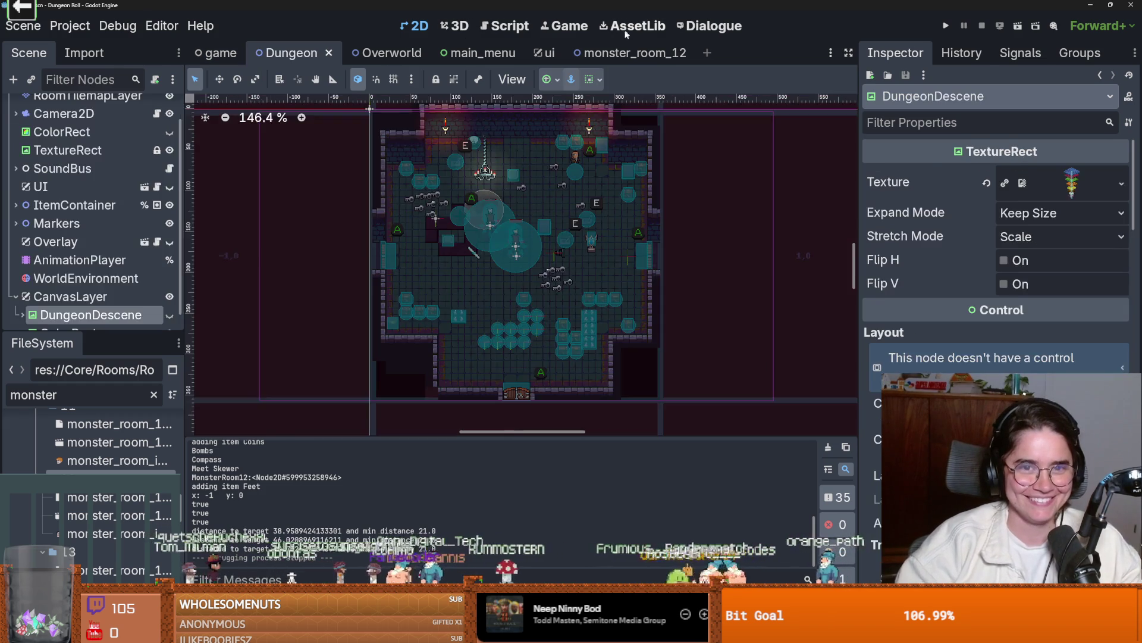
left_click(628, 53)
scroll(547, 294, "down", 2)
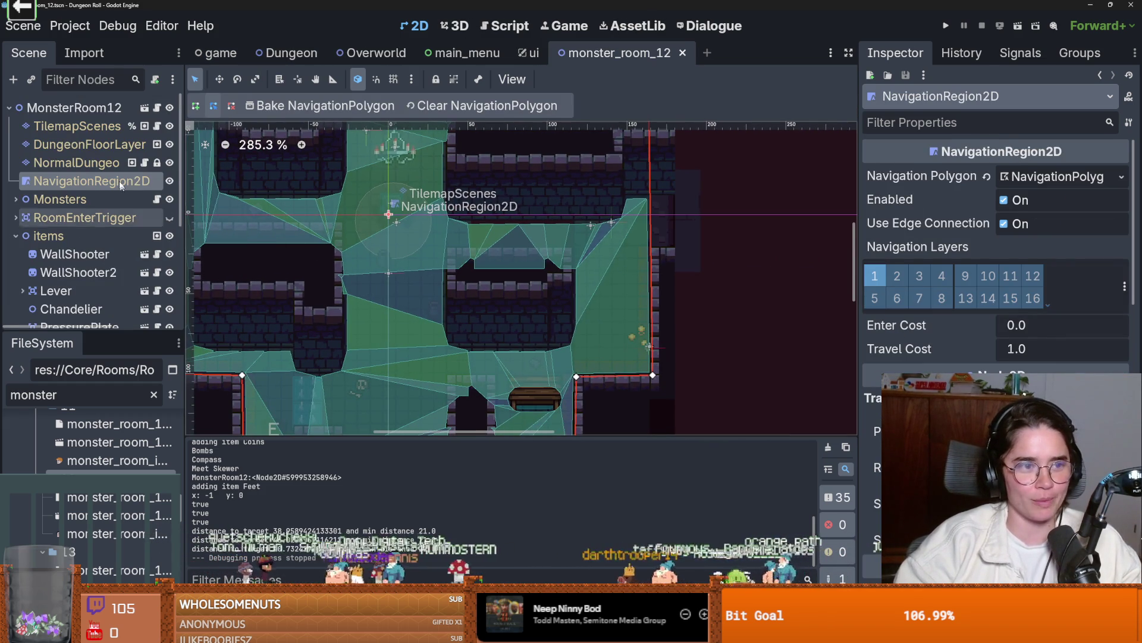
left_click(76, 162)
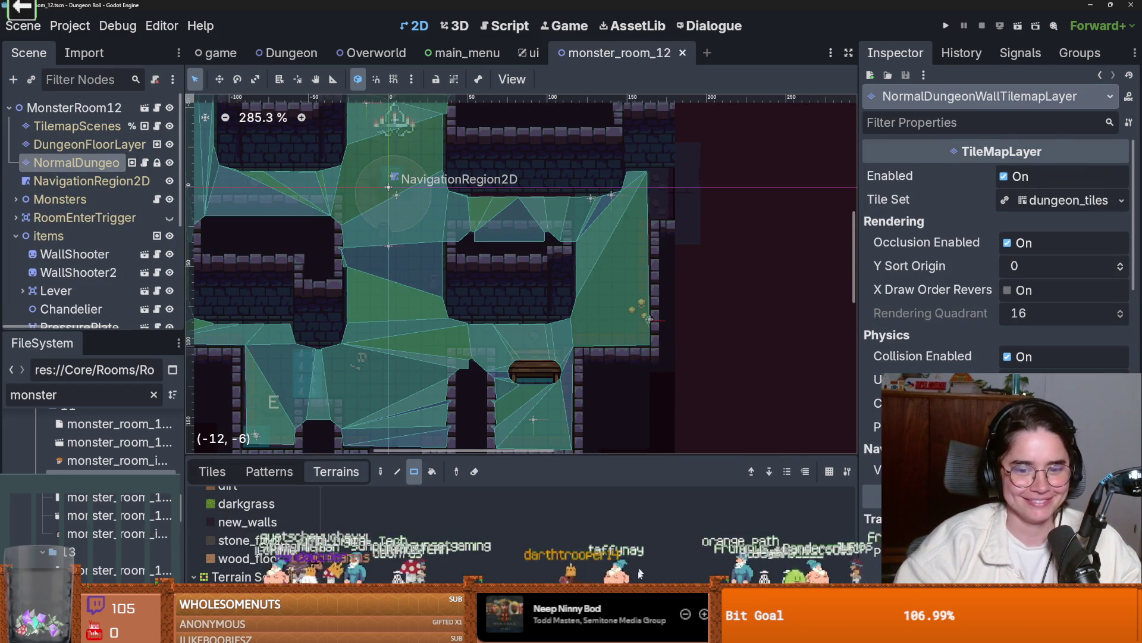
left_click(309, 632)
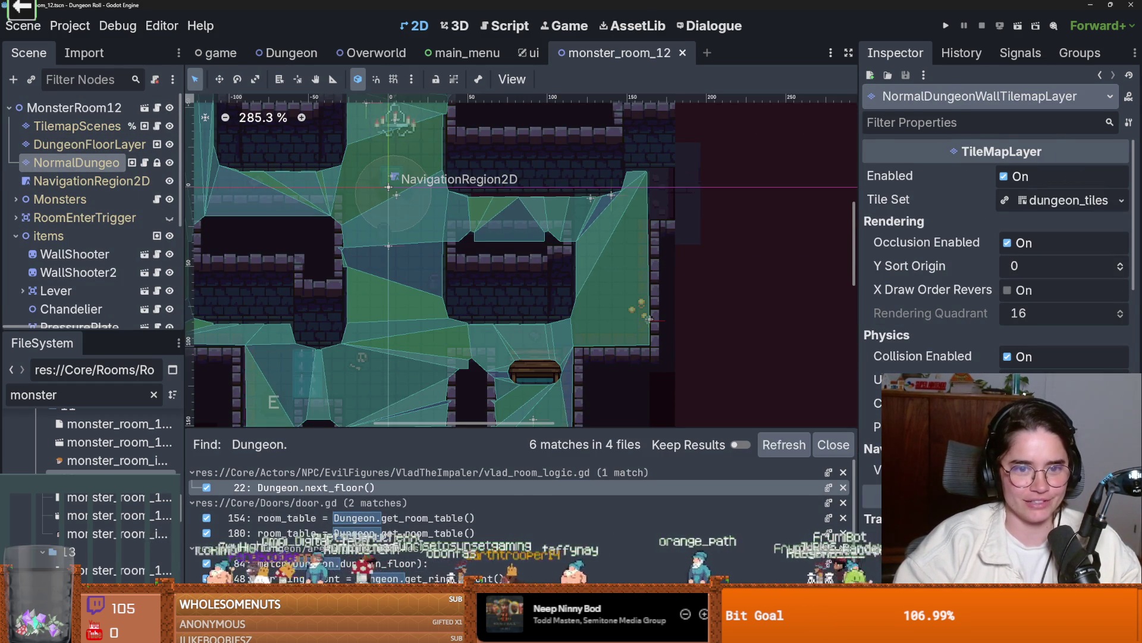
left_click(833, 444)
- Reselect NormalDungeonWall, dismiss the search results again, and enlarge the Terrains panel
left_click(85, 143)
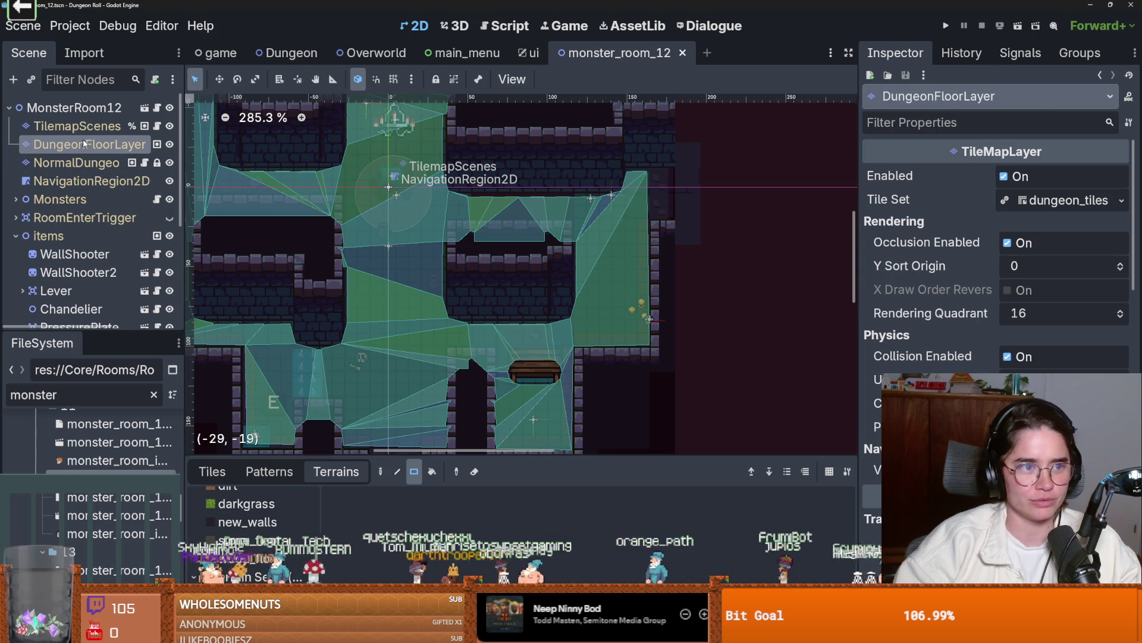
left_click(76, 163)
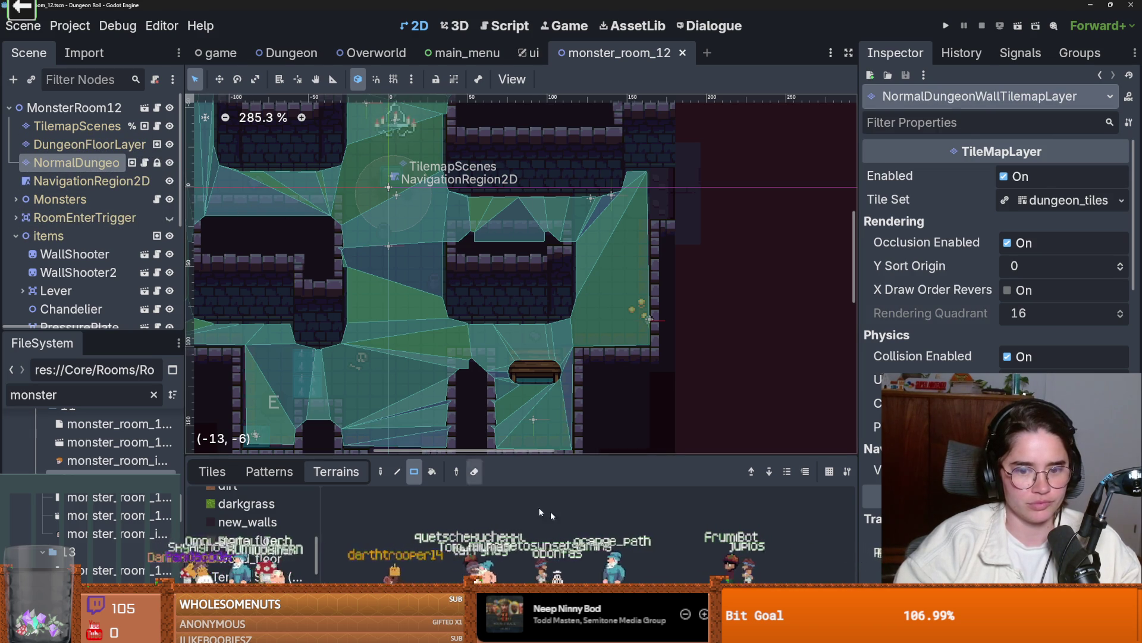
left_click(309, 632)
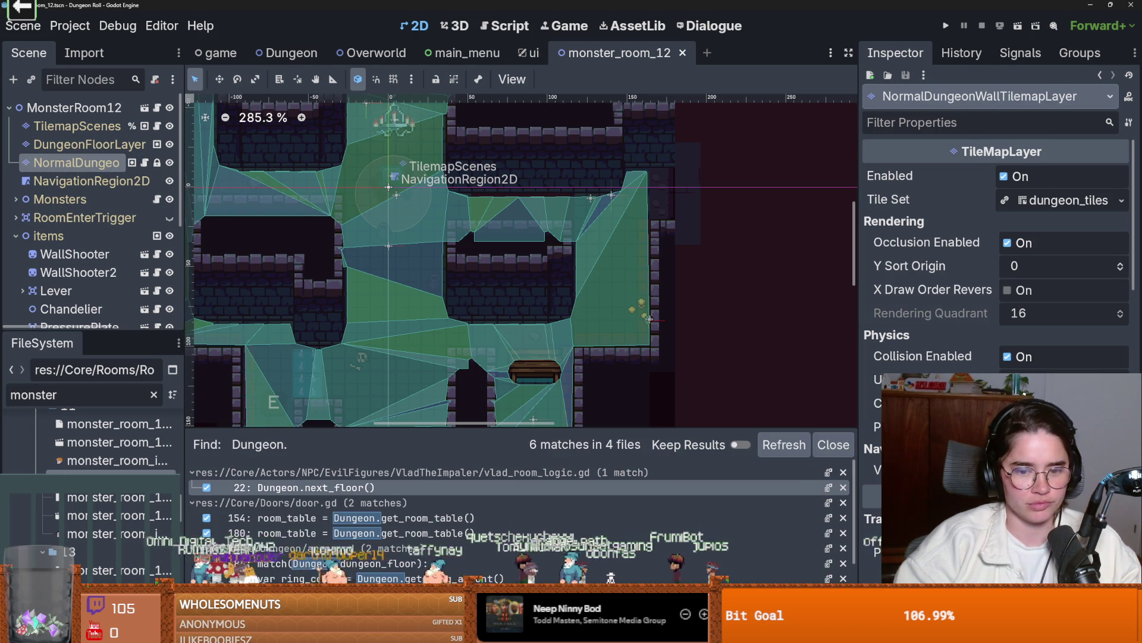
left_click(834, 445)
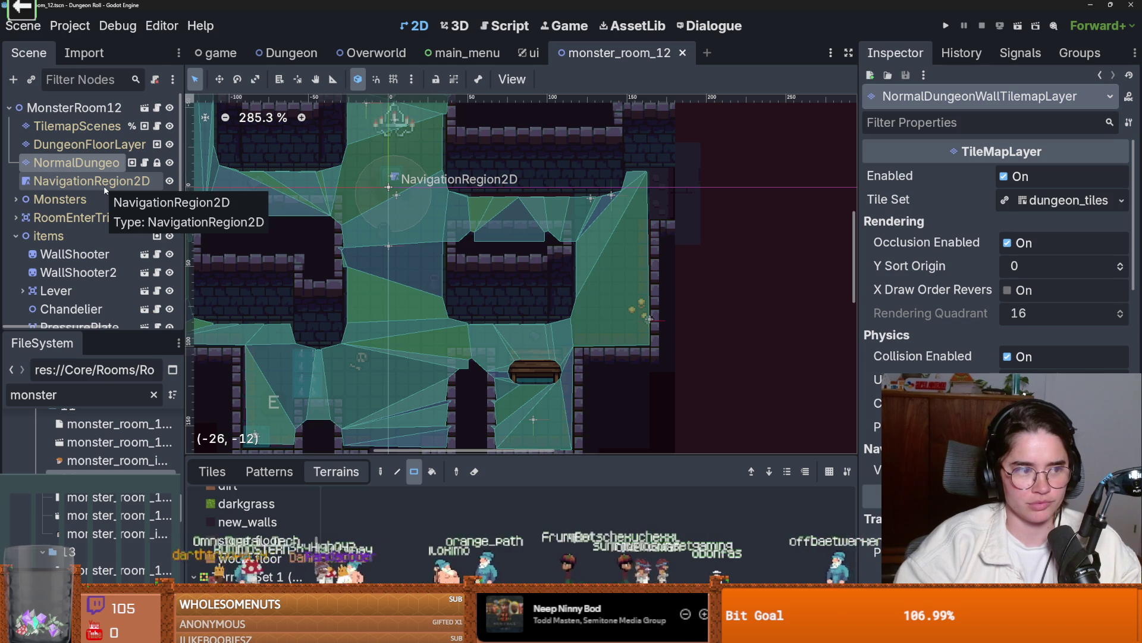
left_click(103, 185)
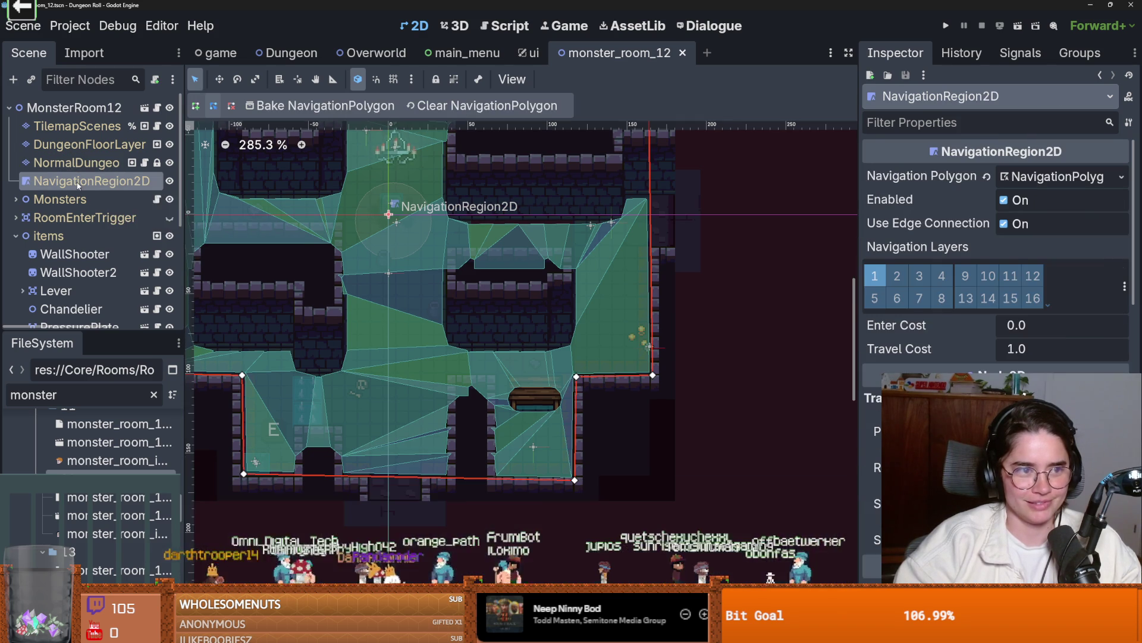
left_click(89, 144)
left_click(76, 162)
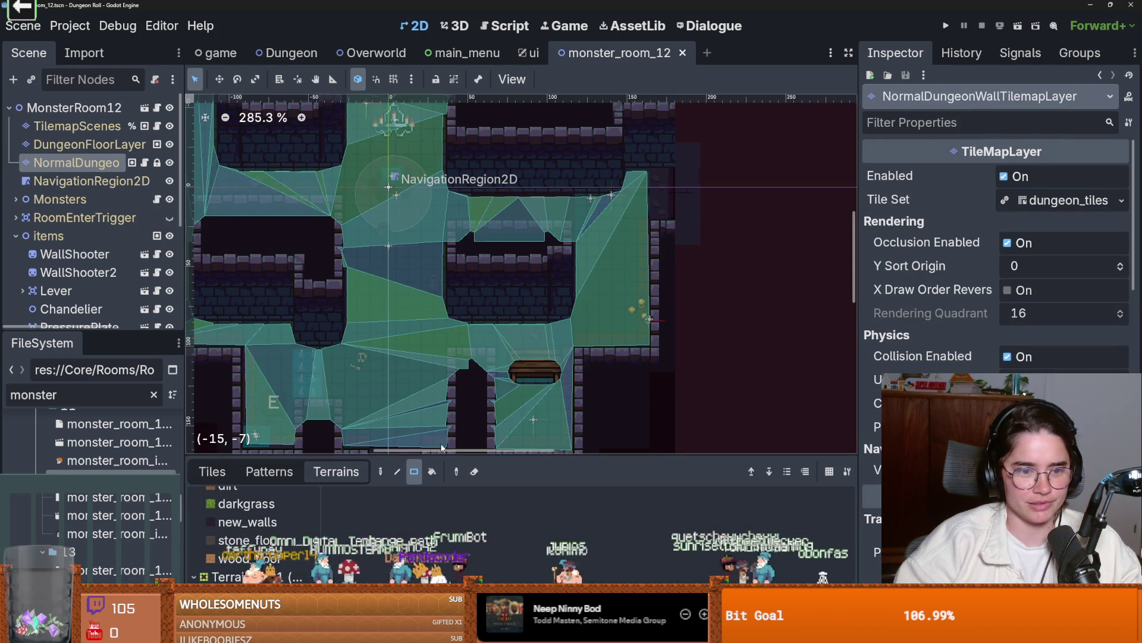
left_click_drag(491, 456, 472, 288)
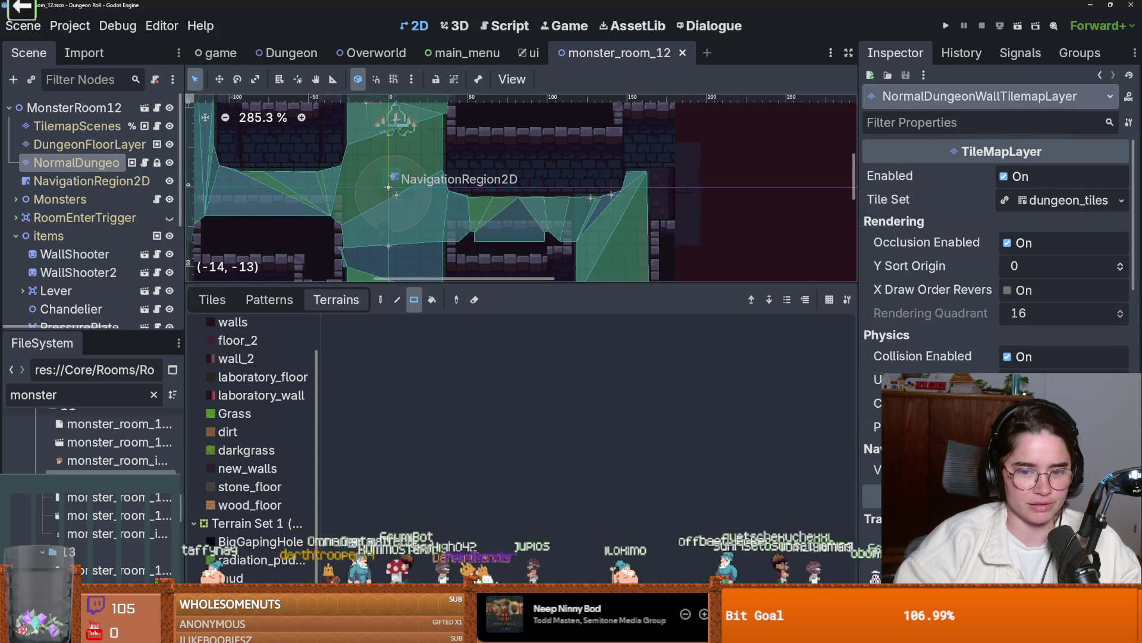
- Show the dungeon_tiles atlas in the TileSet editor, panned over to the wall tiles
left_click(429, 632)
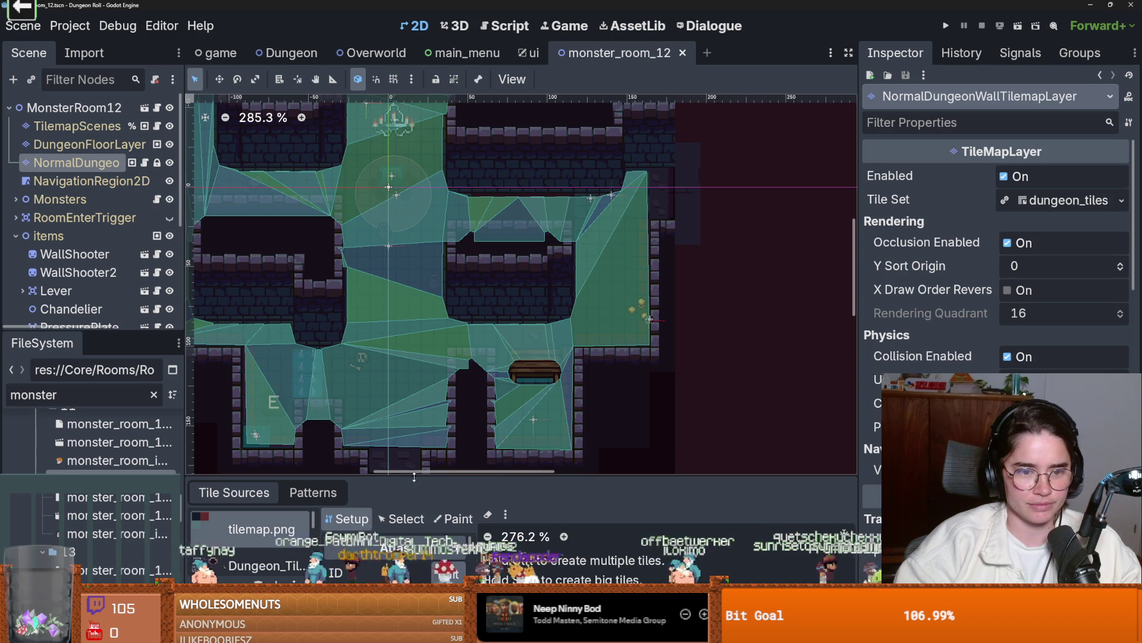
left_click(250, 294)
scroll(227, 442, "down", 1)
left_click(262, 517)
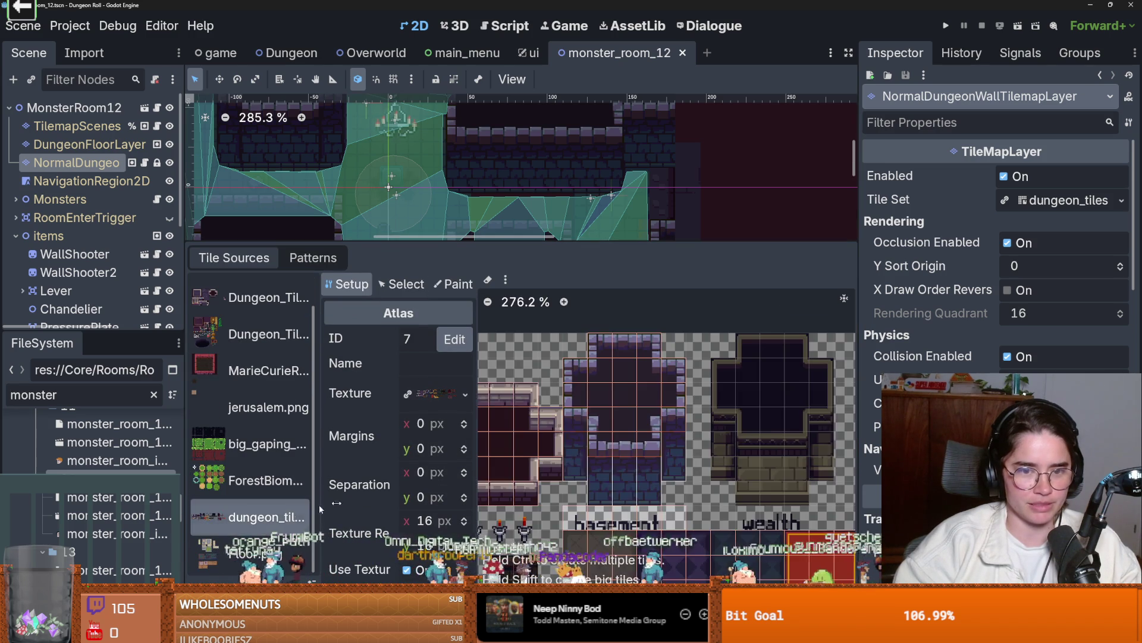
scroll(634, 458, "up", 2)
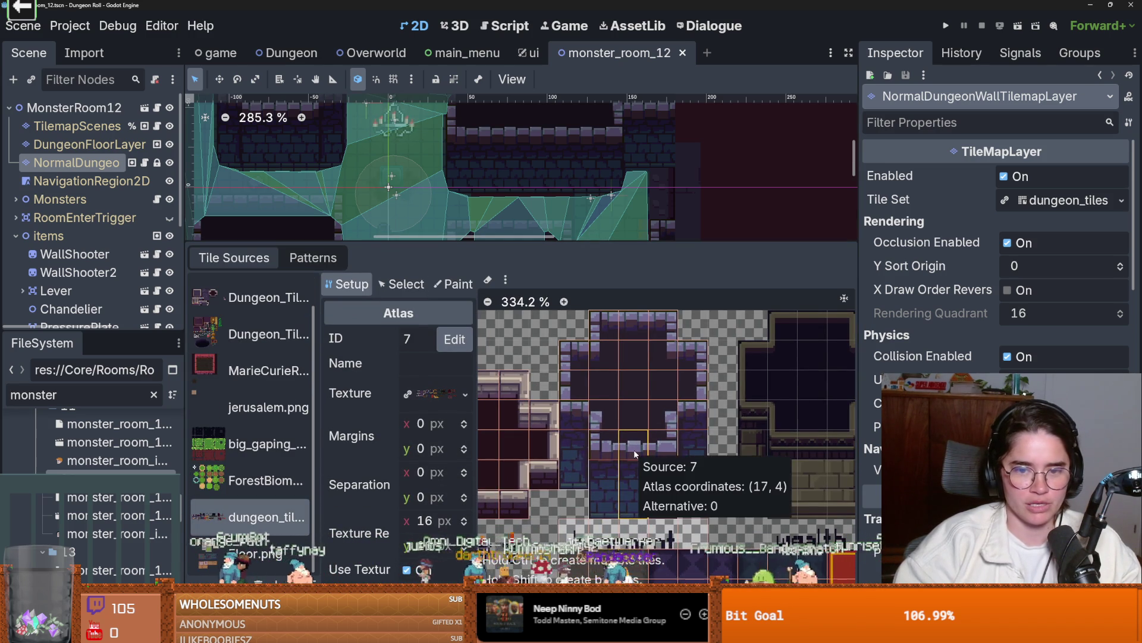
left_click_drag(701, 434, 634, 436)
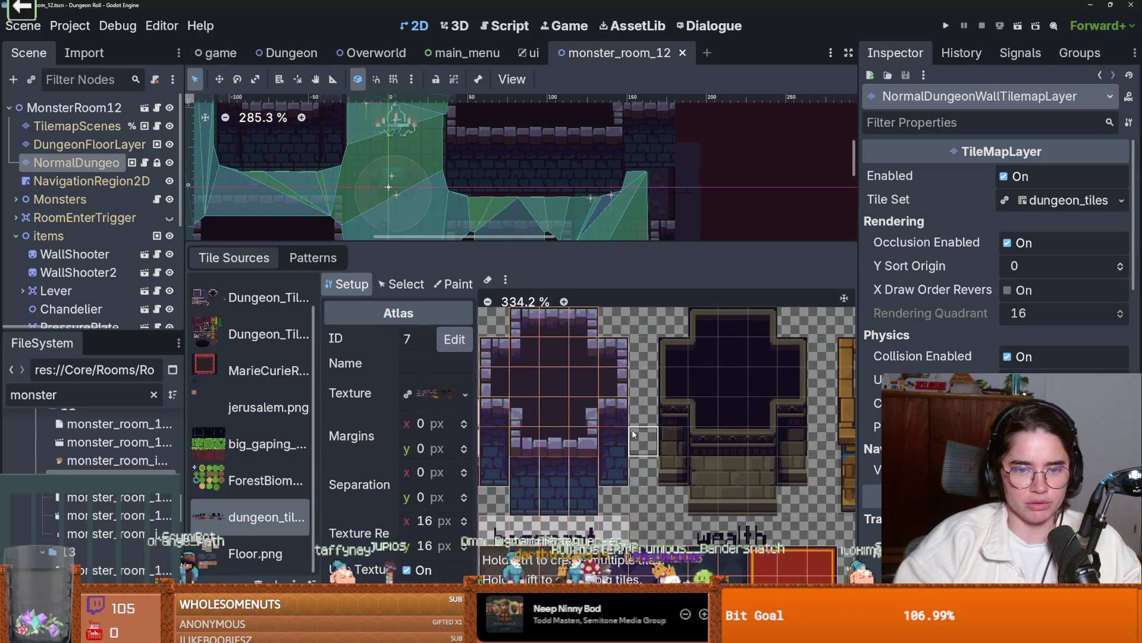
scroll(552, 408, "up", 2)
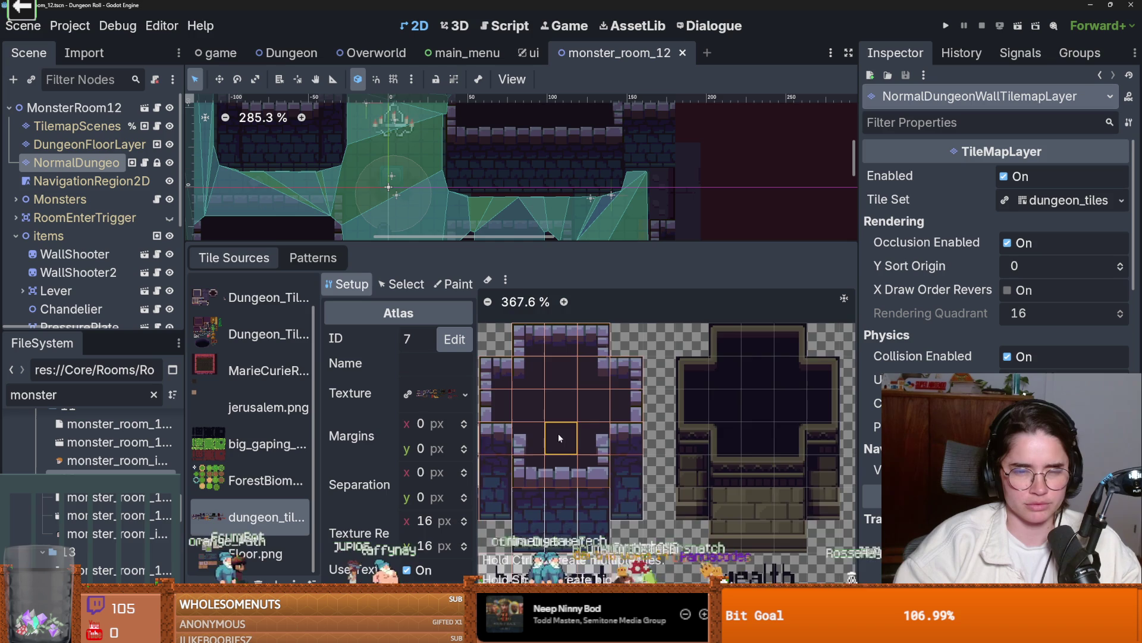
scroll(558, 438, "up", 1)
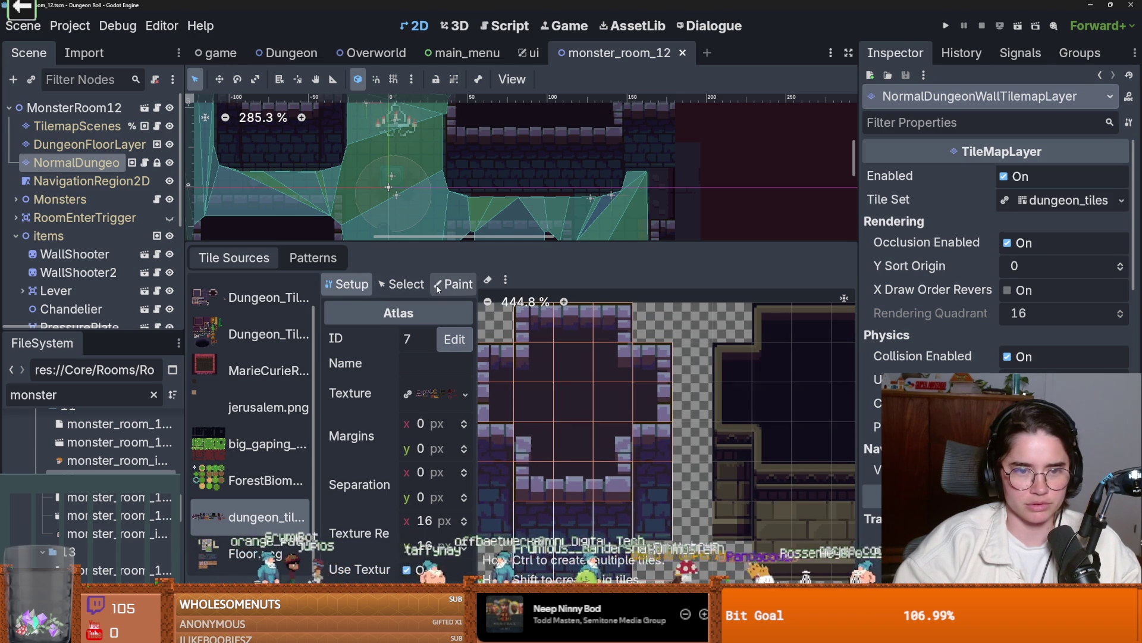
- Switch to painting Terrains, mark the top wall tile in terrain set 0, then erase it
left_click(454, 283)
left_click(449, 348)
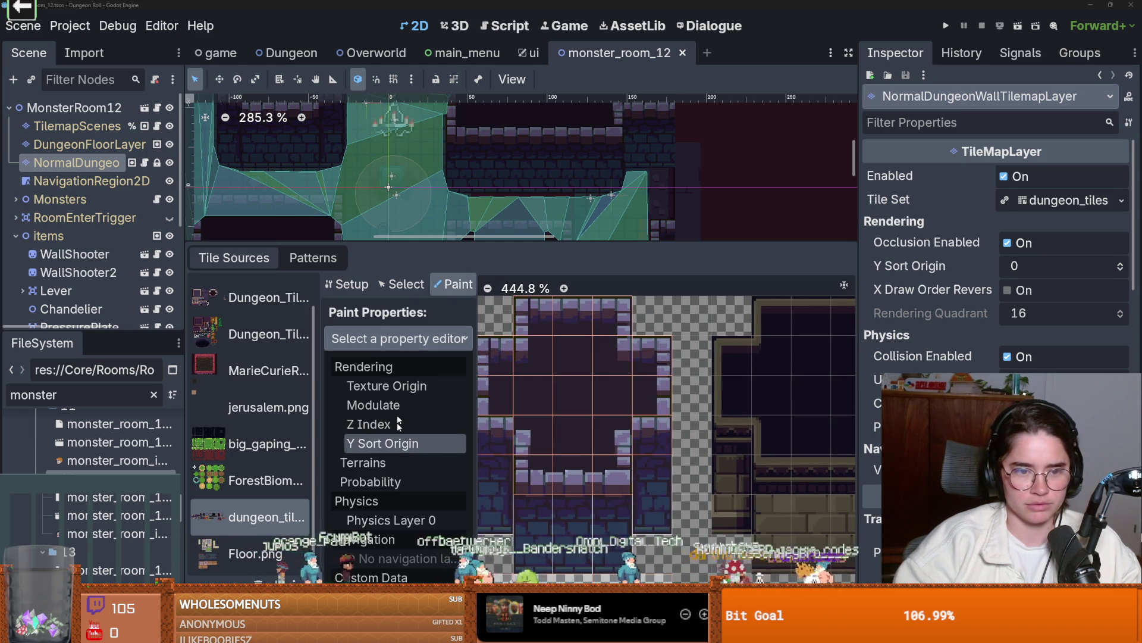
left_click(390, 470)
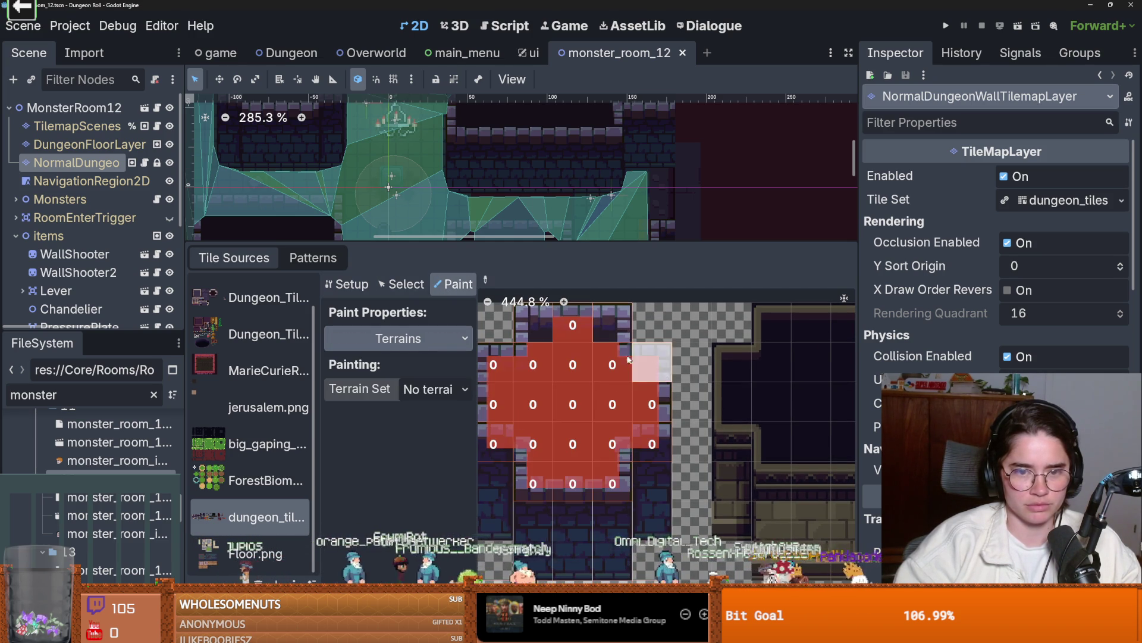
left_click(589, 328)
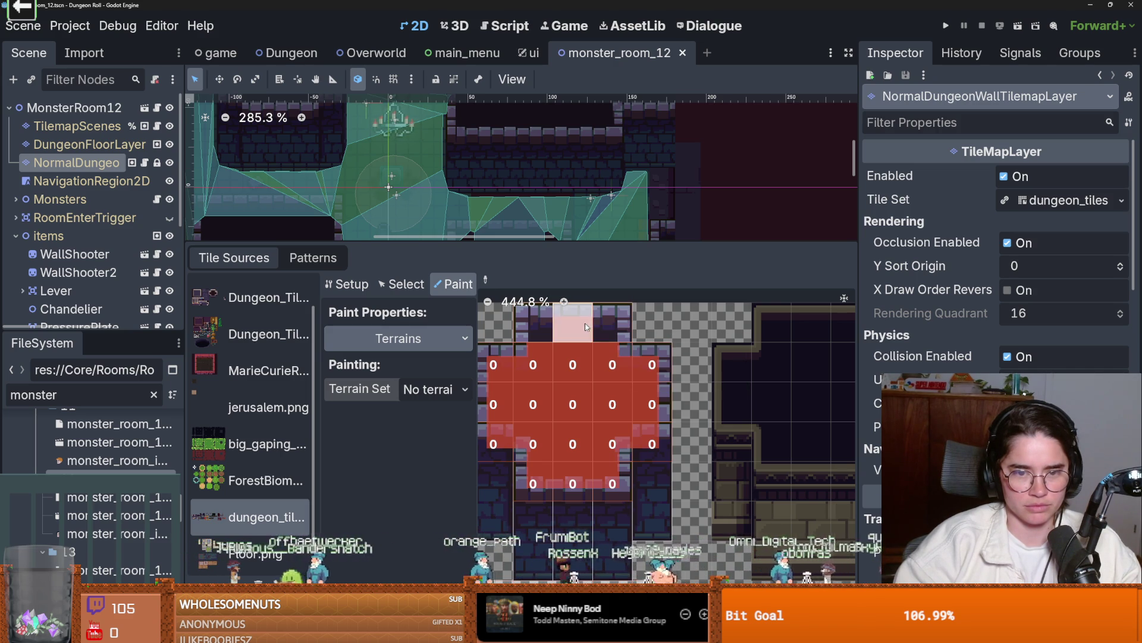
right_click(572, 325)
scroll(575, 409, "down", 1)
scroll(661, 397, "up", 2)
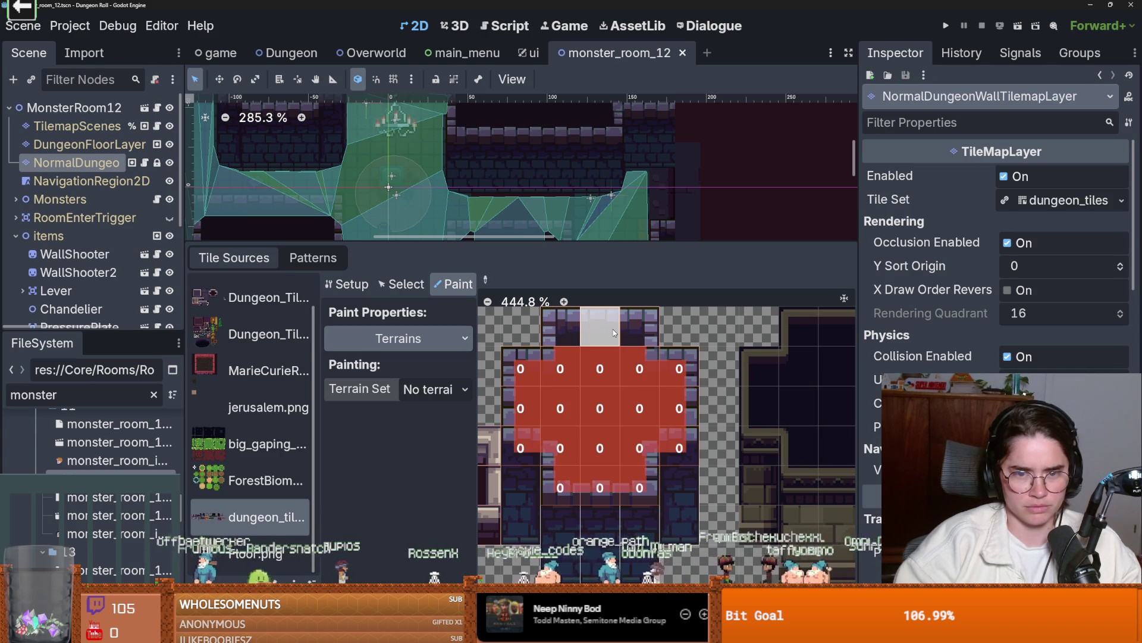
- Set the paint target to Terrain Set 0 with the new_walls terrain
left_click(435, 389)
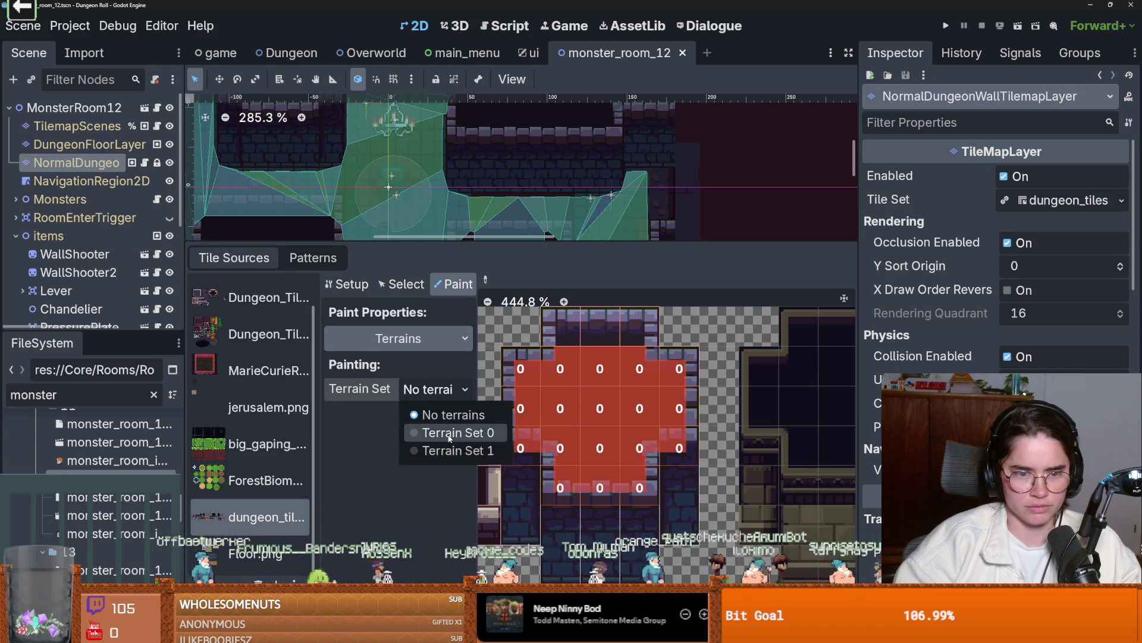
left_click(439, 432)
left_click(437, 414)
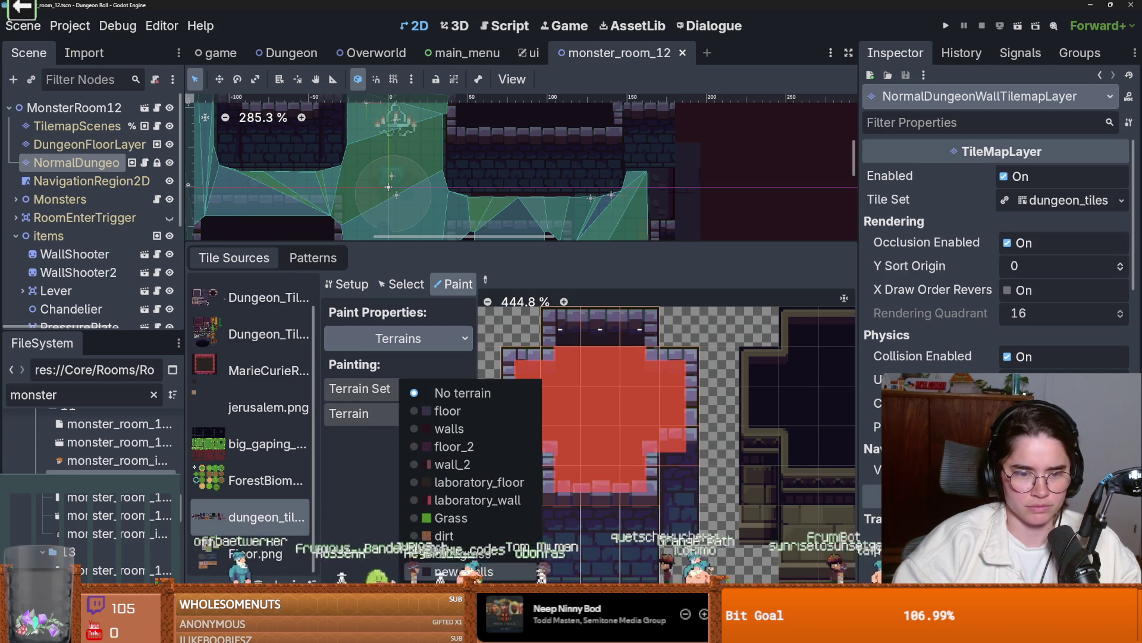
left_click(440, 510)
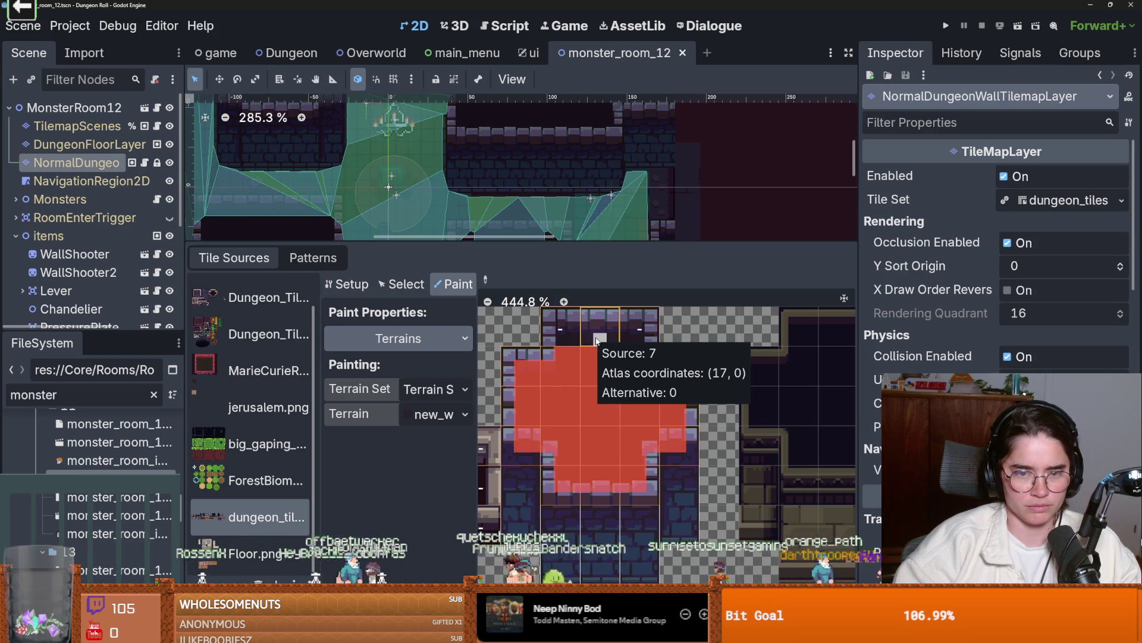
- Paint new_walls peering bits on the top-left and top-middle tiles, then save the scene
left_click(573, 339)
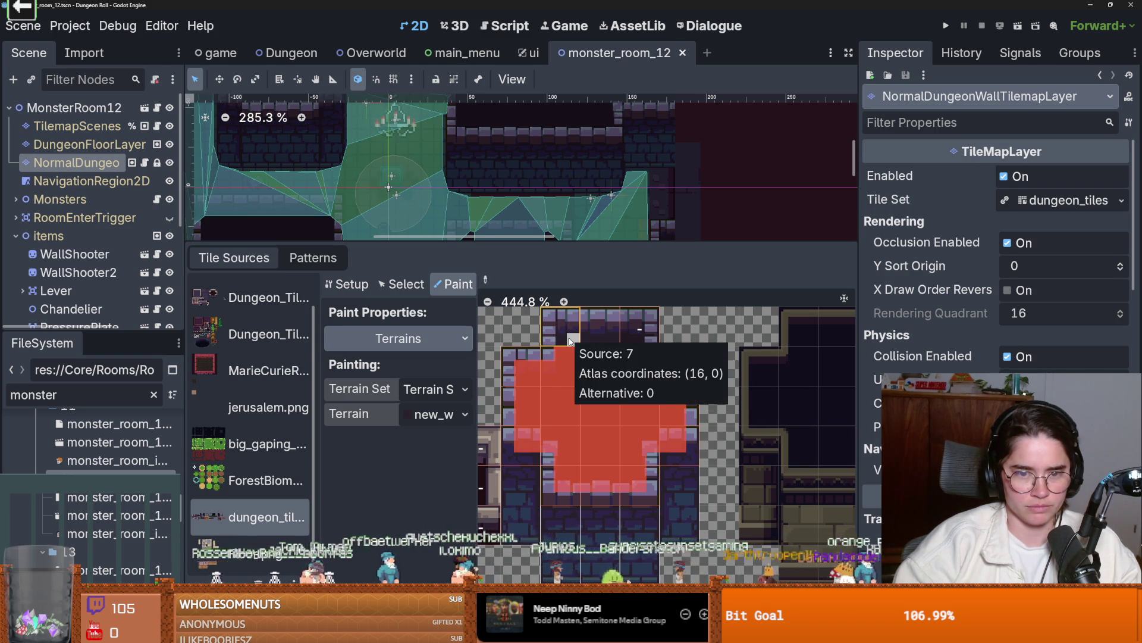
left_click(604, 341)
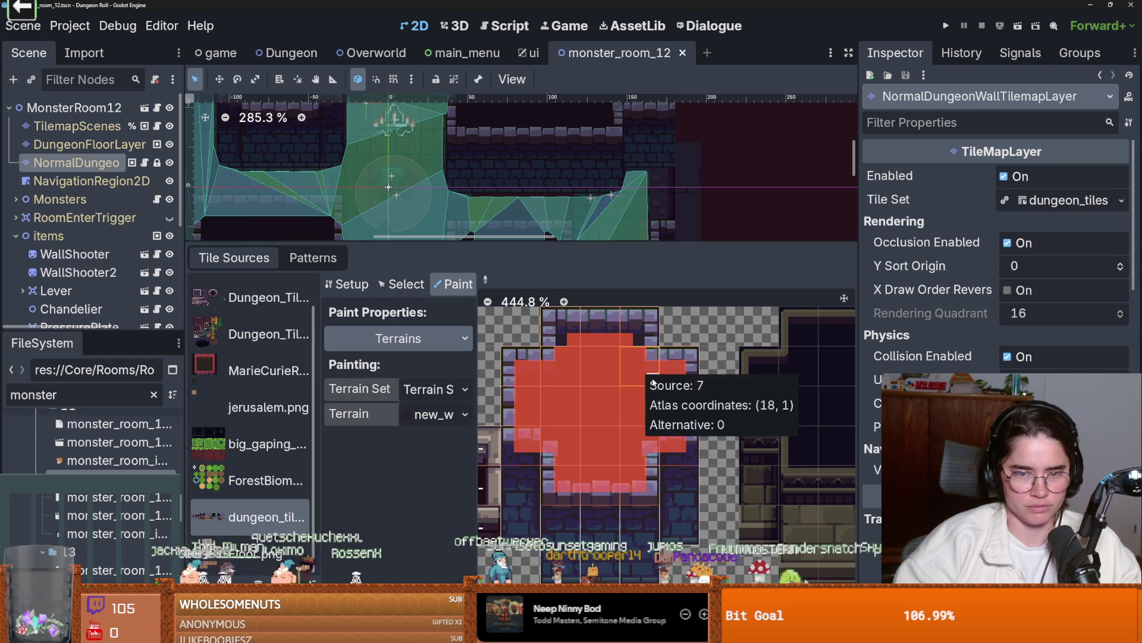
scroll(648, 379, "down", 1)
scroll(653, 381, "down", 1)
scroll(653, 381, "up", 1)
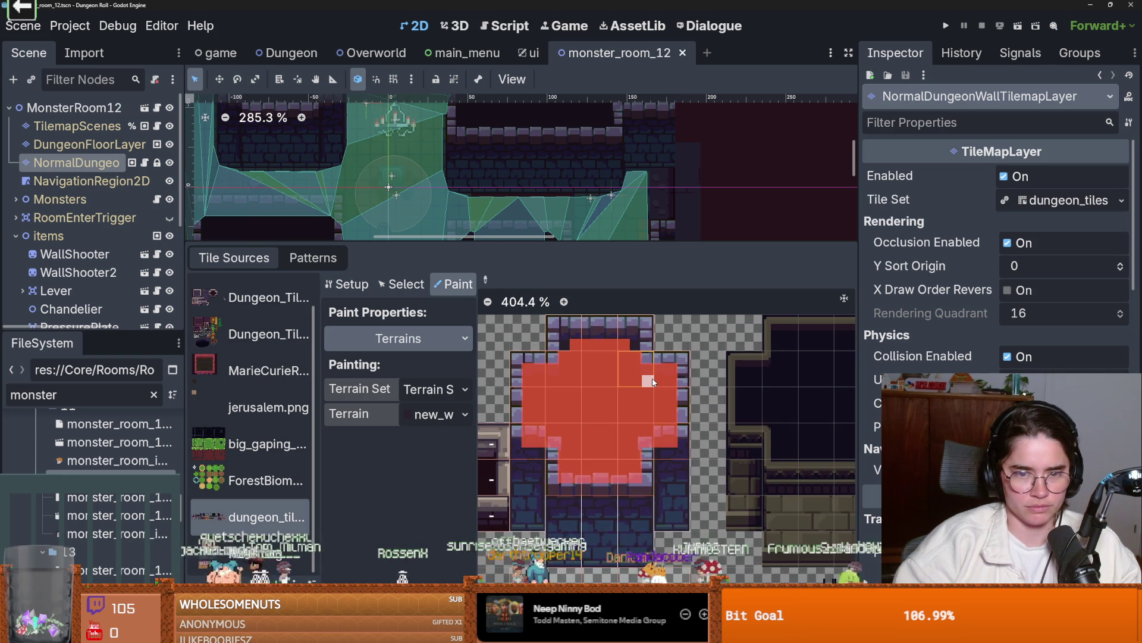
scroll(653, 382, "down", 1)
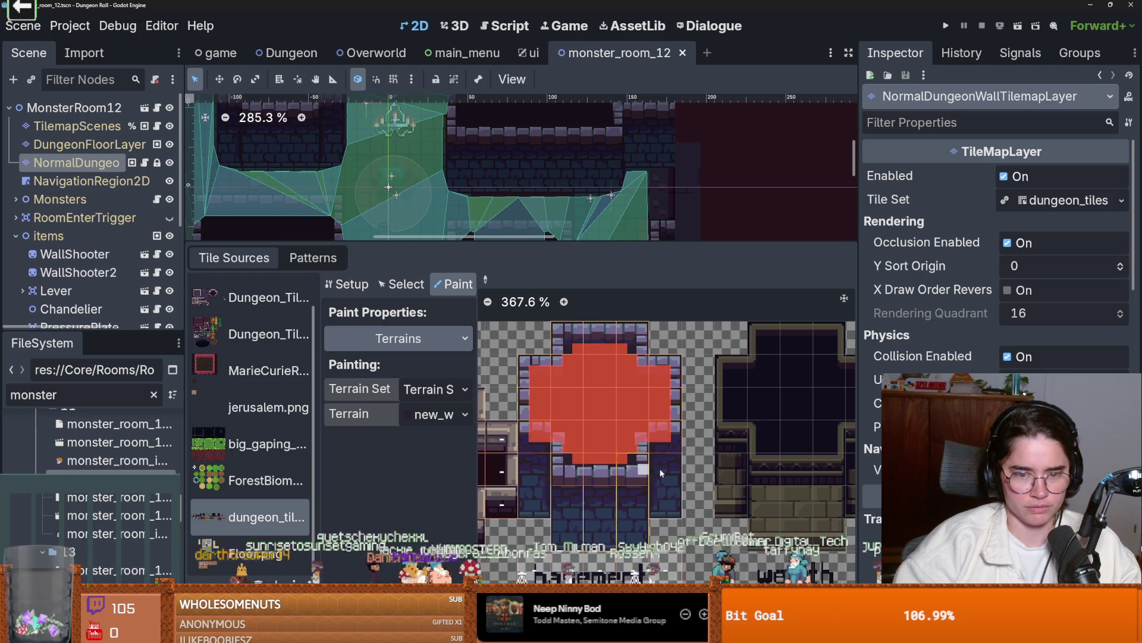
key("ctrl+s")
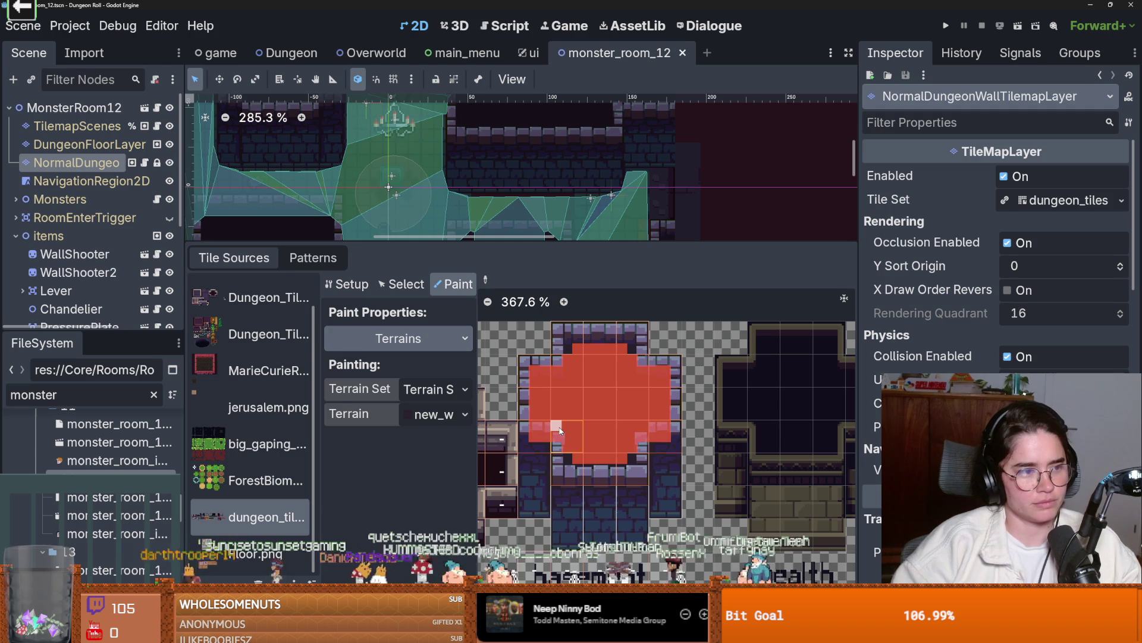
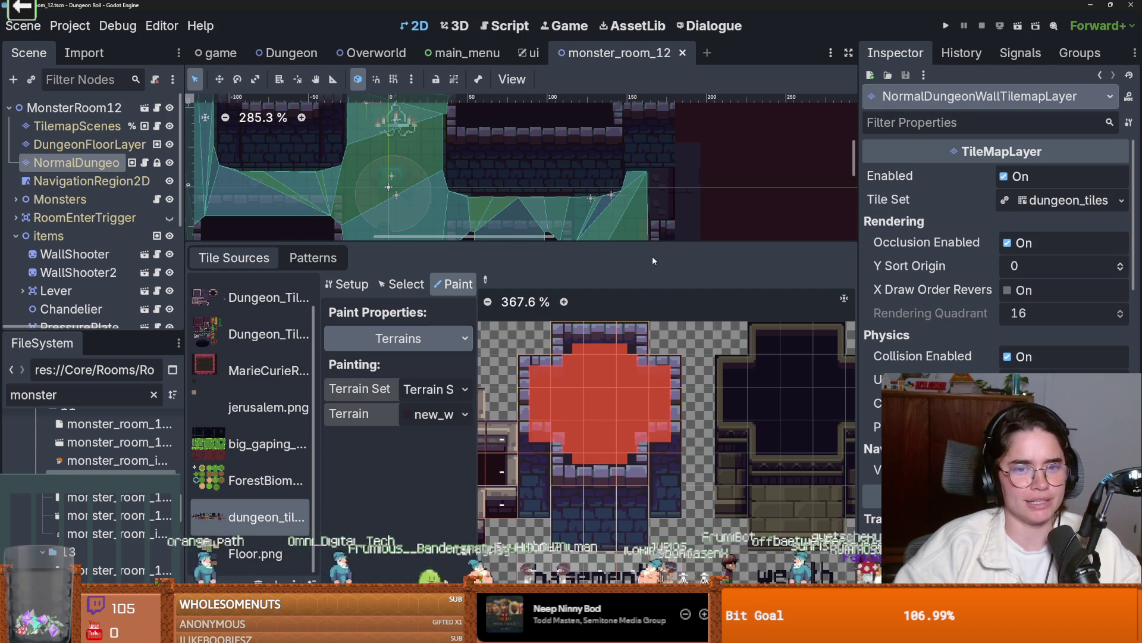
- Enlarge monster_room_12's room view and select NavigationRegion2D to show its bake options
mouse_move(652, 245)
left_mouse_down()
mouse_move(577, 314)
mouse_move(505, 414)
left_mouse_up()
scroll(503, 399, "up", 2)
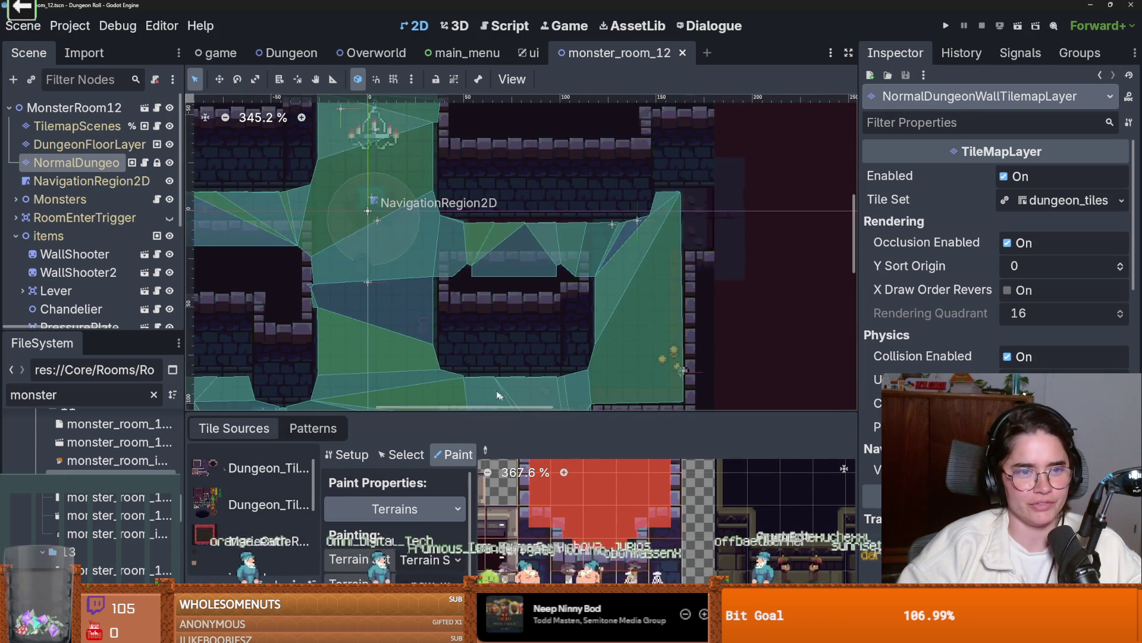
scroll(503, 395, "left", 3)
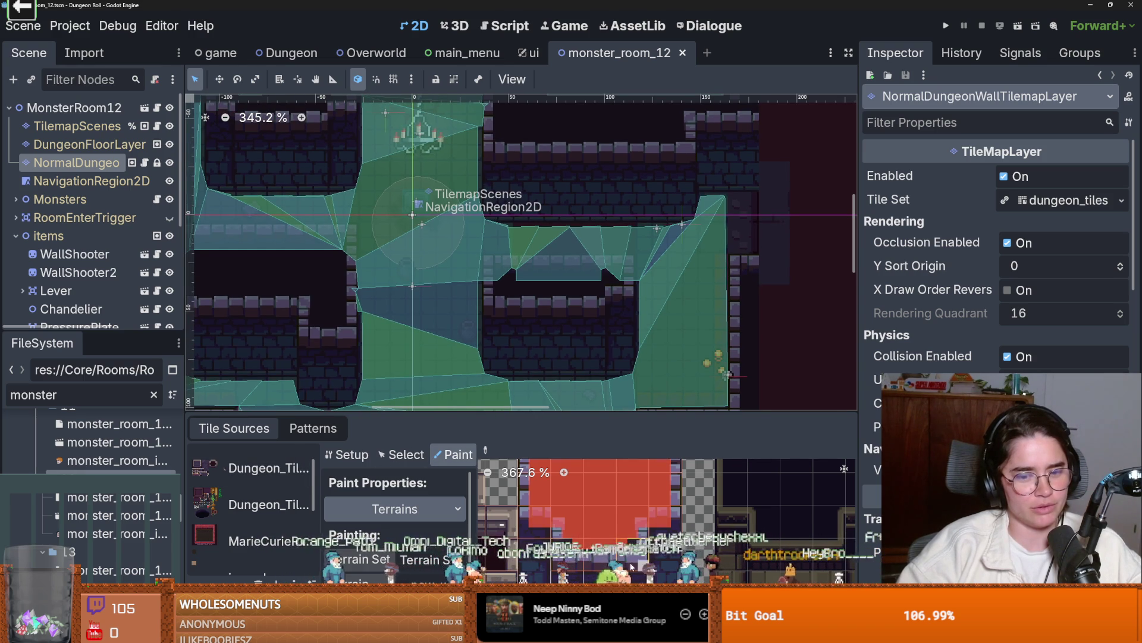
mouse_move(514, 421)
left_mouse_down()
mouse_move(514, 384)
mouse_move(515, 434)
left_mouse_up()
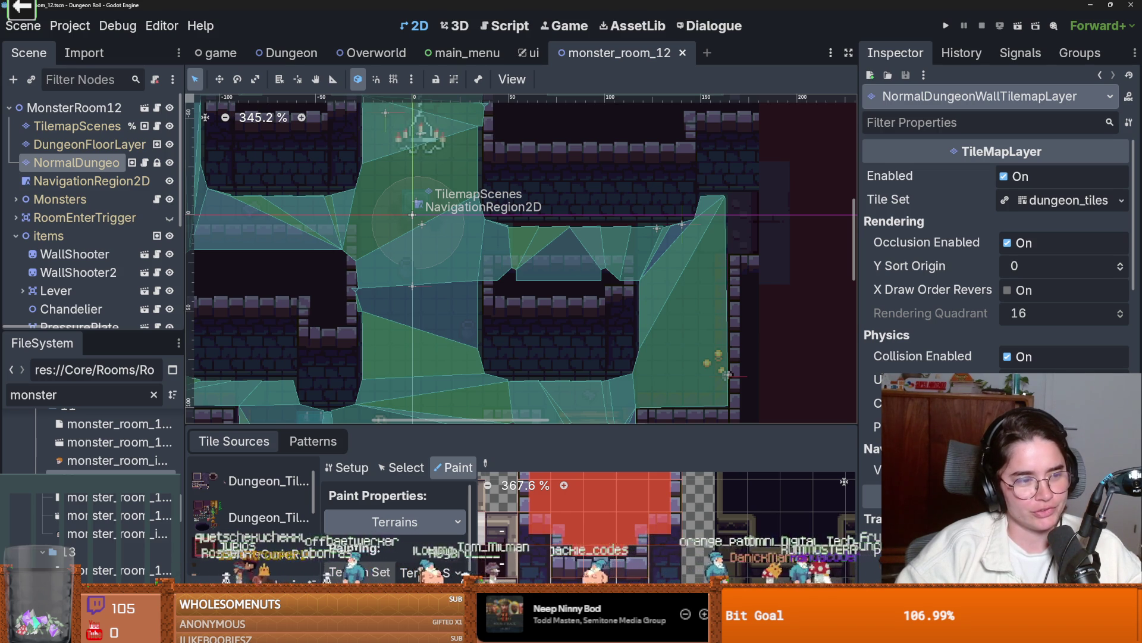
left_click(91, 181)
- Frame and pan around the navmesh, then select the NormalDungeonWall layer for tile painting
key("f")
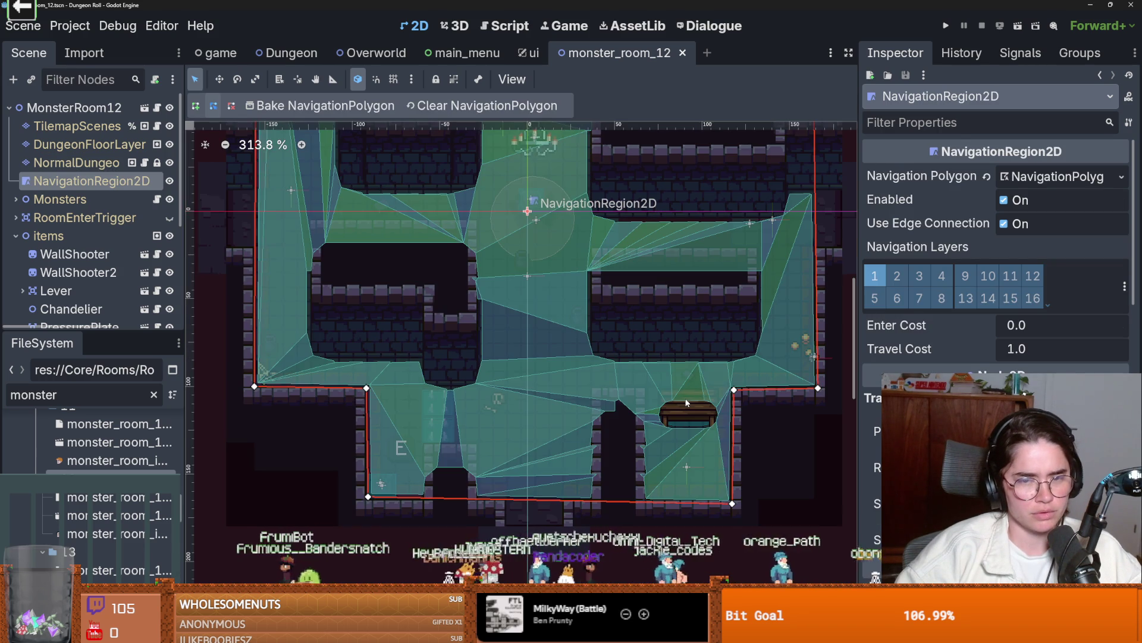
left_click_drag(576, 393, 511, 391)
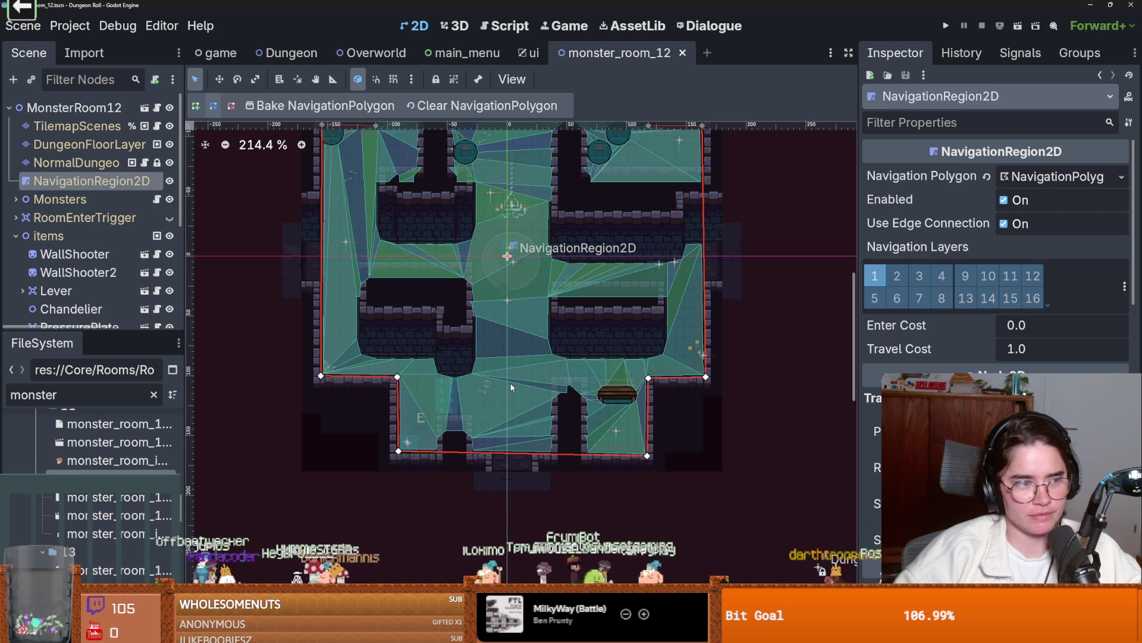
scroll(544, 285, "up", 3)
scroll(543, 285, "right", 1)
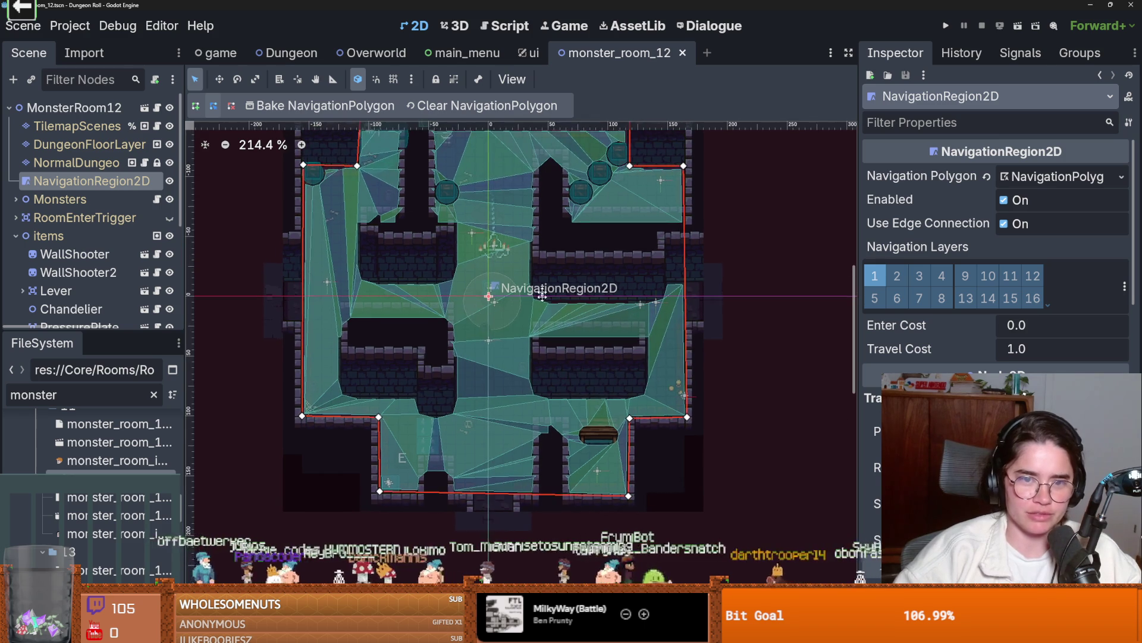
scroll(544, 285, "up", 3)
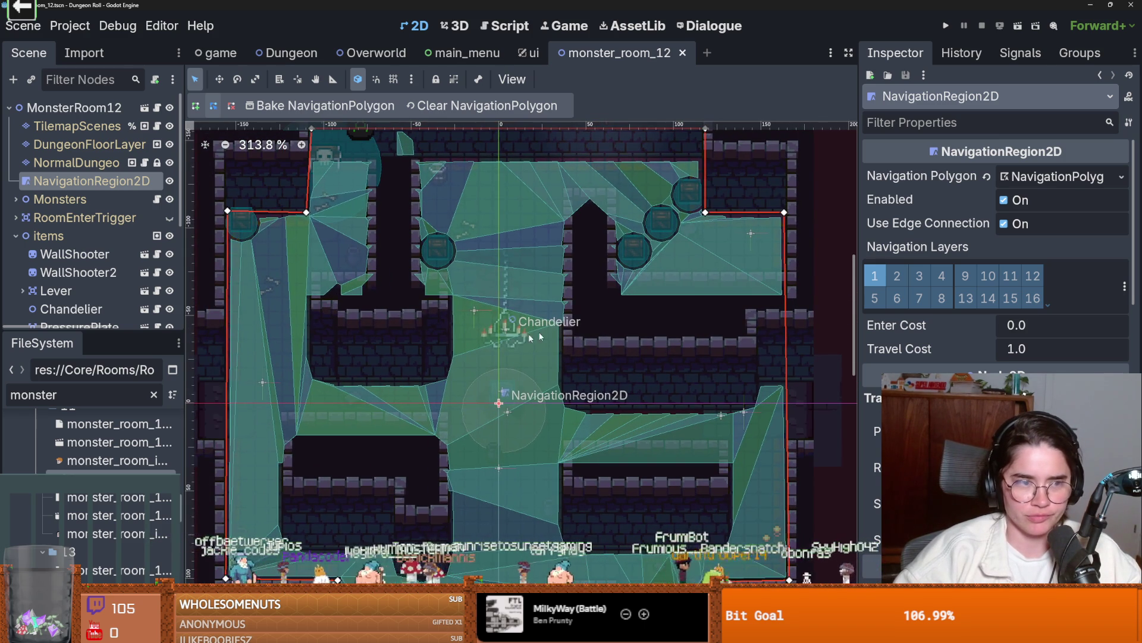
left_click(90, 144)
left_click(76, 163)
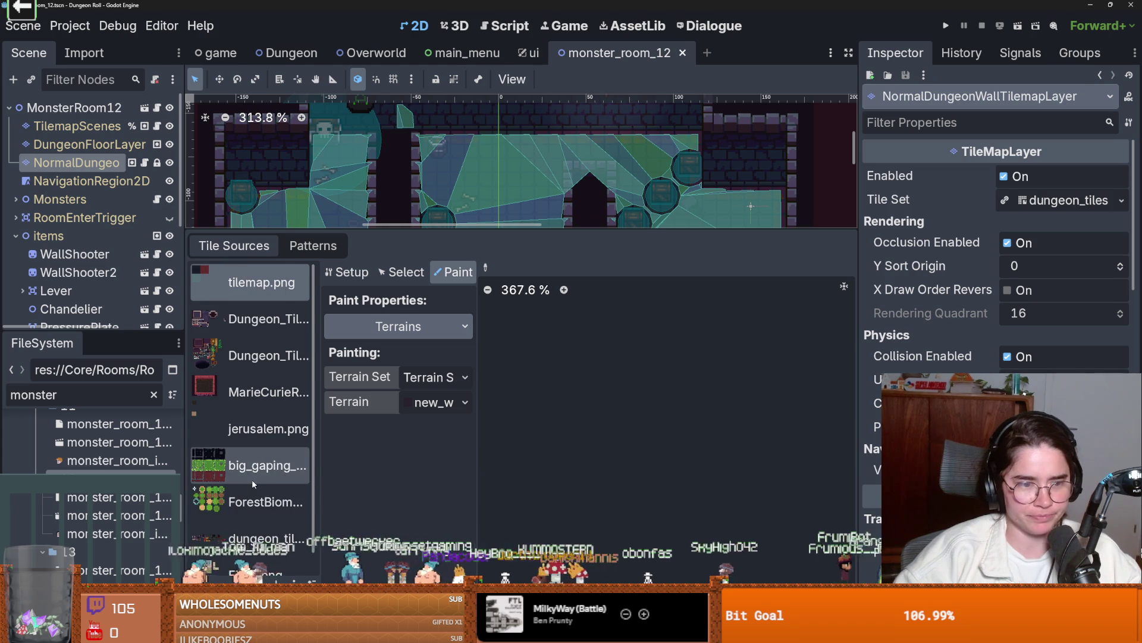
- Show the dungeon_tiles atlas and set Paint Properties to Physics Layer 0
scroll(250, 476, "down", 1)
left_click(262, 517)
scroll(607, 469, "down", 3)
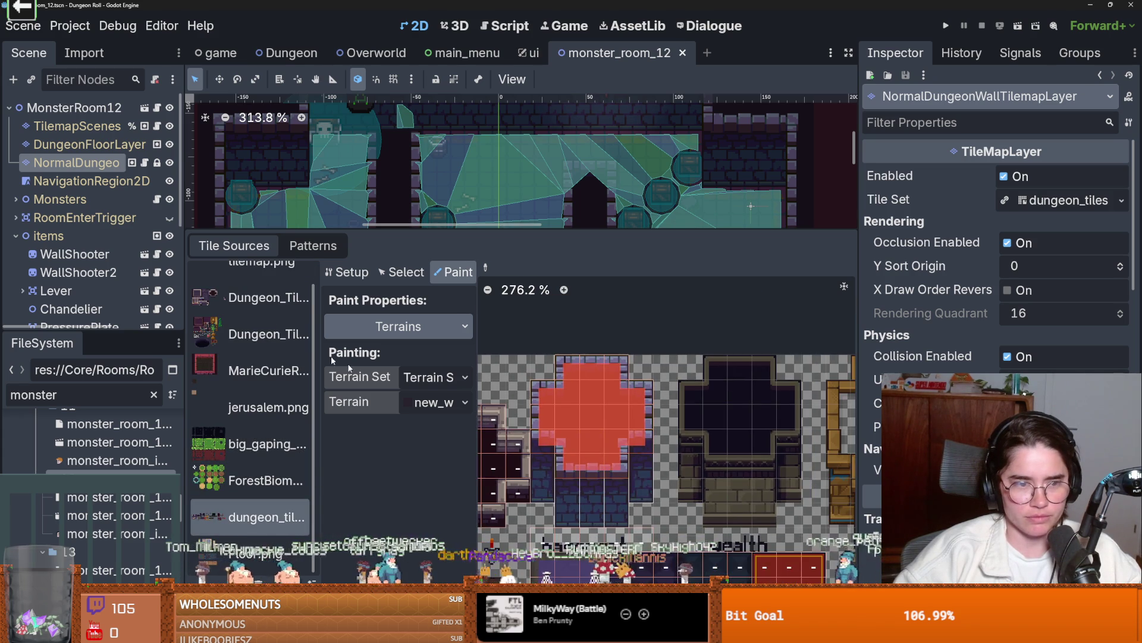
left_click(410, 326)
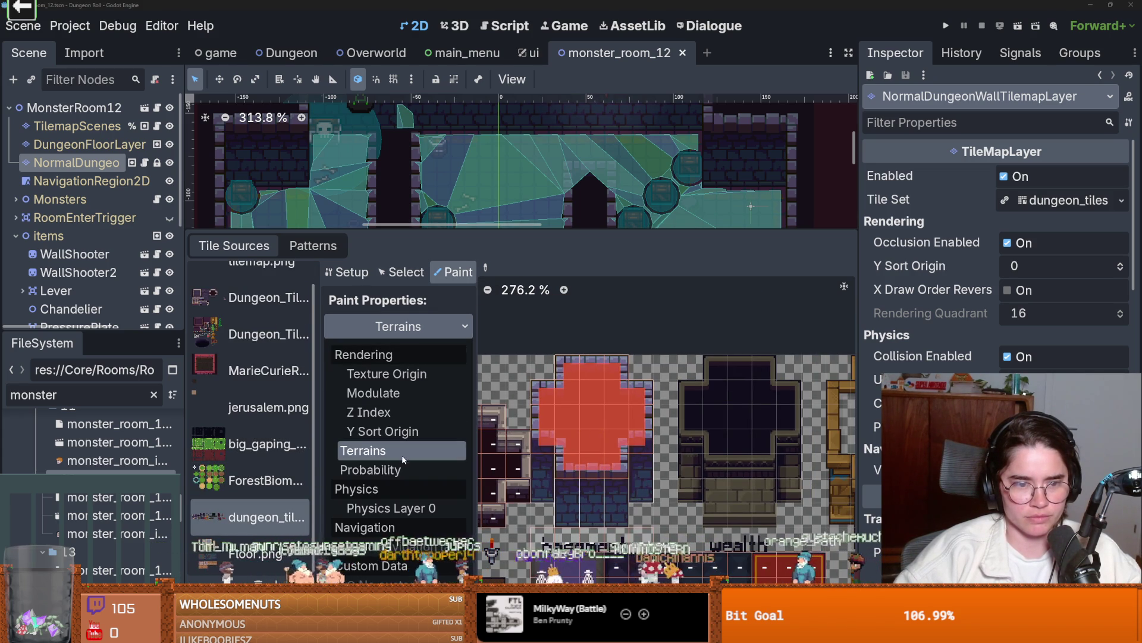
left_click(422, 505)
- Resize the room view and TileMap panel to balance their space
scroll(613, 446, "up", 1)
scroll(624, 444, "down", 4)
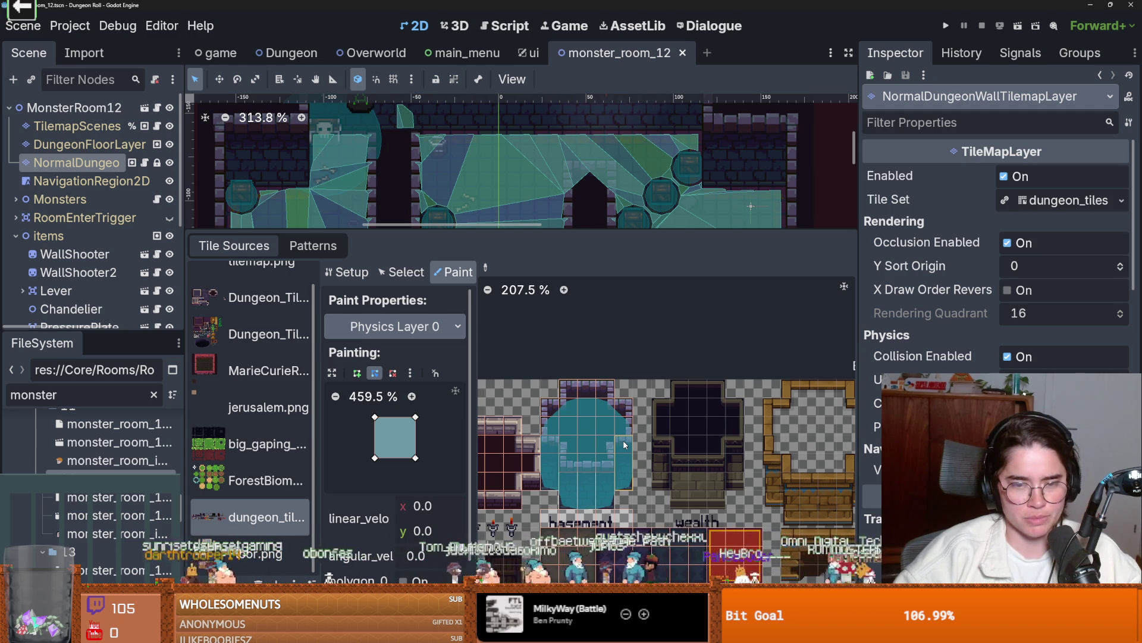
scroll(624, 444, "up", 3)
scroll(624, 444, "down", 2)
scroll(624, 444, "down", 2)
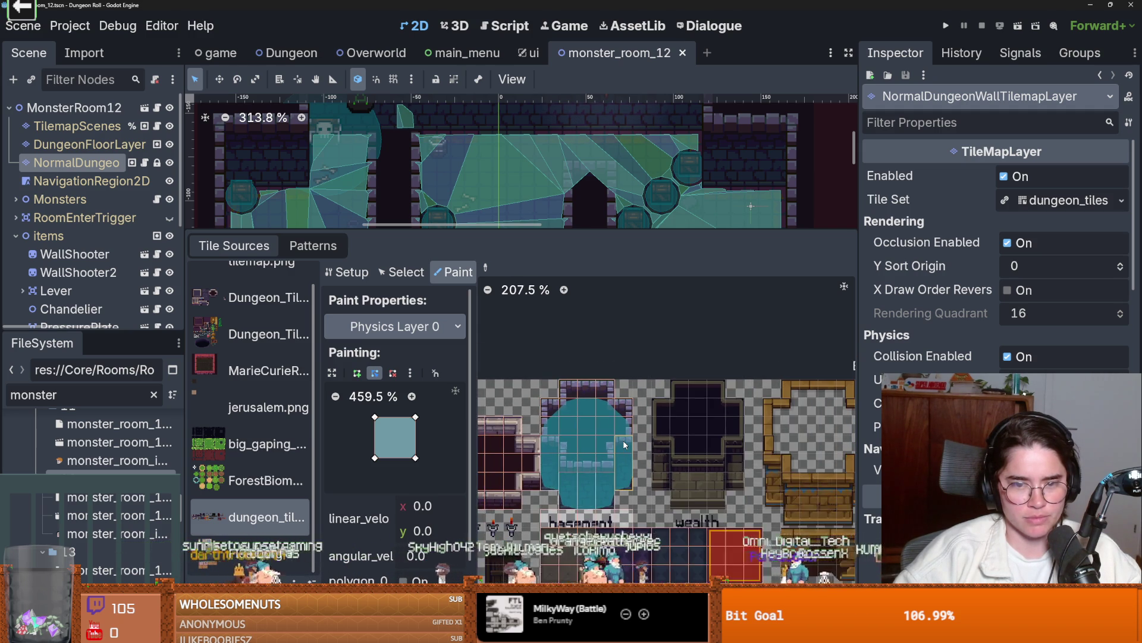
scroll(625, 444, "up", 3)
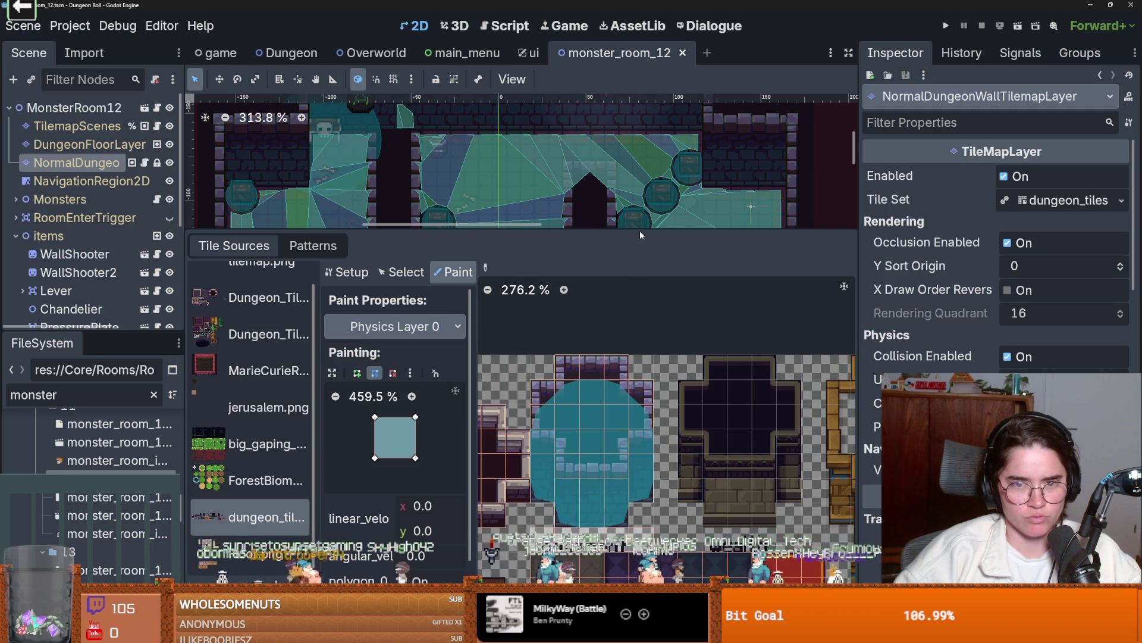
left_click_drag(640, 235, 622, 479)
scroll(609, 343, "down", 2)
mouse_move(600, 477)
left_mouse_down()
mouse_move(618, 389)
mouse_move(617, 414)
mouse_move(618, 402)
left_mouse_up()
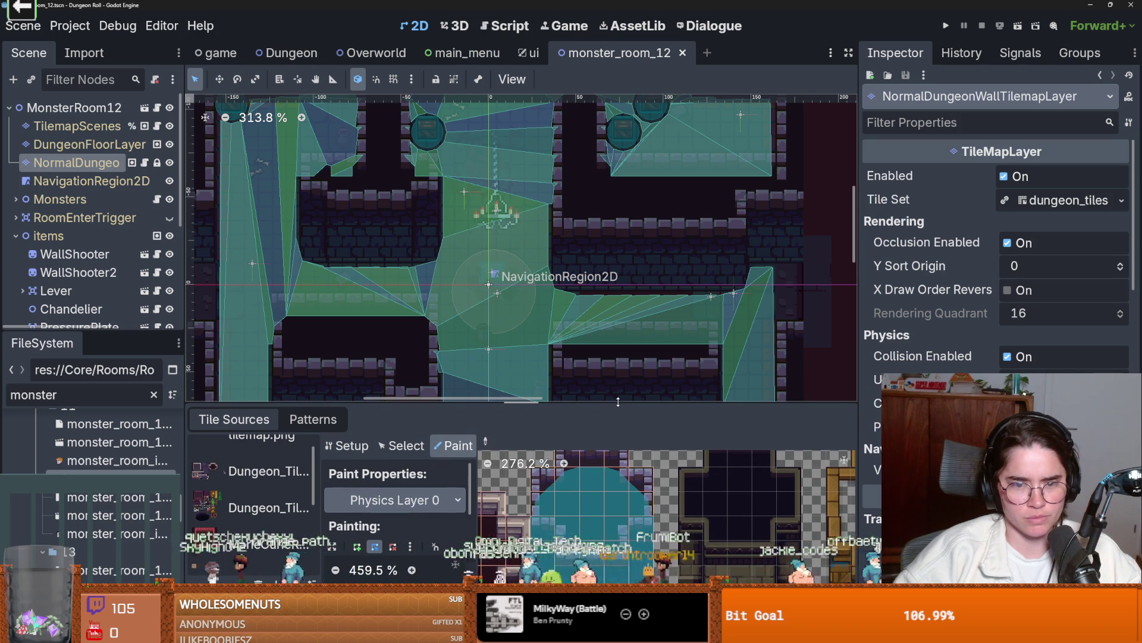
mouse_move(619, 402)
left_mouse_down()
mouse_move(615, 421)
mouse_move(620, 393)
left_mouse_up()
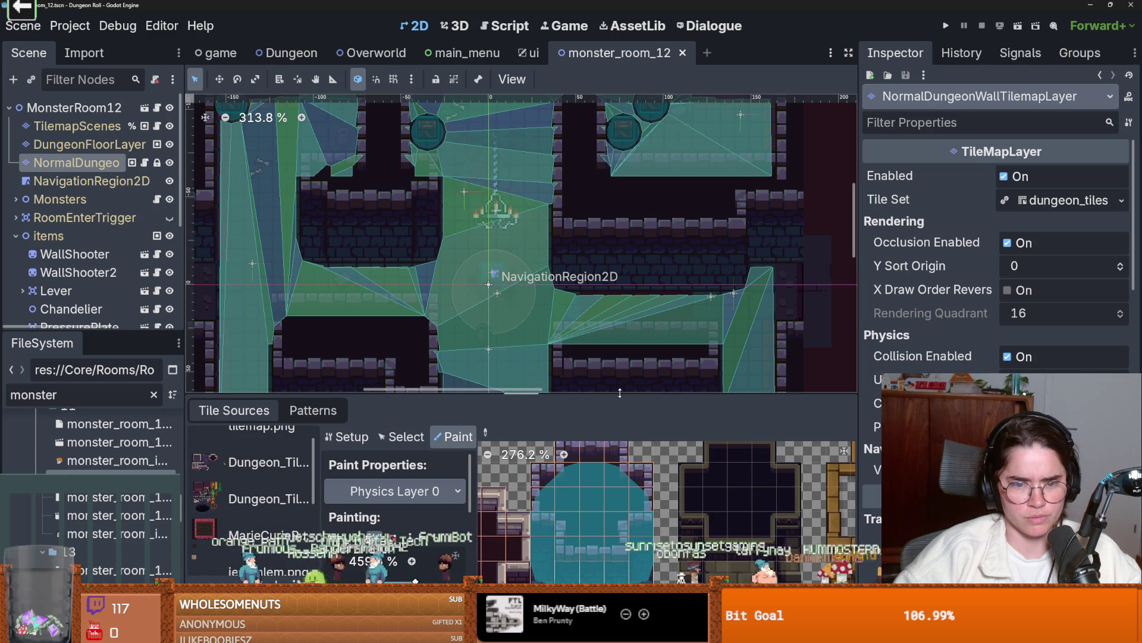
- Scroll through the dungeon atlas to inspect the tiles' collision shapes
scroll(556, 561, "up", 5)
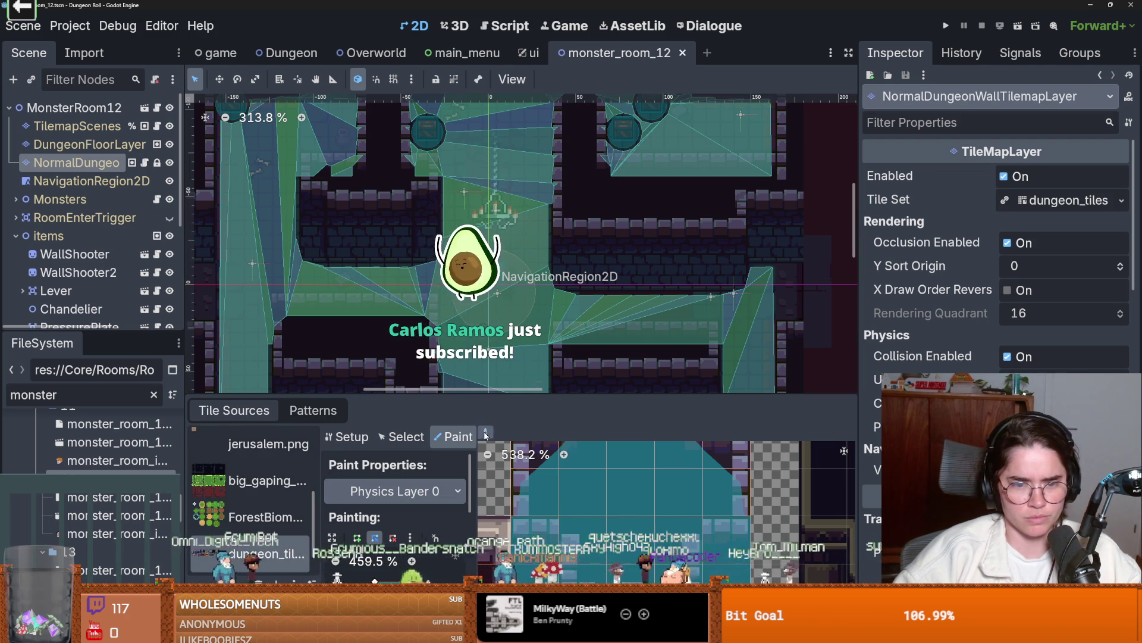
scroll(612, 496, "down", 3)
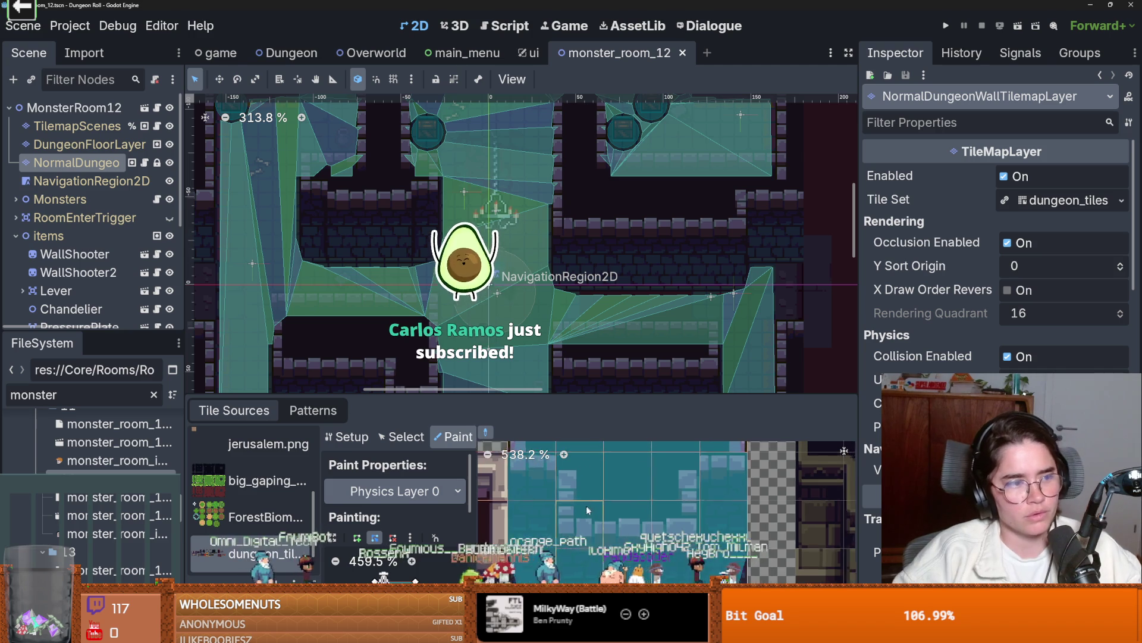
scroll(581, 510, "right", 2)
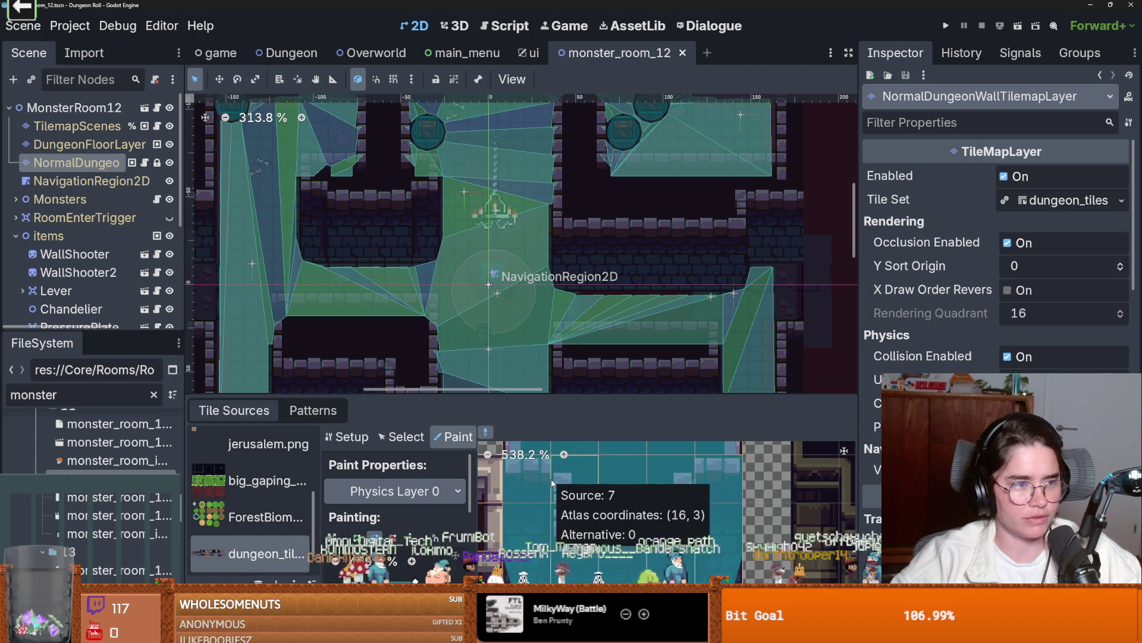
scroll(551, 479, "down", 1)
scroll(551, 480, "down", 6)
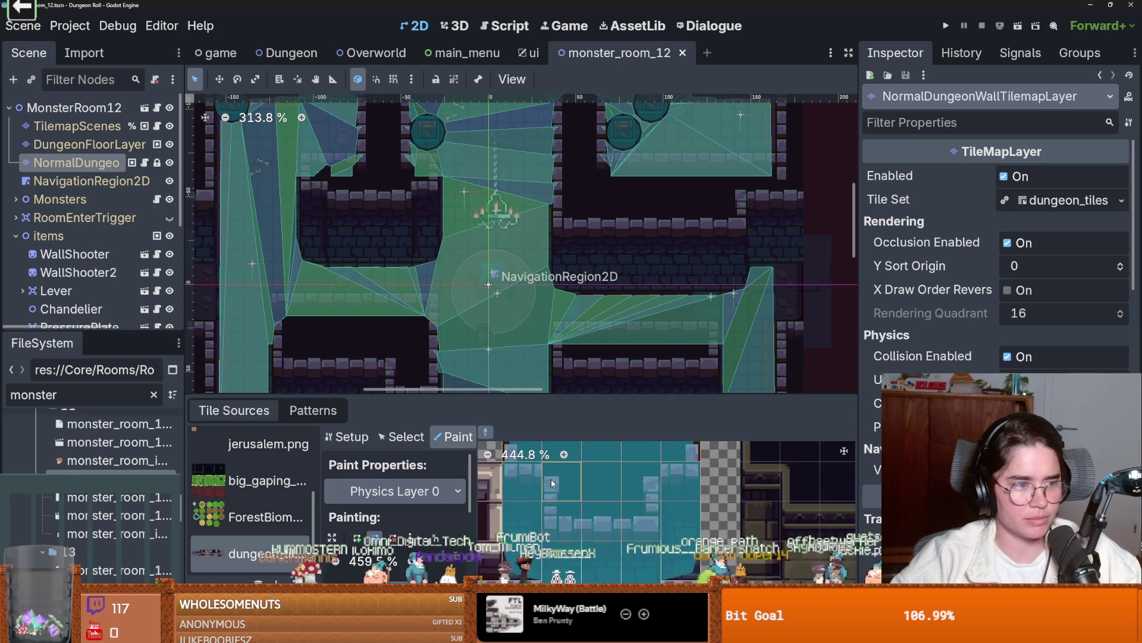
scroll(592, 510, "down", 2)
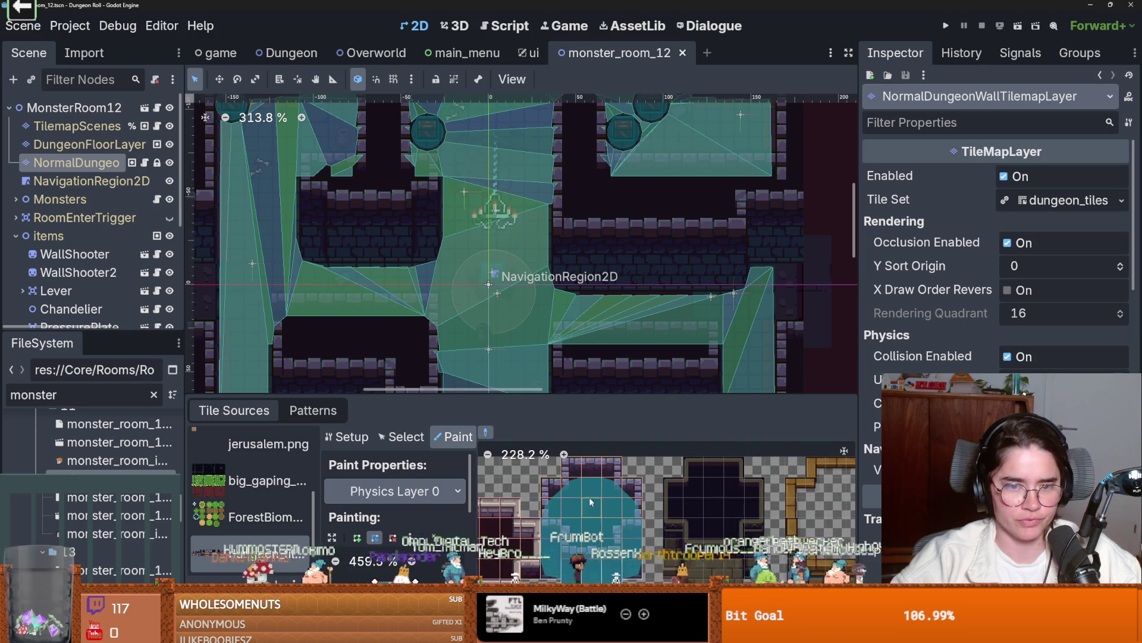
scroll(577, 268, "down", 3)
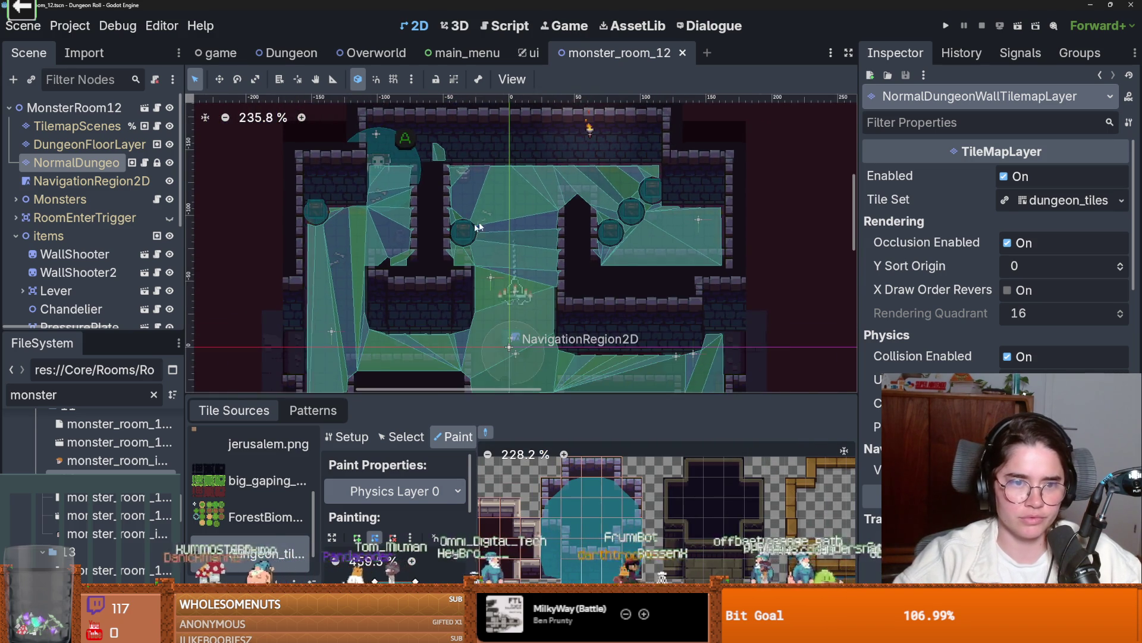
scroll(510, 241, "up", 3)
scroll(509, 241, "down", 4)
- Zoom out across the room and save the monster_room_12 scene with Ctrl+S
left_click_drag(518, 286, 611, 237)
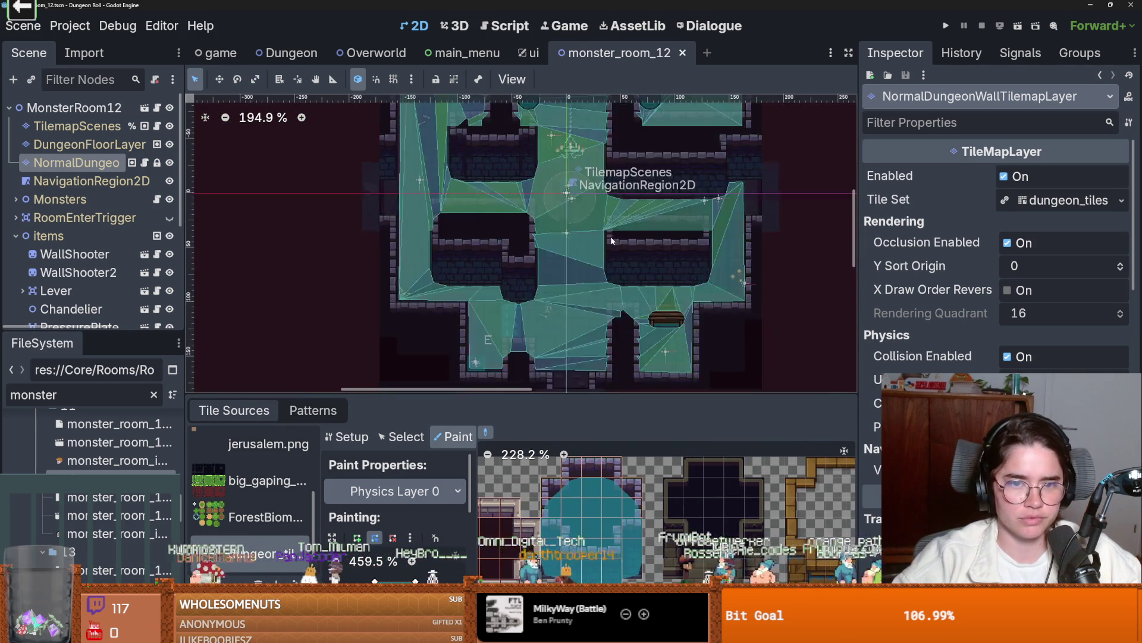
scroll(611, 237, "up", 6)
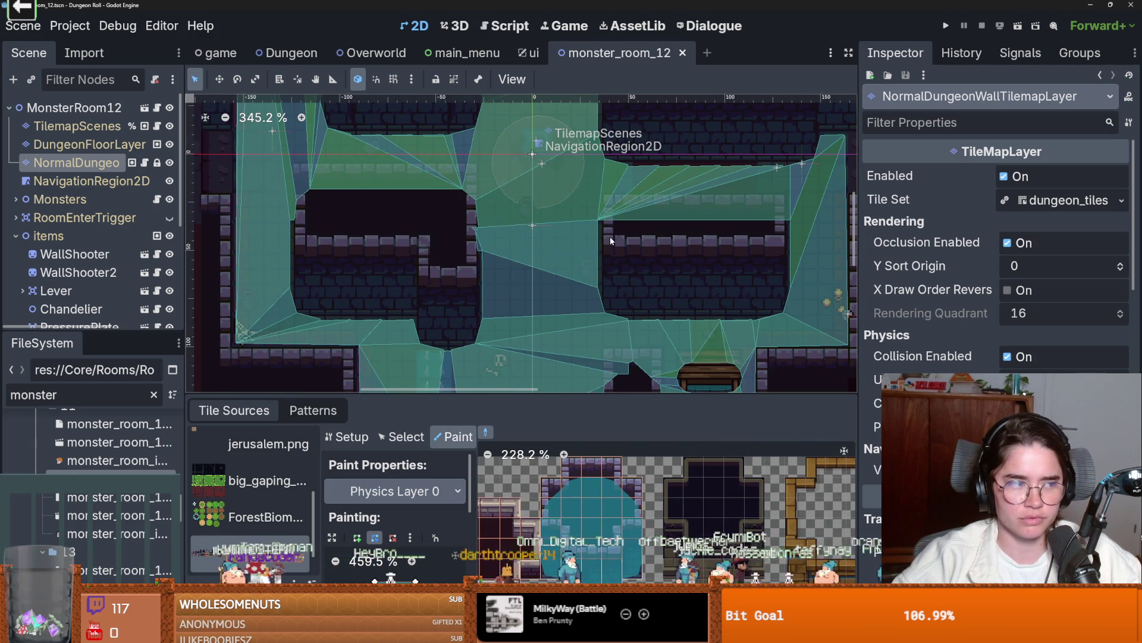
scroll(610, 237, "down", 8)
key("ctrl+s")
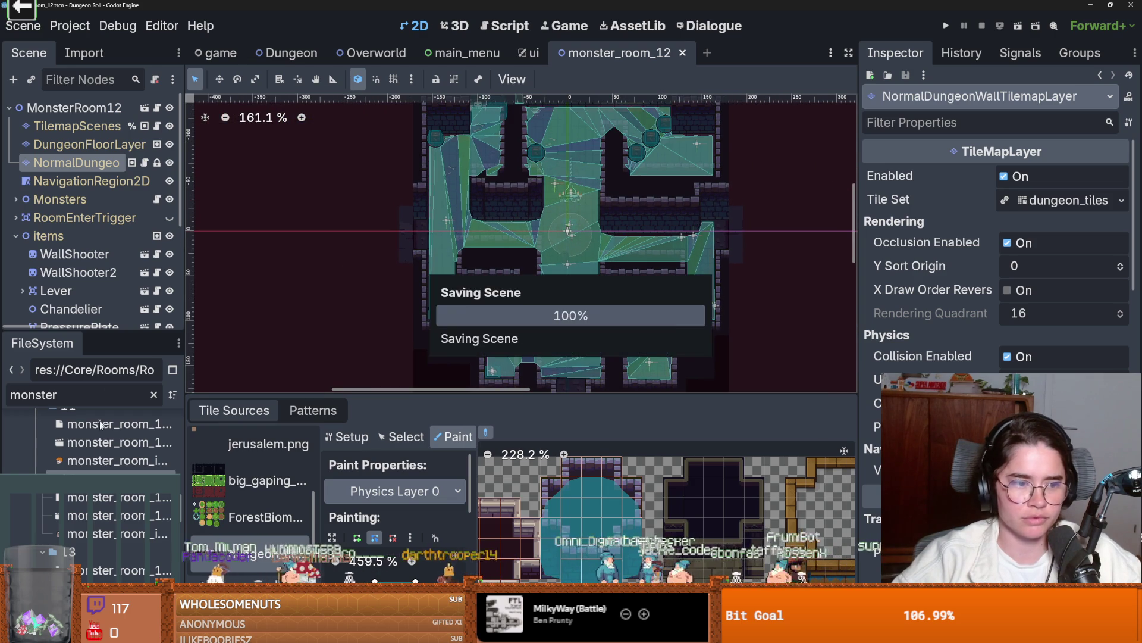
- Open the monster_room_10, 11, 12 and 13 scenes from the file list
scroll(103, 407, "up", 2)
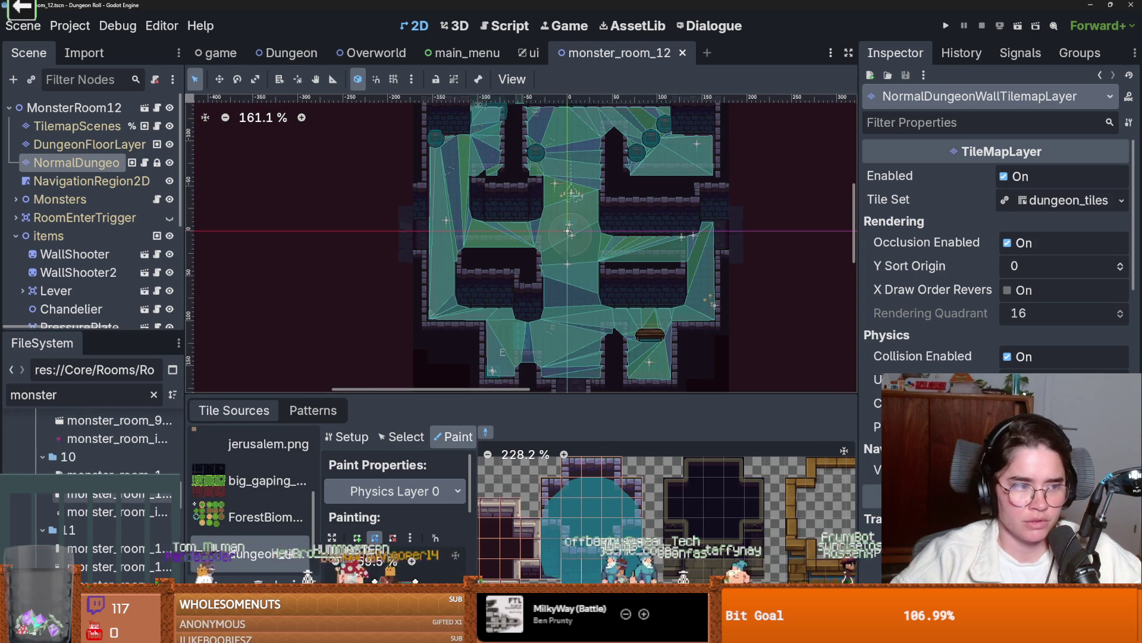
double_click(113, 494)
double_click(113, 566)
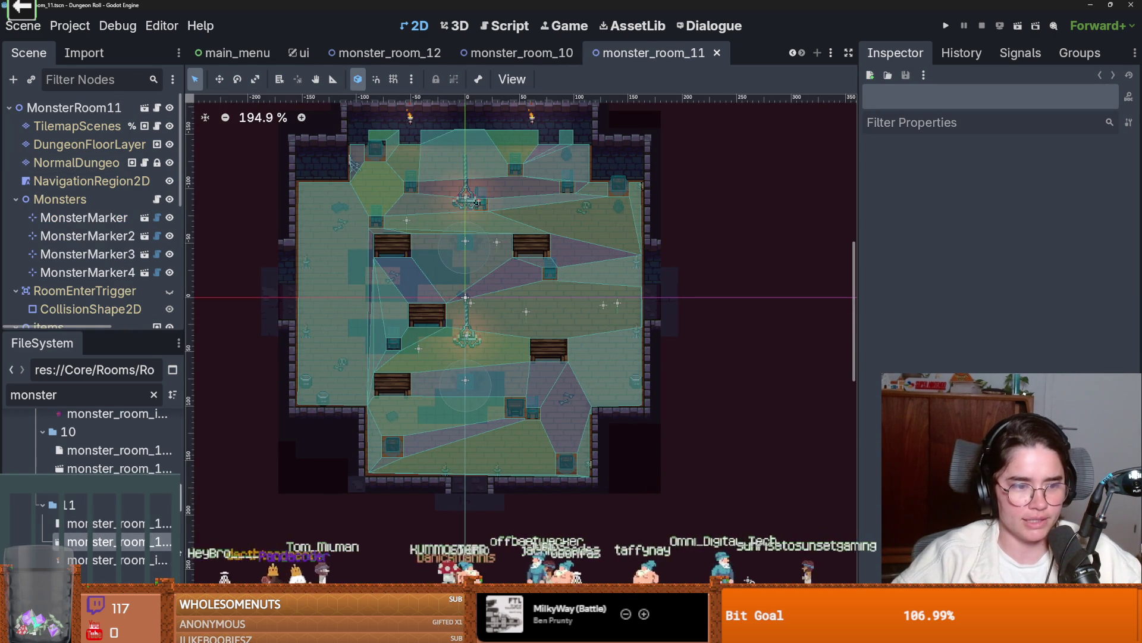
scroll(113, 505, "down", 3)
double_click(113, 472)
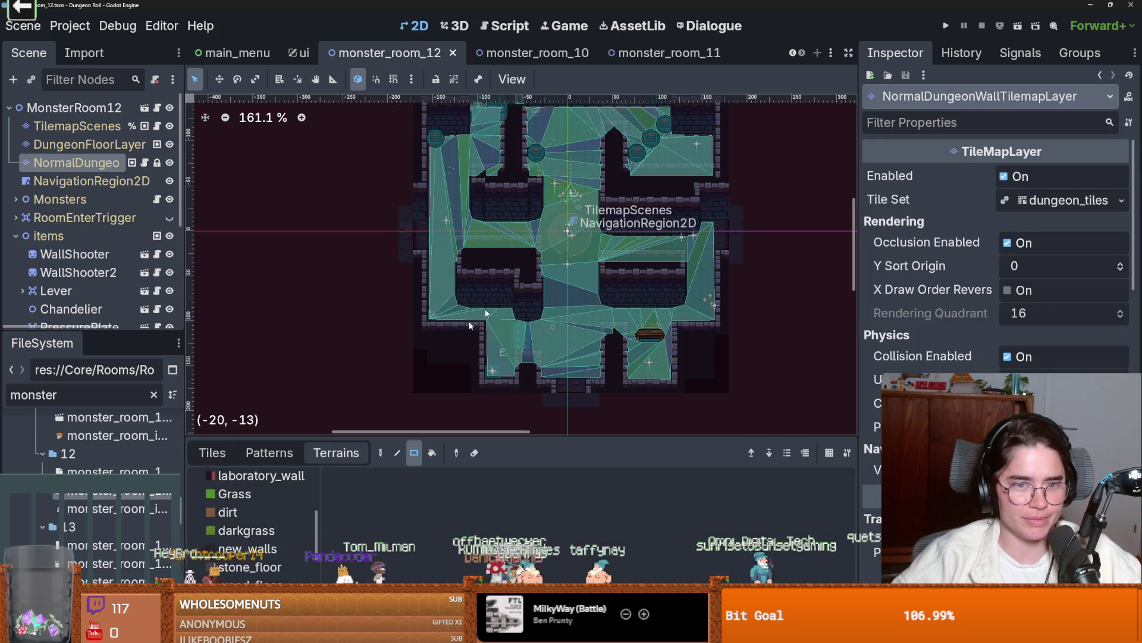
double_click(101, 566)
- Enlarge the terrain list panel in monster_room_13
scroll(463, 259, "up", 1)
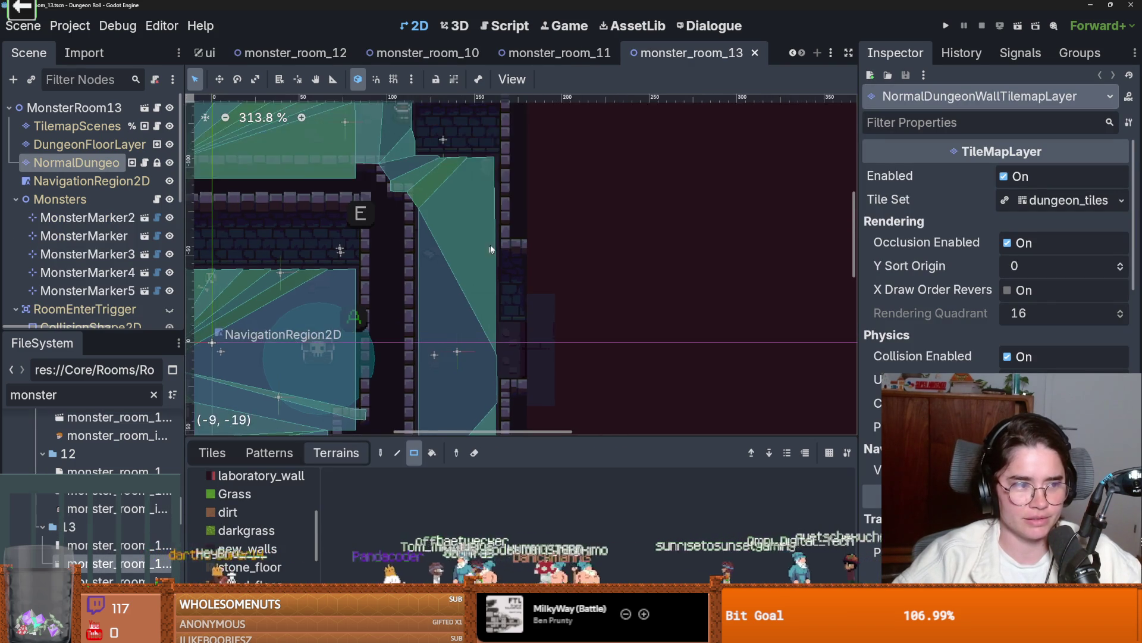
scroll(608, 180, "down", 6)
scroll(535, 243, "up", 3)
scroll(535, 244, "down", 2)
scroll(523, 354, "up", 5)
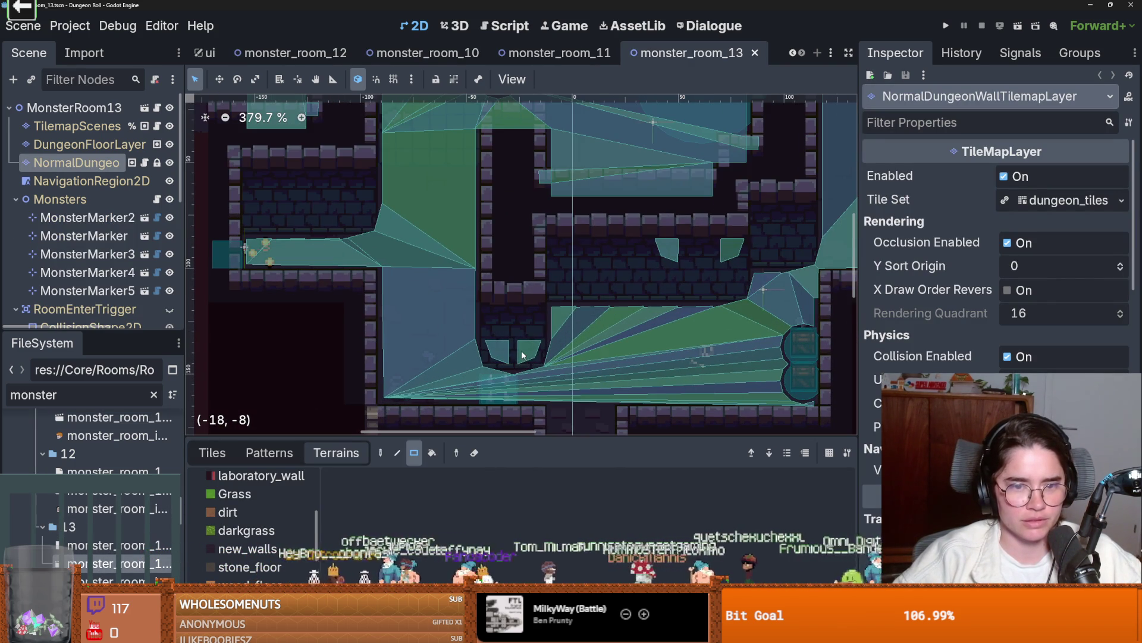
left_click_drag(541, 435, 523, 181)
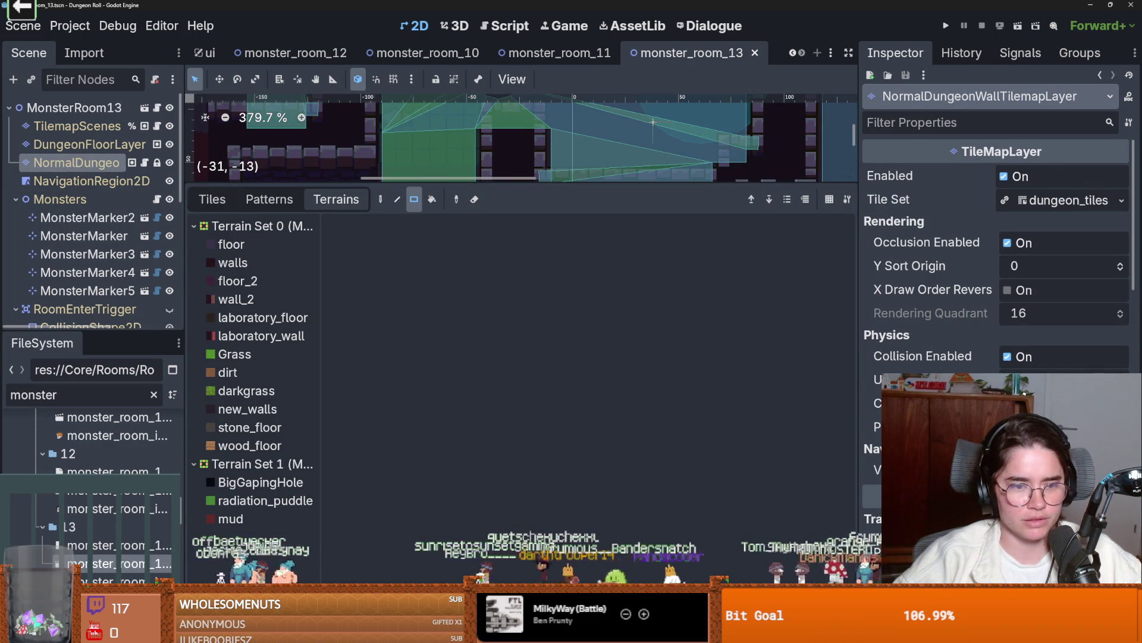
- Switch through the room 11 and 10 tabs to monster_room_12 and bring its layout into view
left_click(559, 53)
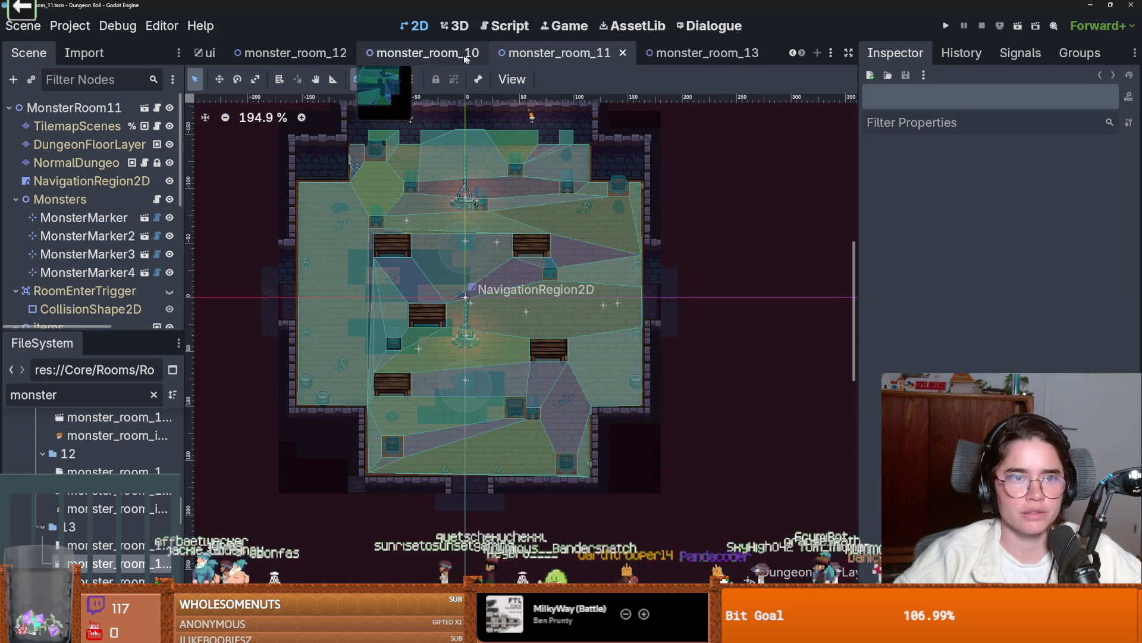
left_click(428, 53)
left_click(284, 53)
left_click_drag(535, 181, 535, 455)
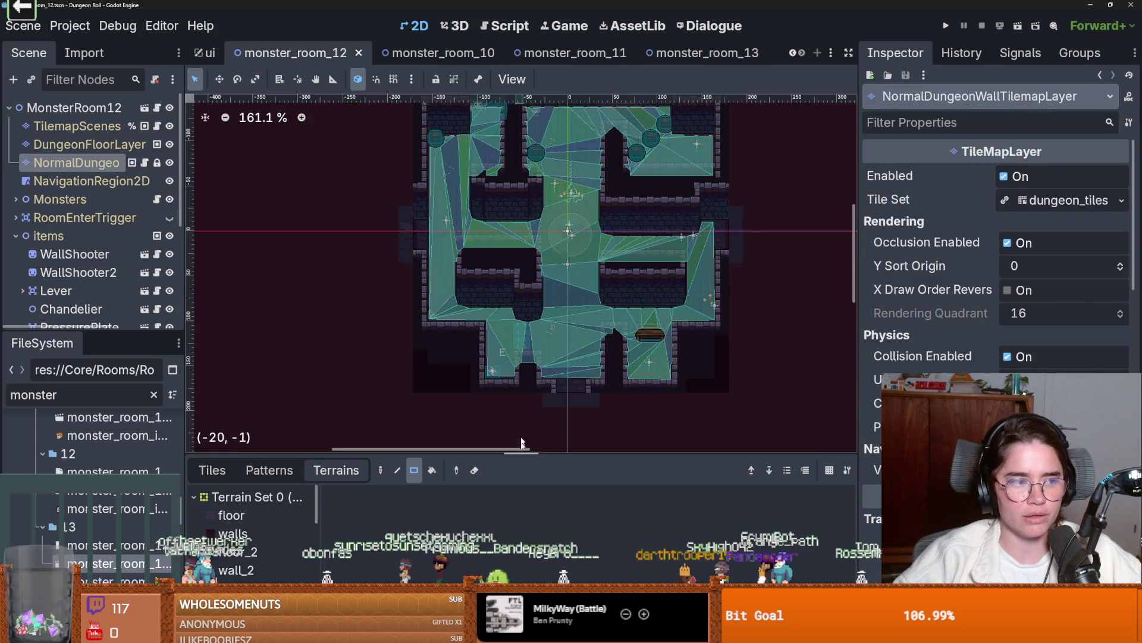
scroll(540, 345, "up", 2)
scroll(540, 345, "up", 1)
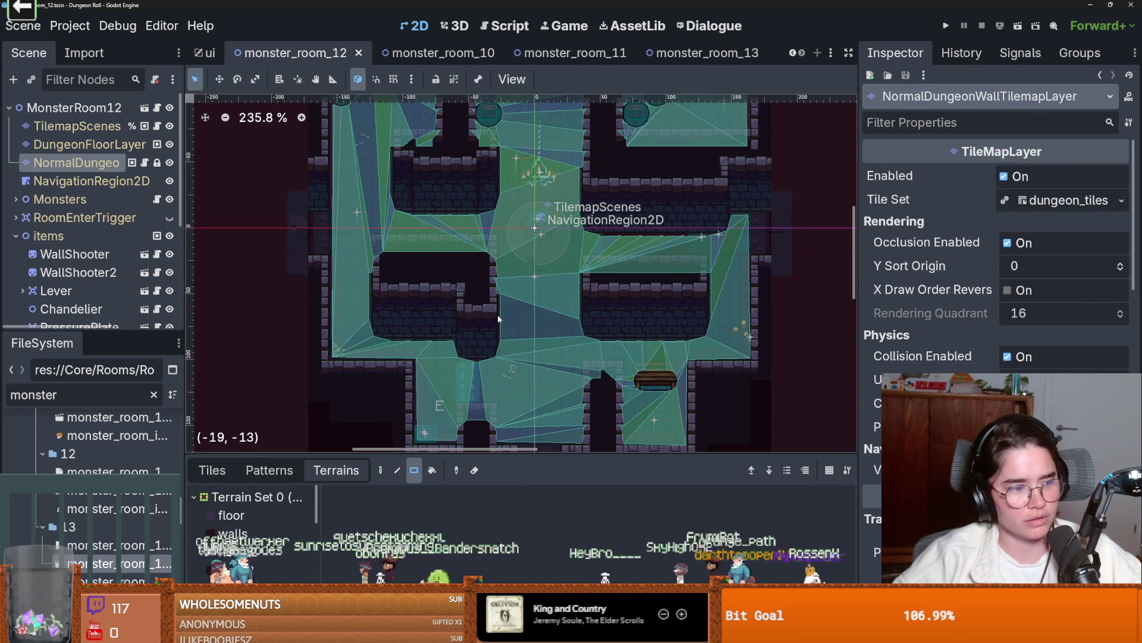
scroll(512, 307, "up", 3)
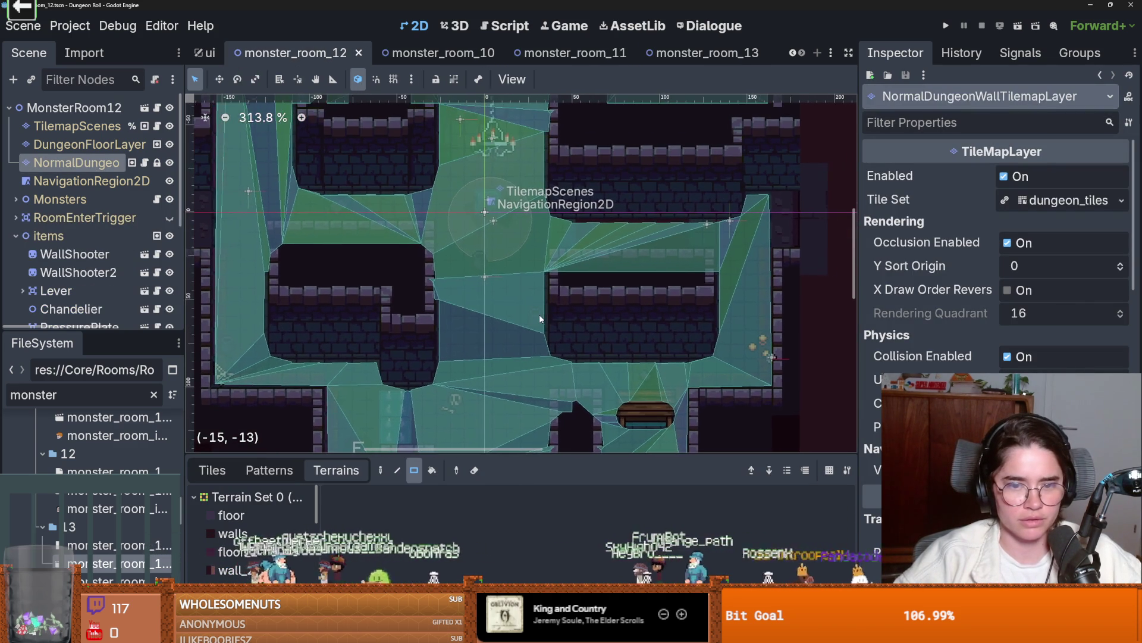
- Zoom into the Chandelier area and open the wall layer's tile set editor
left_click_drag(539, 315, 518, 354)
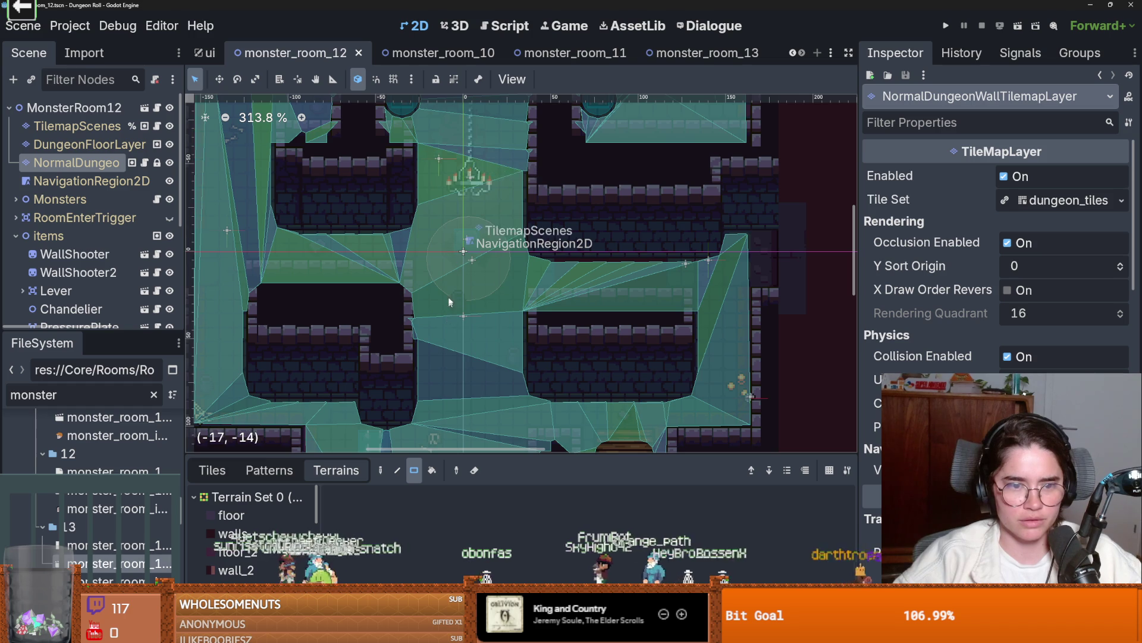
scroll(448, 314, "up", 5)
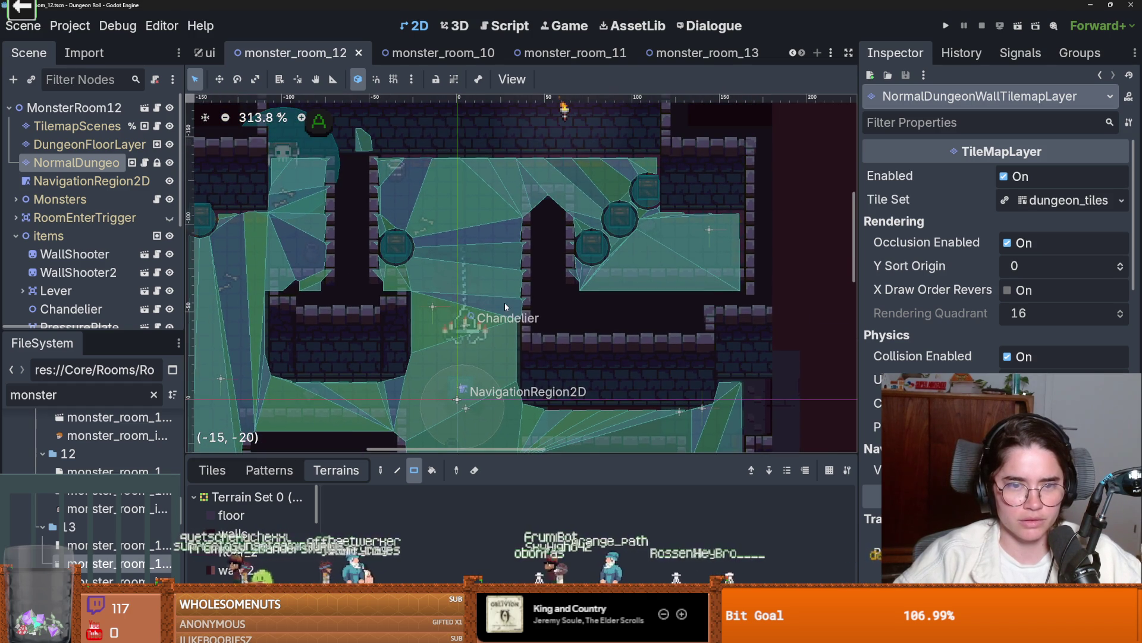
scroll(514, 286, "up", 5)
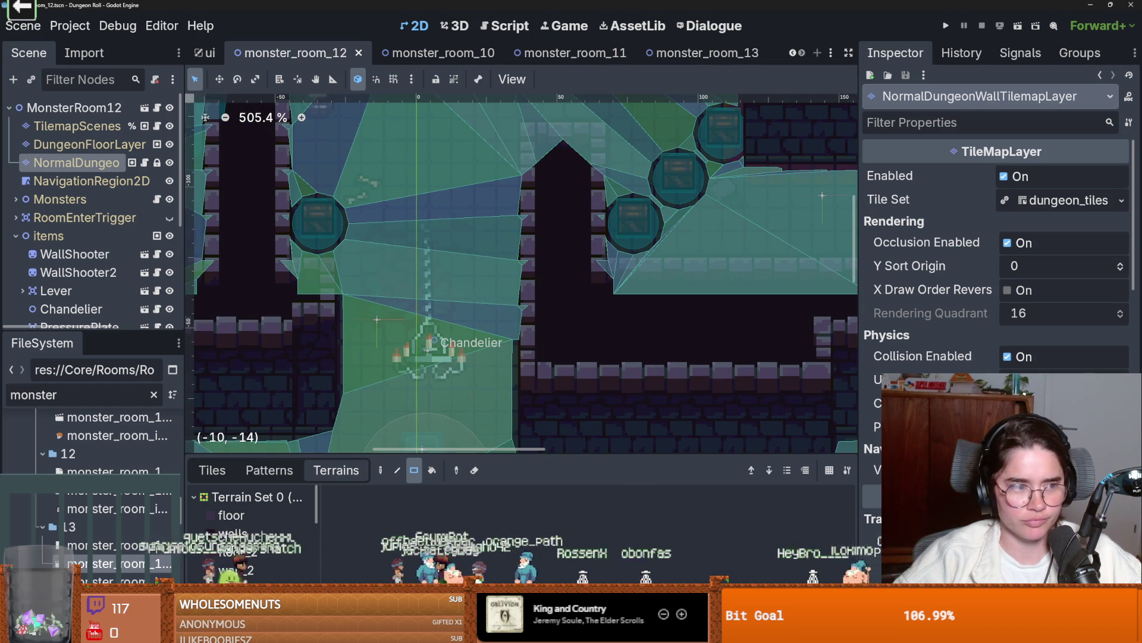
left_click(550, 598)
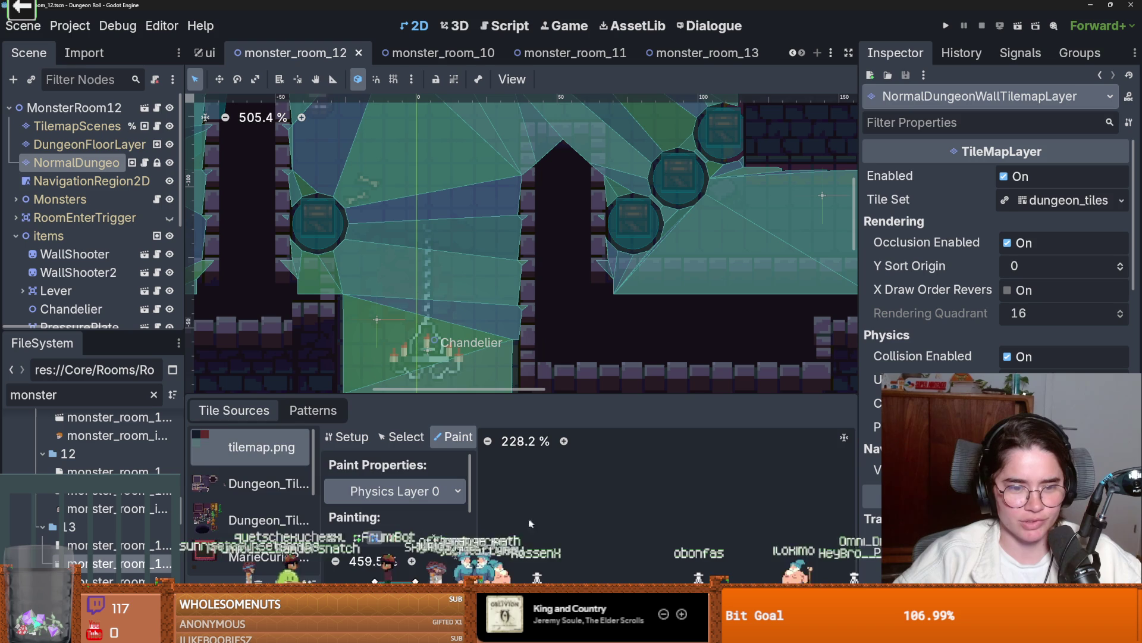
- Select the dungeon tiles source and make the tile set editor taller
scroll(281, 516, "down", 2)
left_click(265, 539)
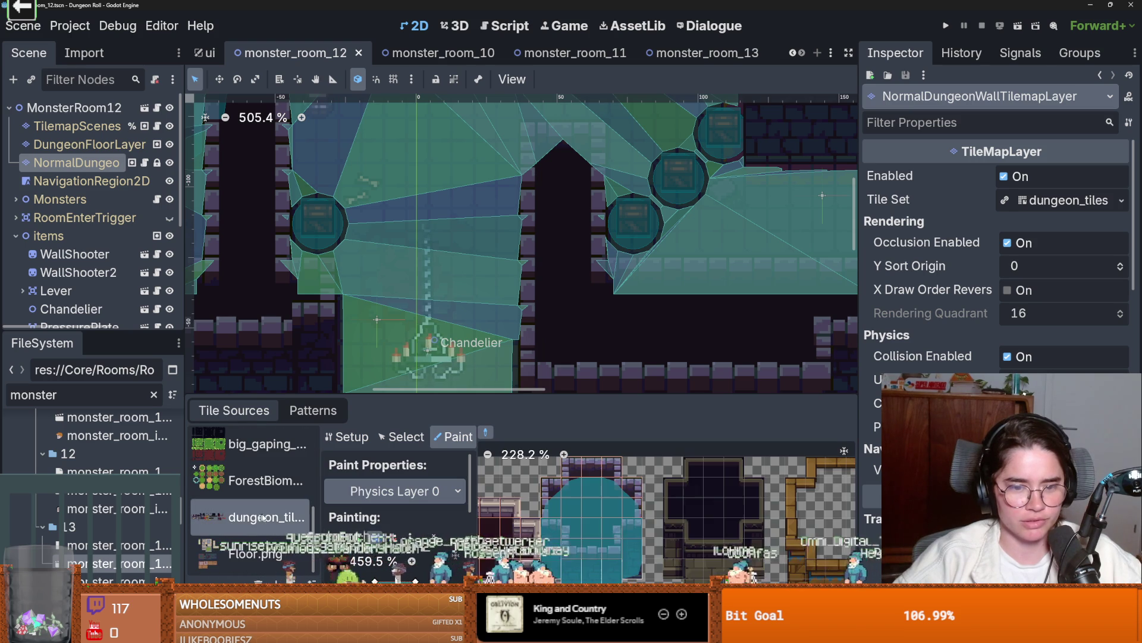
left_click_drag(533, 395, 554, 328)
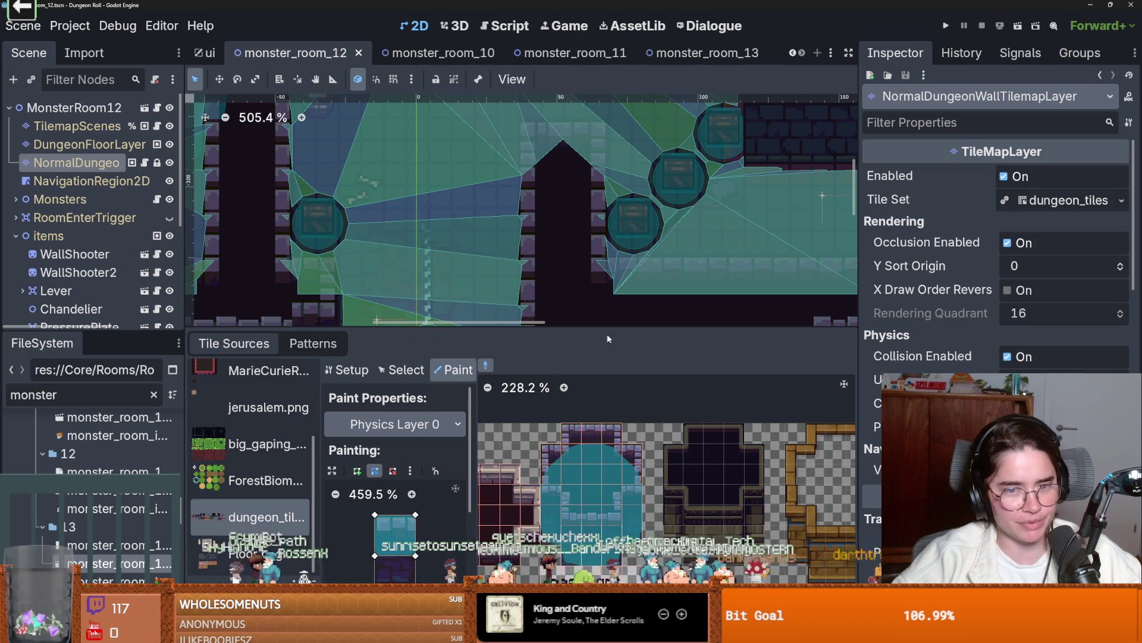
scroll(565, 469, "up", 3)
scroll(575, 457, "up", 5)
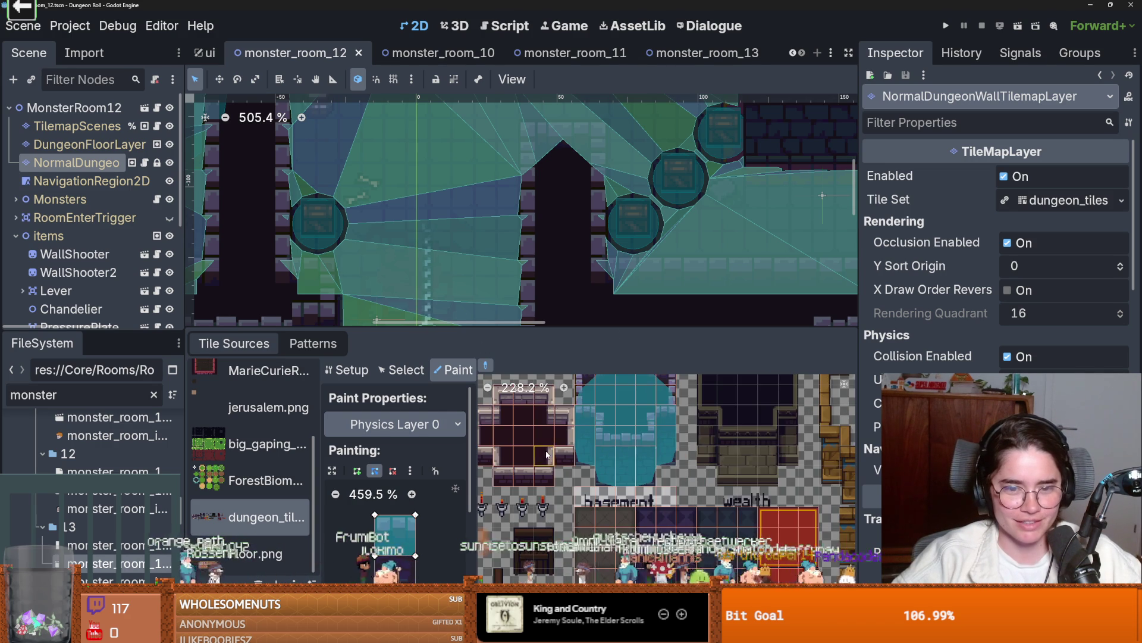
scroll(609, 456, "down", 1)
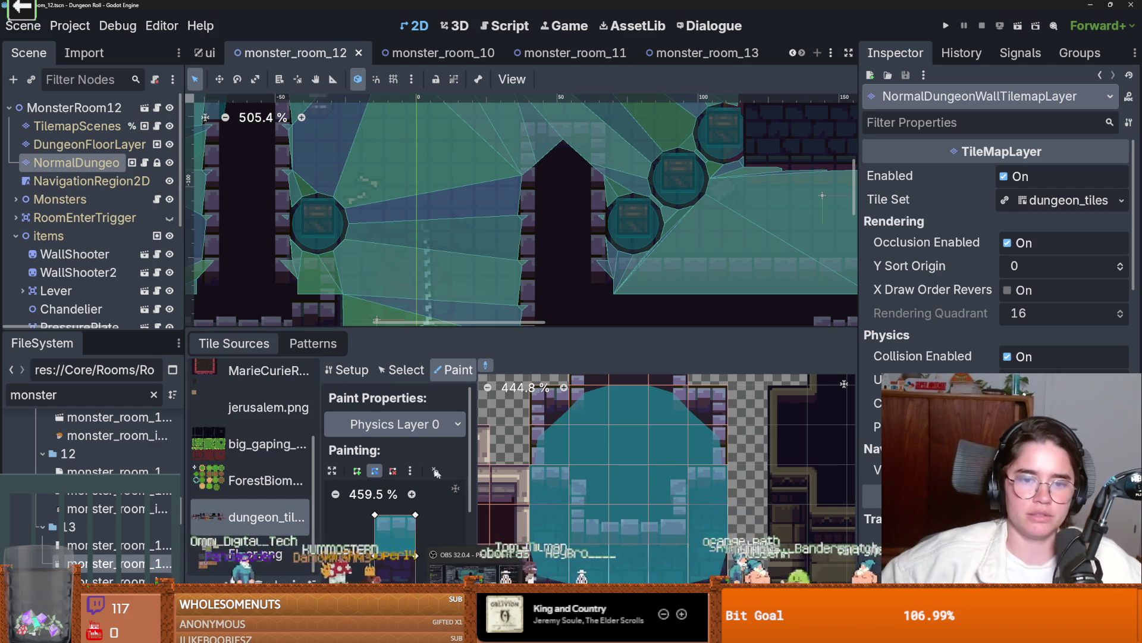
- Pan the map to the wall section and enlarge the tile editor area
left_click_drag(487, 330, 487, 475)
scroll(487, 442, "down", 2)
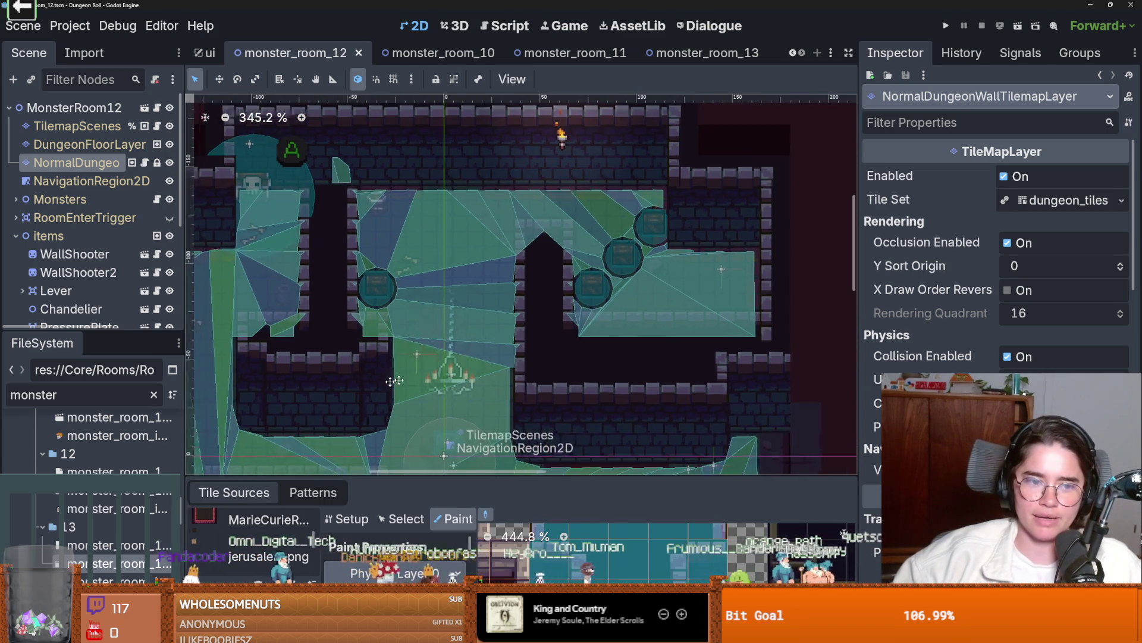
scroll(422, 359, "down", 1)
scroll(473, 310, "up", 6)
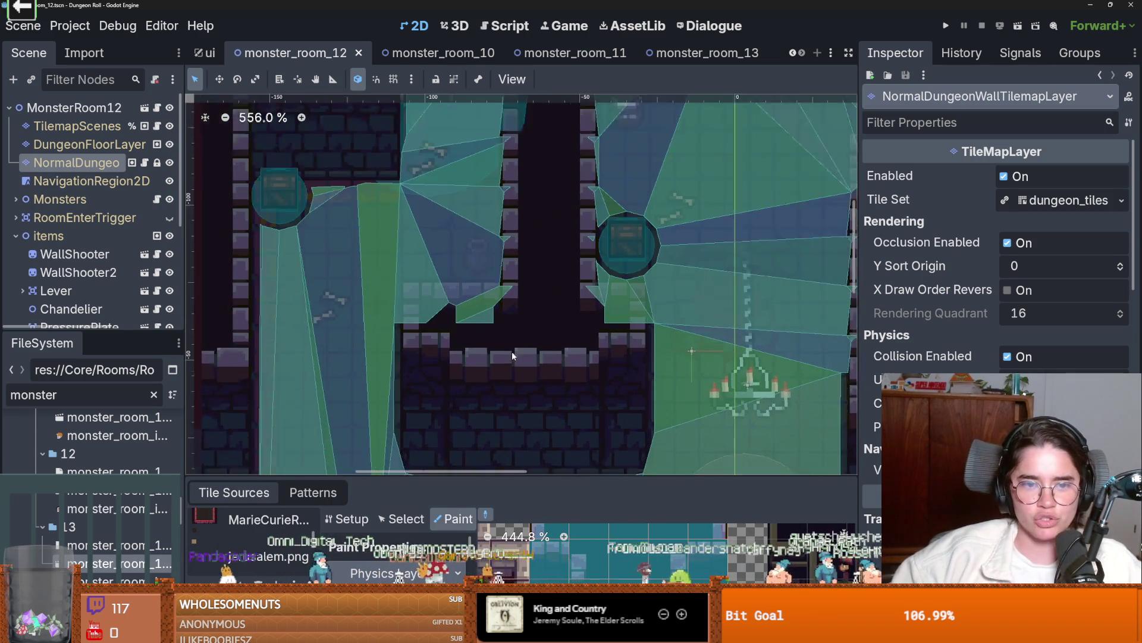
scroll(598, 398, "up", 1)
scroll(550, 356, "down", 3)
left_click_drag(550, 356, 597, 384)
mouse_move(619, 476)
left_mouse_down()
mouse_move(617, 300)
mouse_move(619, 407)
mouse_move(576, 355)
left_mouse_up()
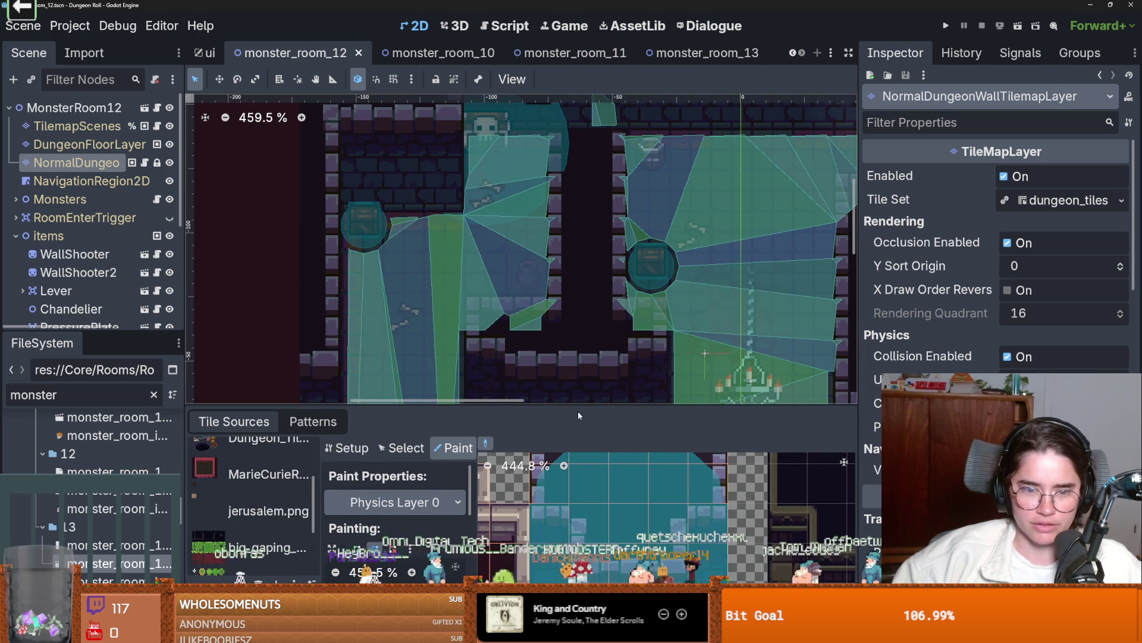
left_click_drag(580, 407, 583, 276)
scroll(571, 419, "down", 1)
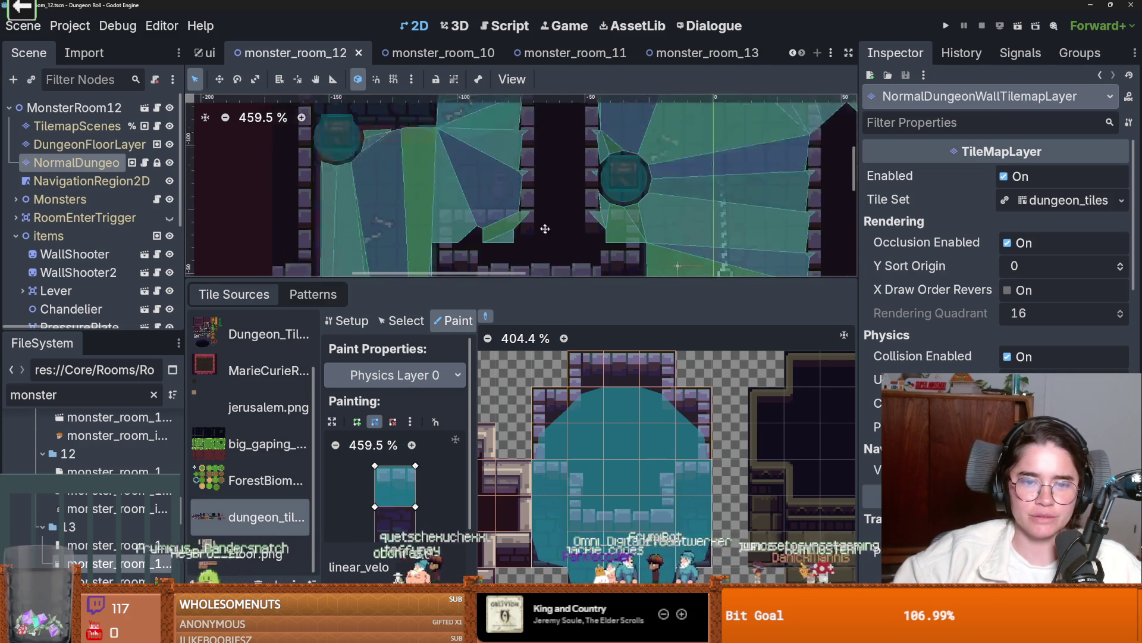
scroll(464, 234, "down", 2)
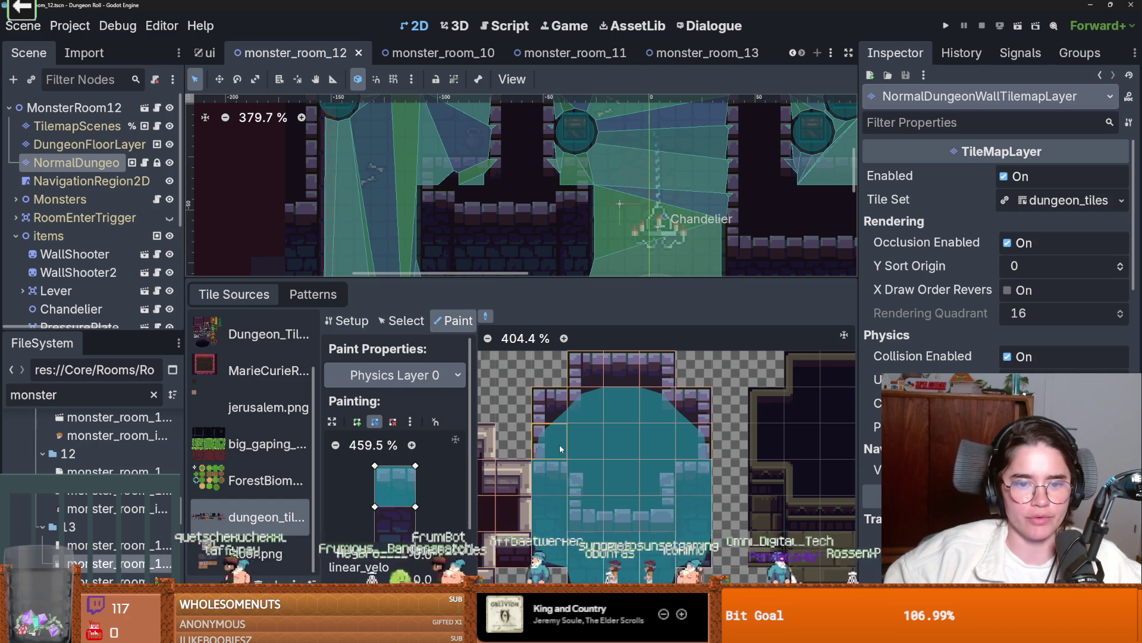
- Reset the tile collision paint shape to a full square, save, and select NavigationRegion2D
right_click(560, 448)
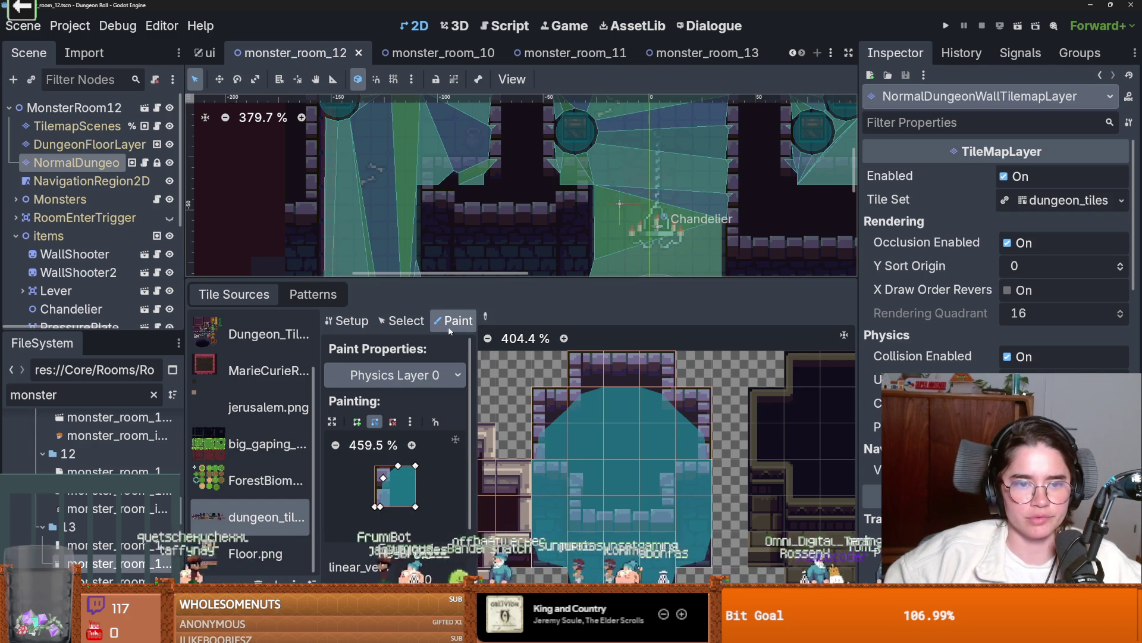
left_click(410, 421)
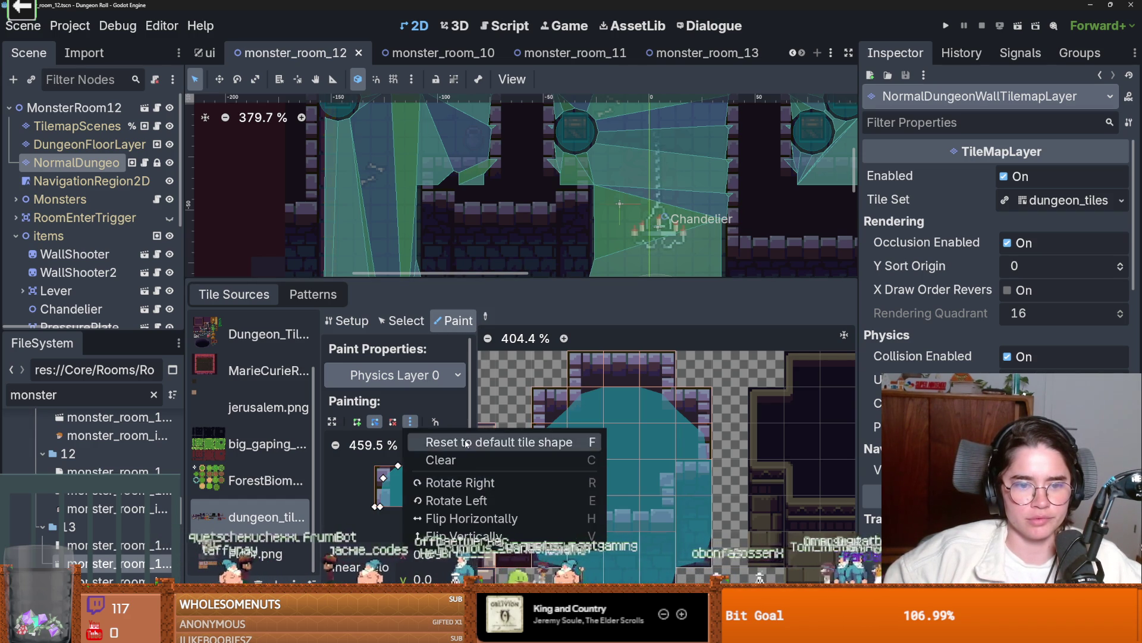
left_click(550, 443)
key("ctrl+s")
left_click(108, 182)
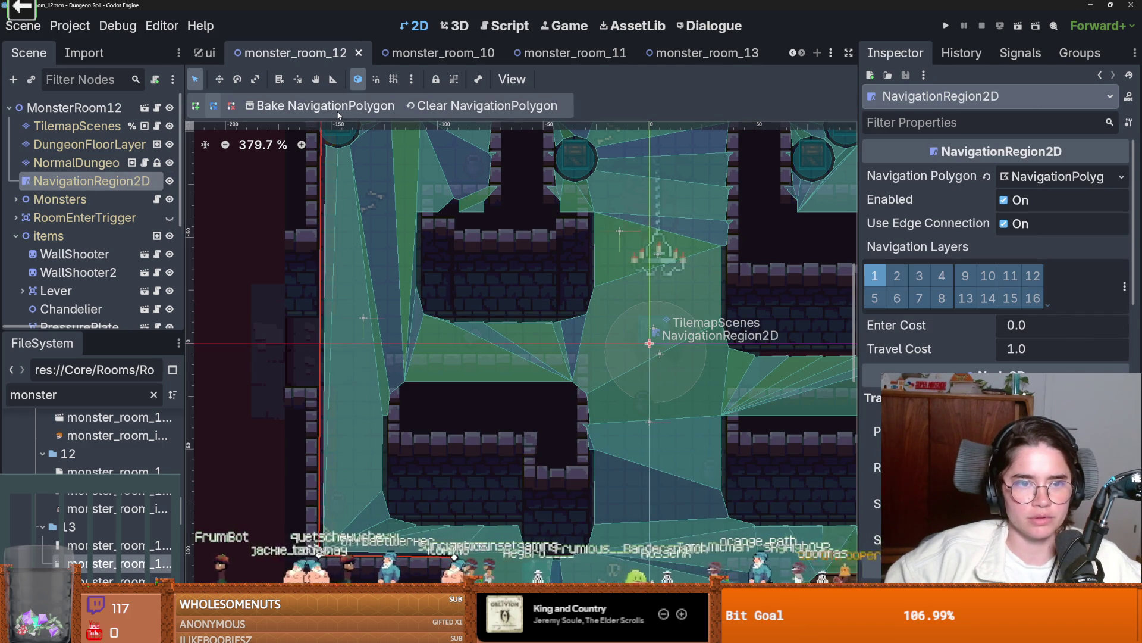
- Reopen the wall layer's dungeon tiles source, save, and pick the plain teal atlas tile
left_click(76, 163)
left_click(631, 562)
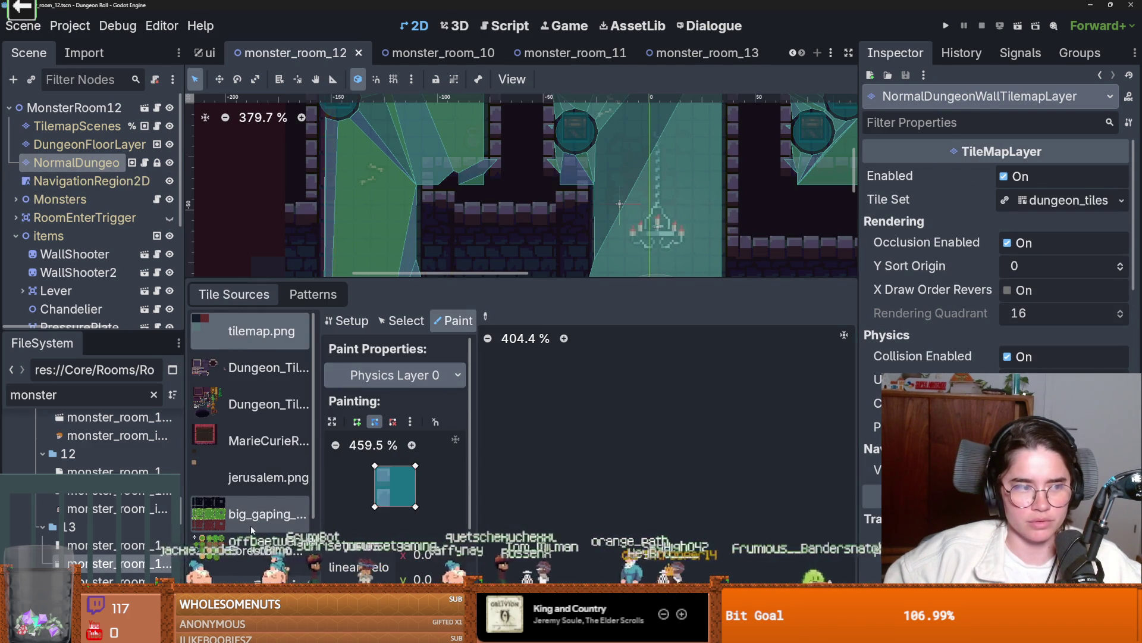
scroll(251, 526, "down", 2)
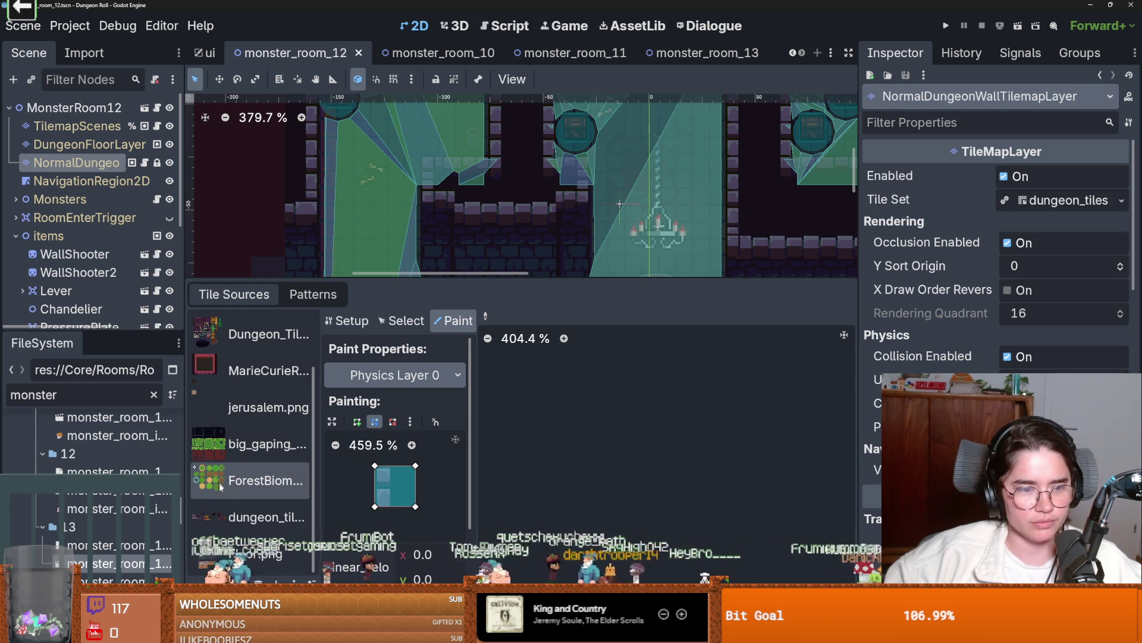
left_click(262, 517)
key("ctrl+s")
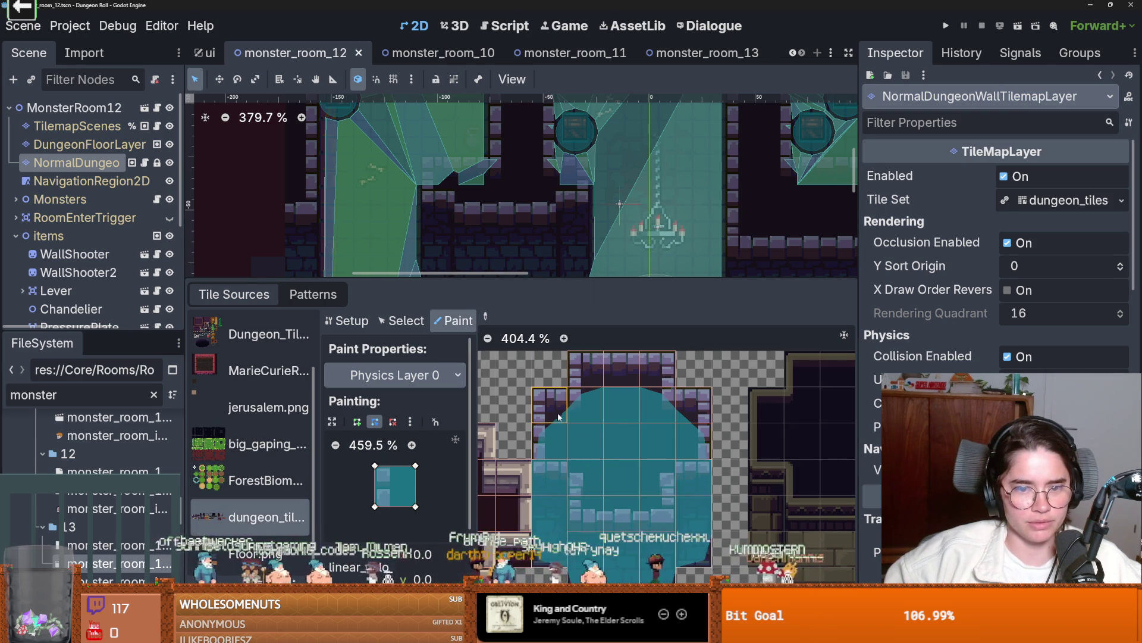
left_click(581, 400)
left_click(580, 403)
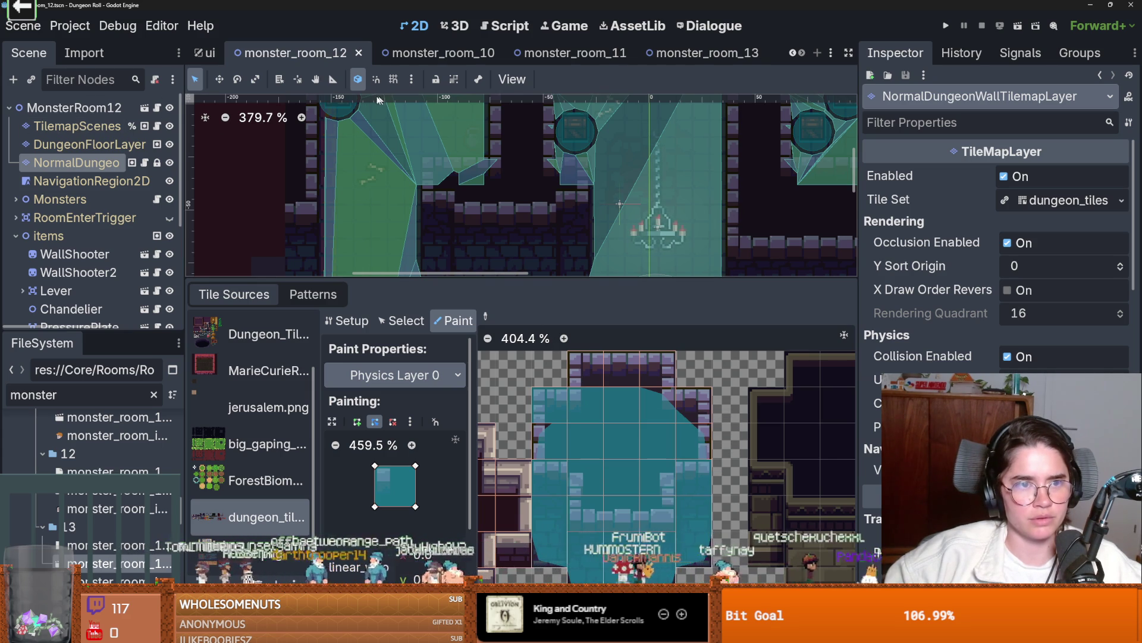
- Check the navigation region, then return to the wall layer's dungeon tiles source and save
left_click(118, 176)
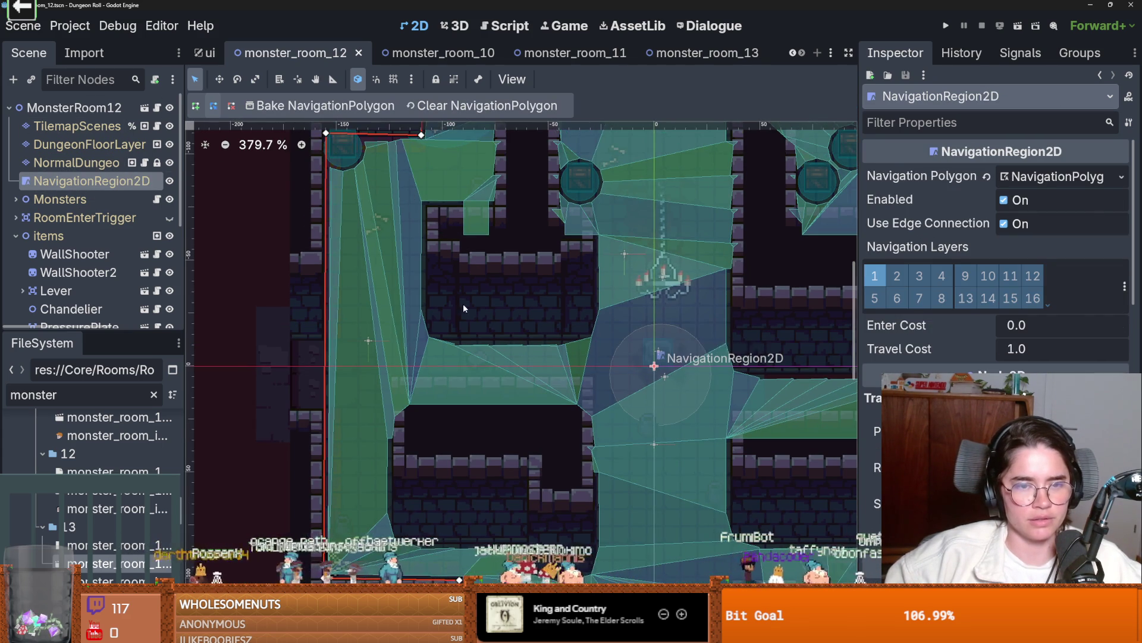
scroll(502, 390, "up", 3)
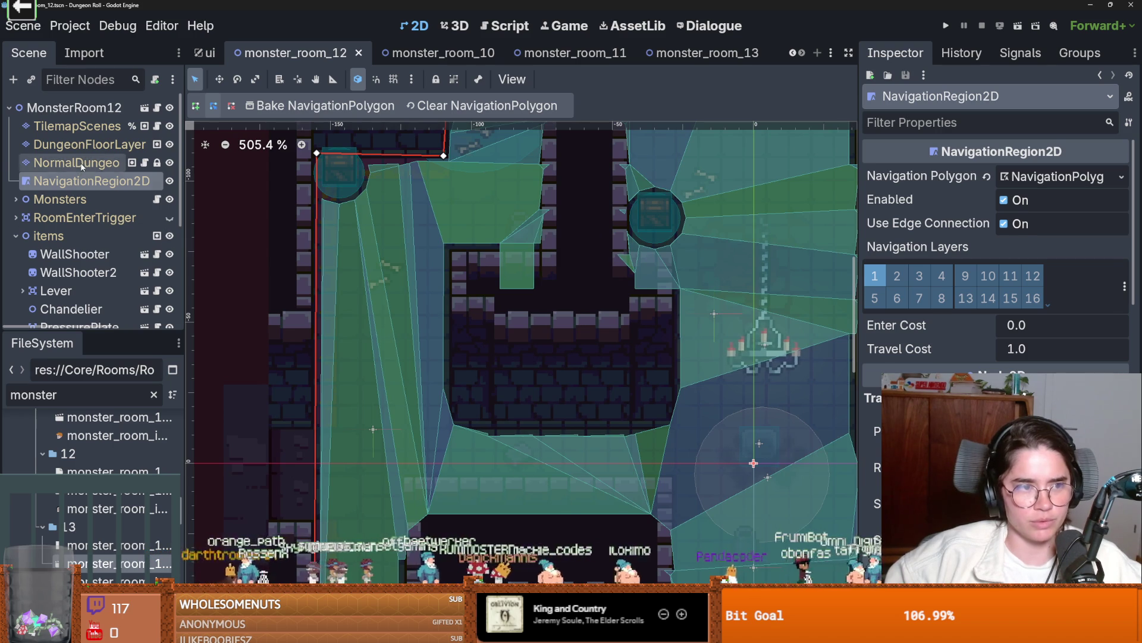
left_click(81, 166)
left_click(604, 570)
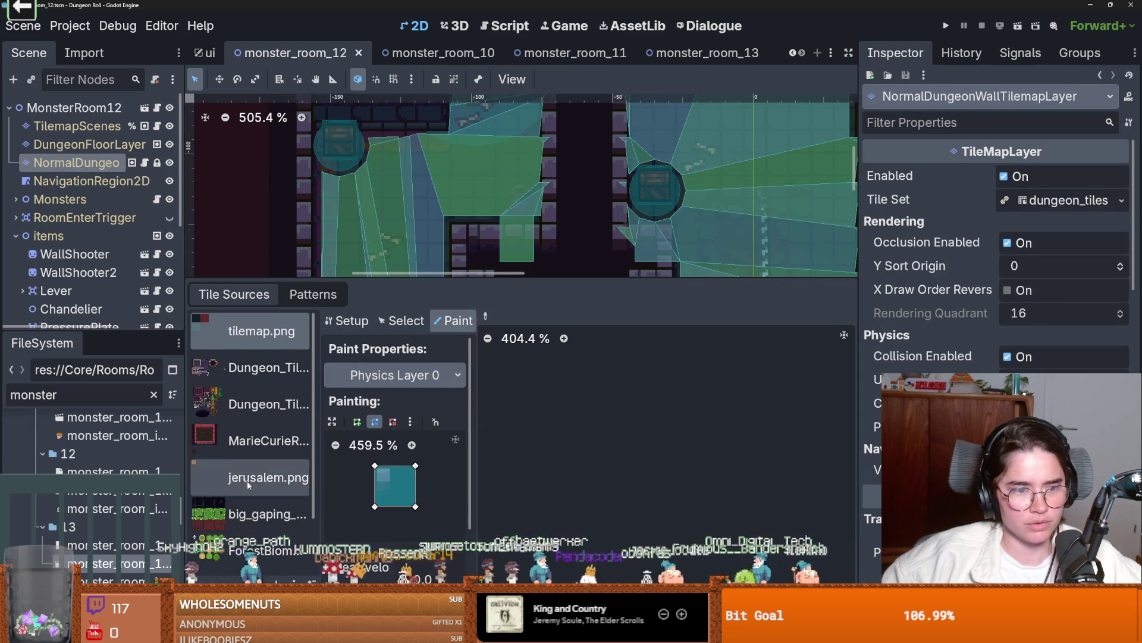
scroll(250, 417, "down", 2)
left_click(280, 516)
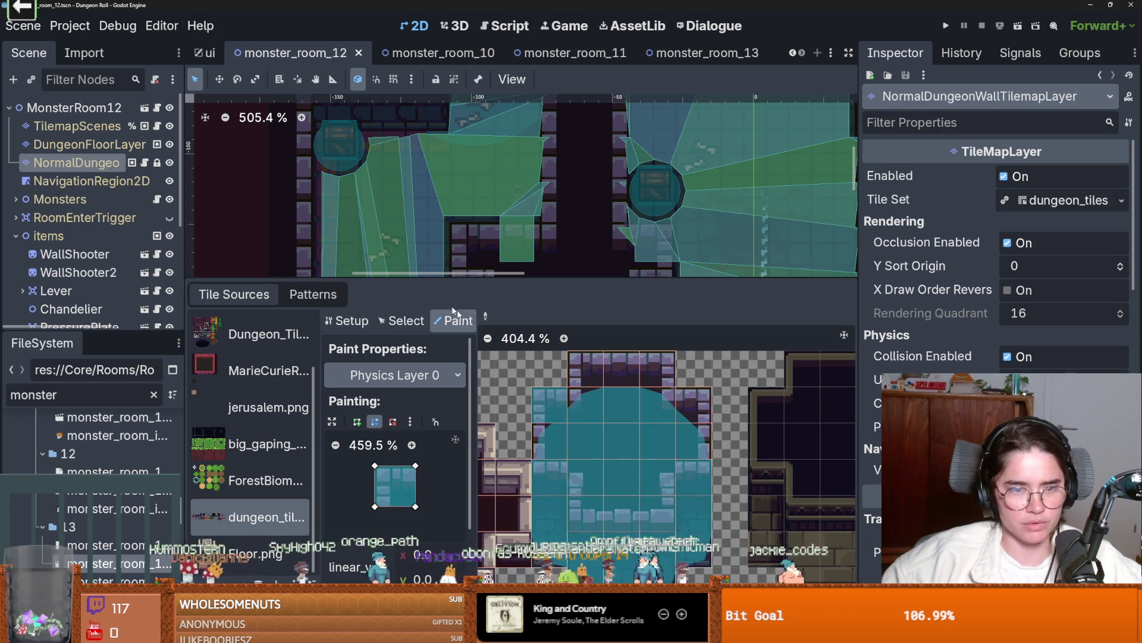
key("ctrl+s")
- Switch between the navigation region and the wall tilemap layer, ending on the wall layer
left_click(91, 181)
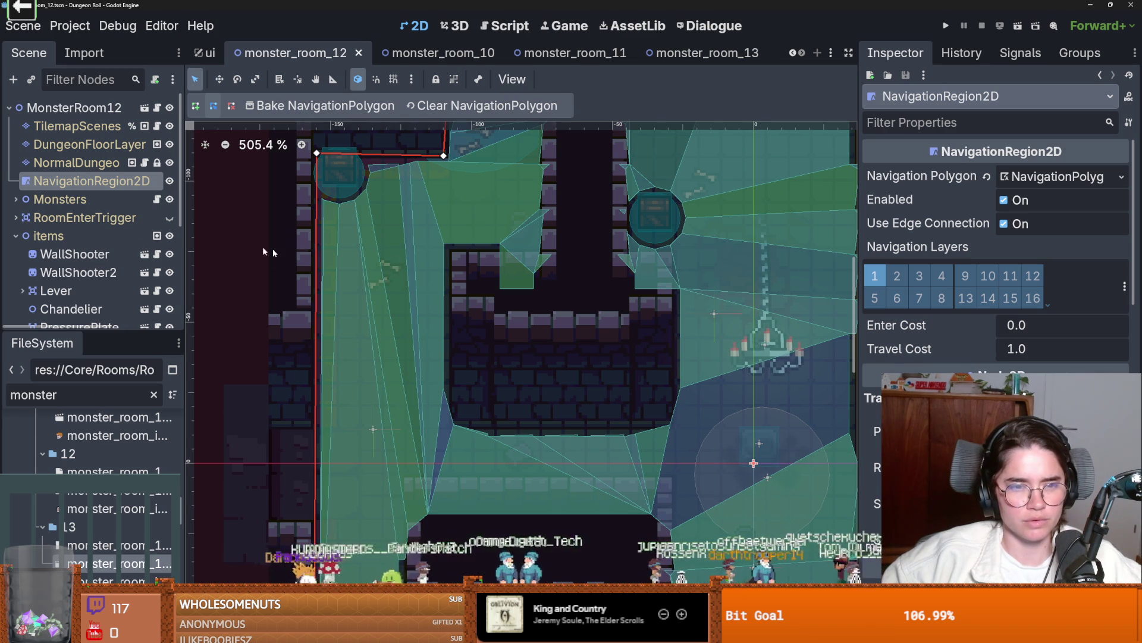
left_click(76, 163)
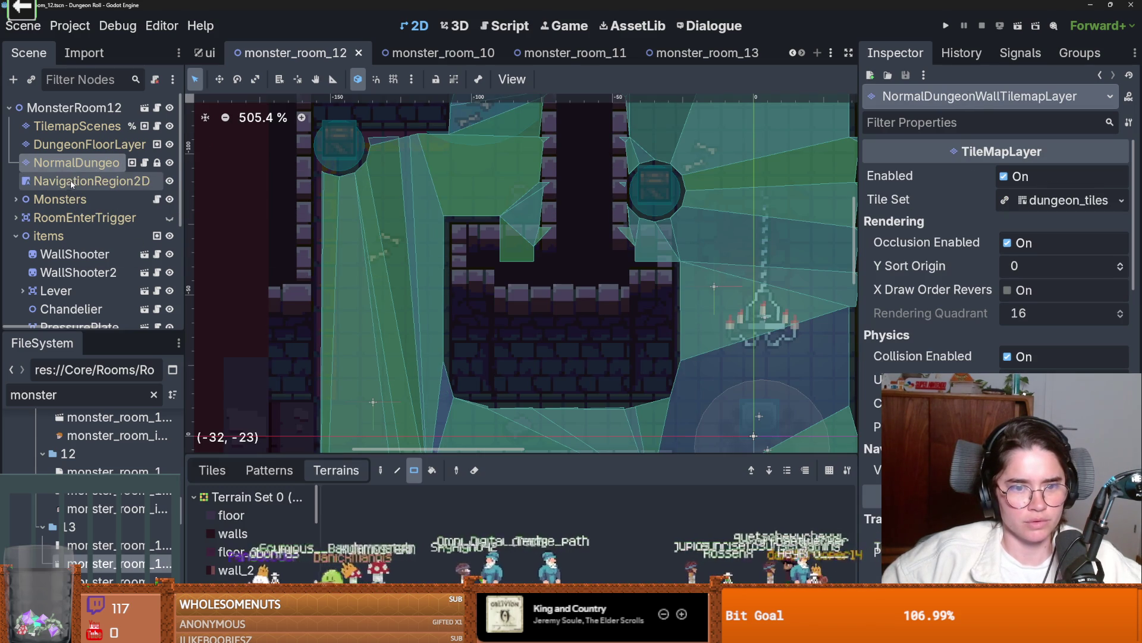
left_click(71, 182)
scroll(460, 315, "down", 2)
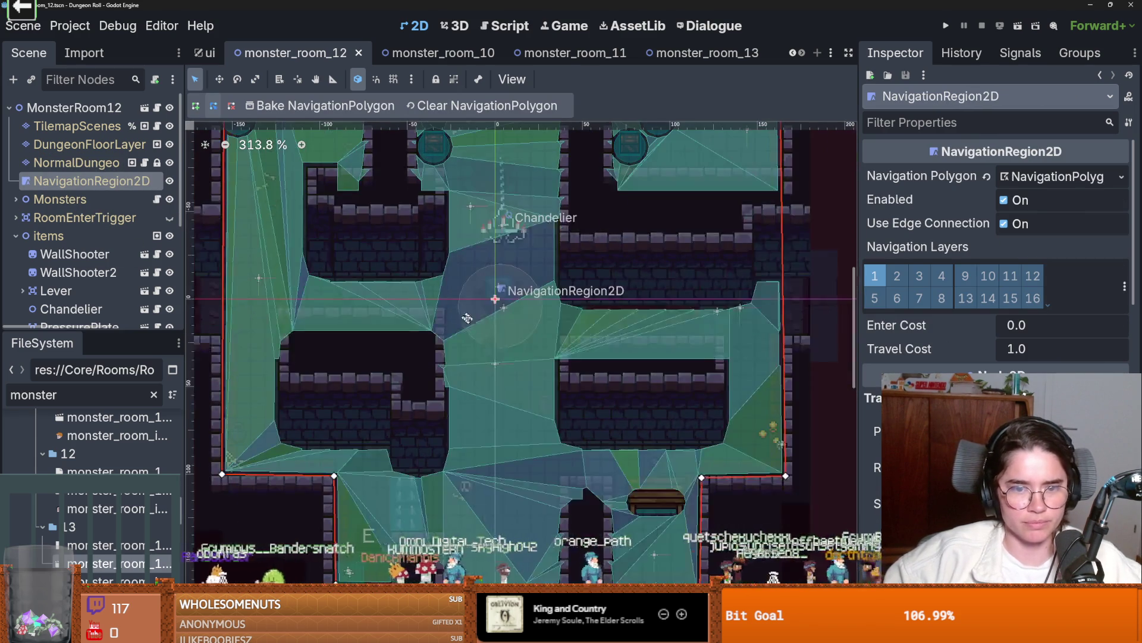
scroll(460, 315, "left", 3)
scroll(460, 316, "up", 2)
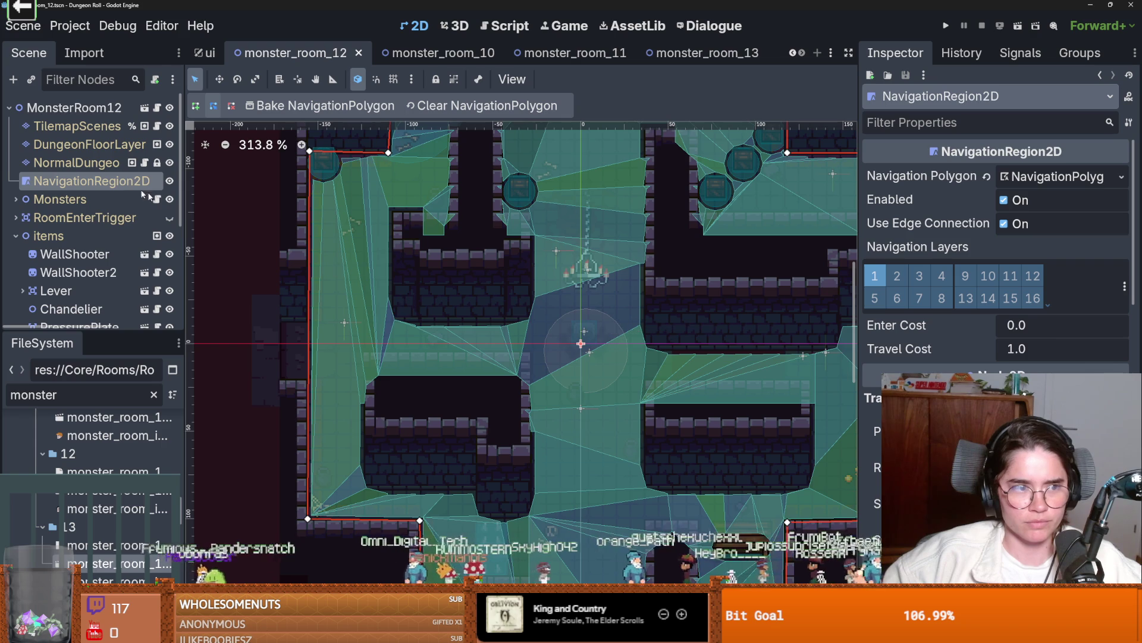
left_click(102, 166)
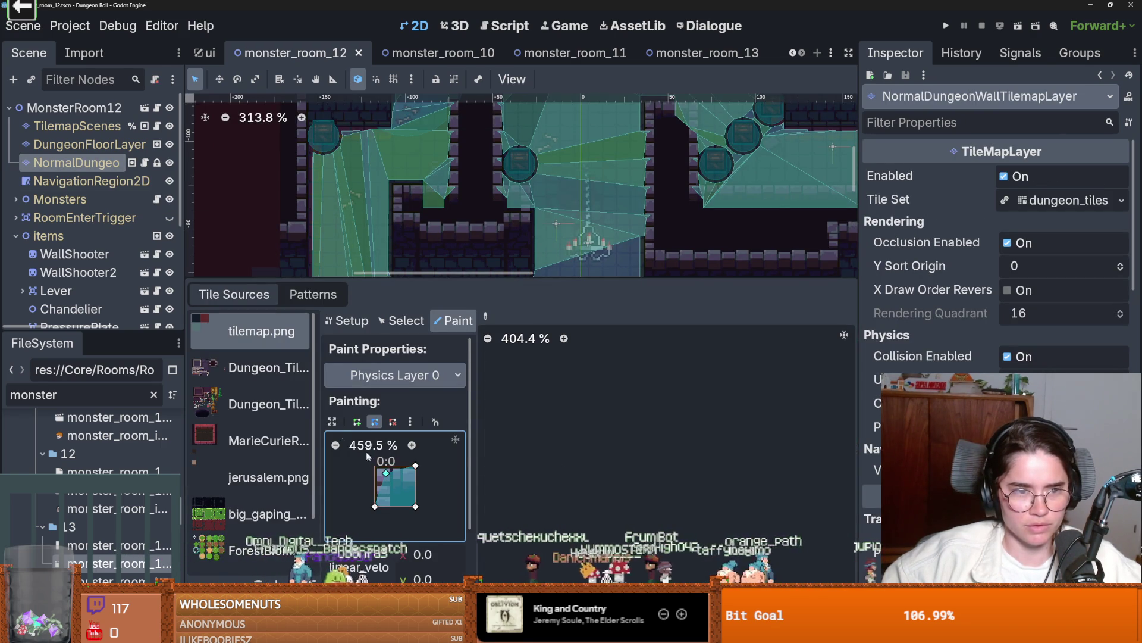
- Pick the dungeon_tiles source and flip the collision paint shape horizontally
scroll(580, 505, "down", 5)
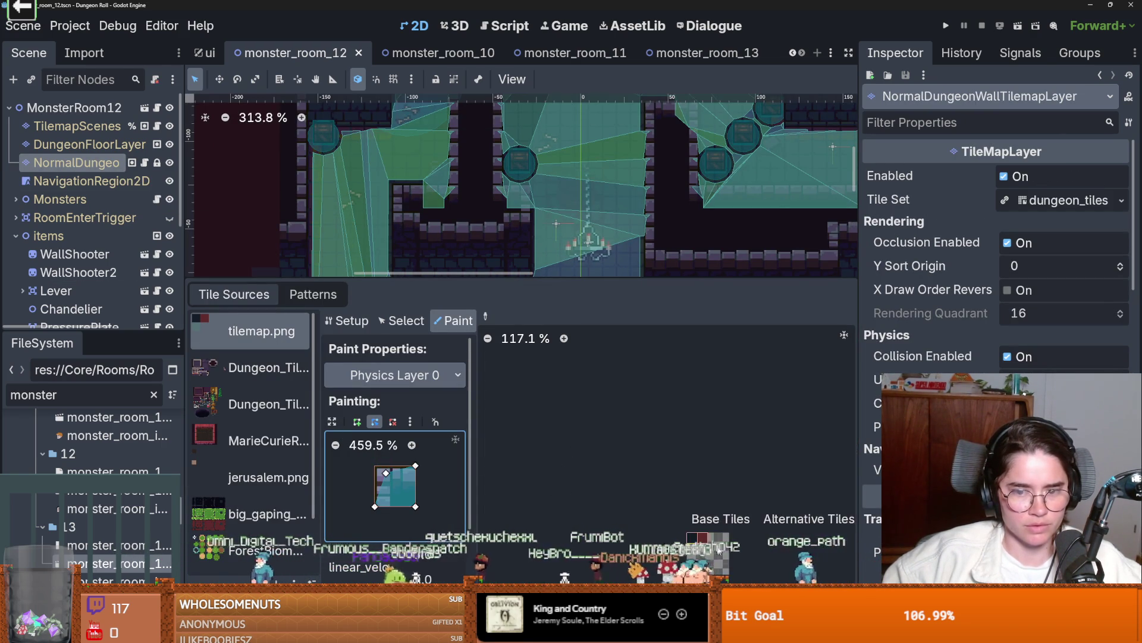
scroll(250, 446, "down", 3)
left_click(266, 516)
scroll(600, 474, "up", 6)
scroll(636, 488, "up", 3)
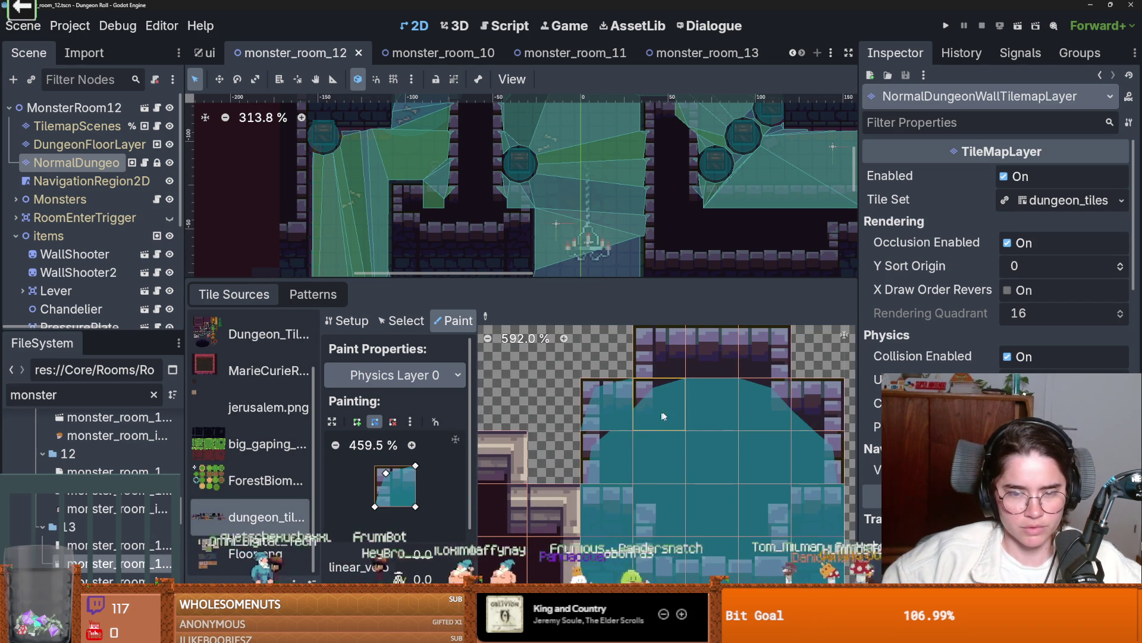
left_click(410, 421)
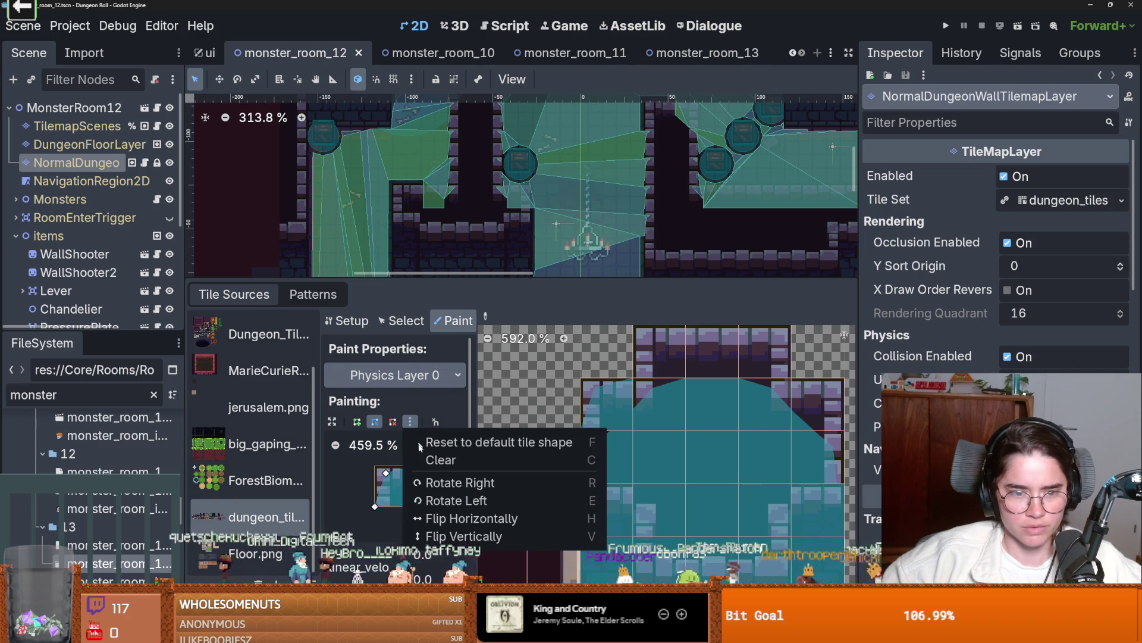
left_click(470, 517)
- Reset the collision shape to the default square, save, and select NavigationRegion2D
scroll(774, 419, "right", 2)
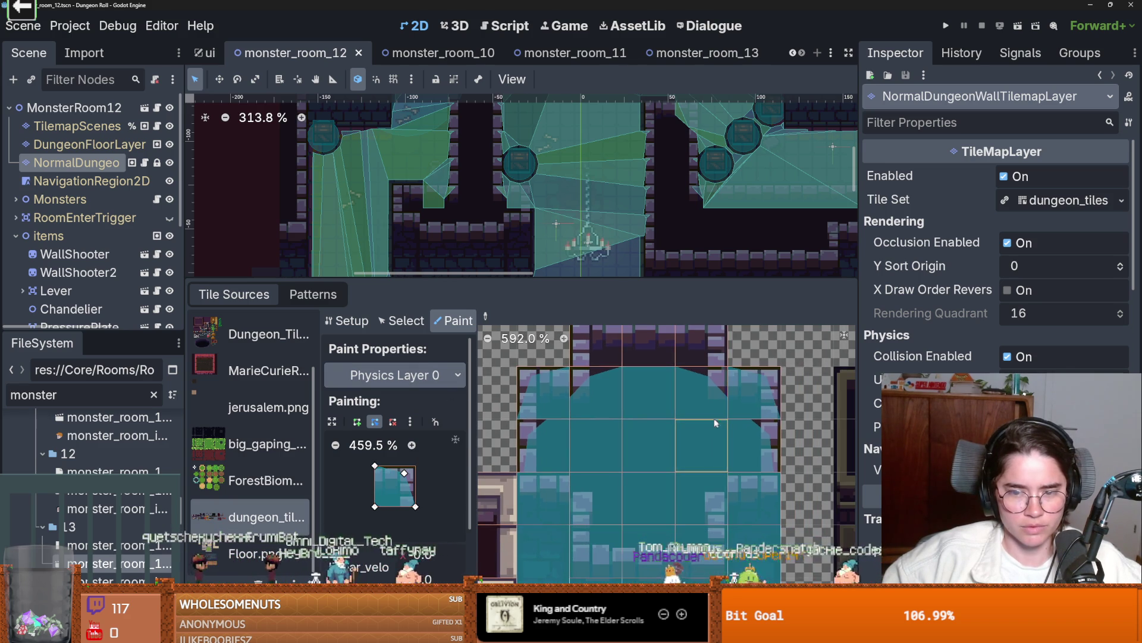
left_click(411, 421)
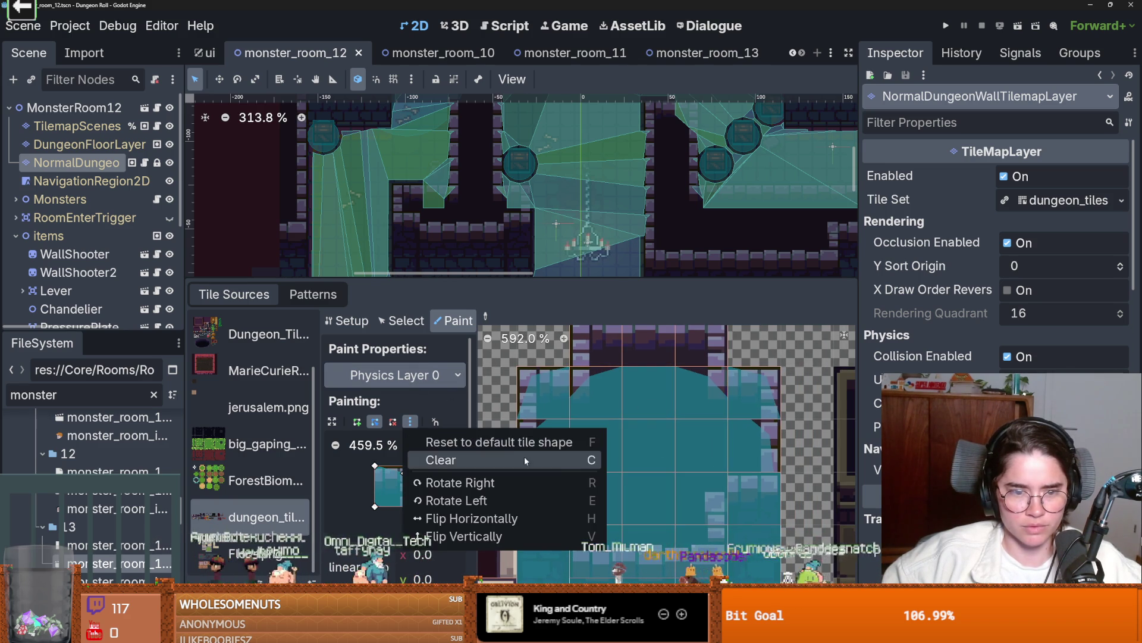
left_click(540, 439)
scroll(750, 438, "up", 1)
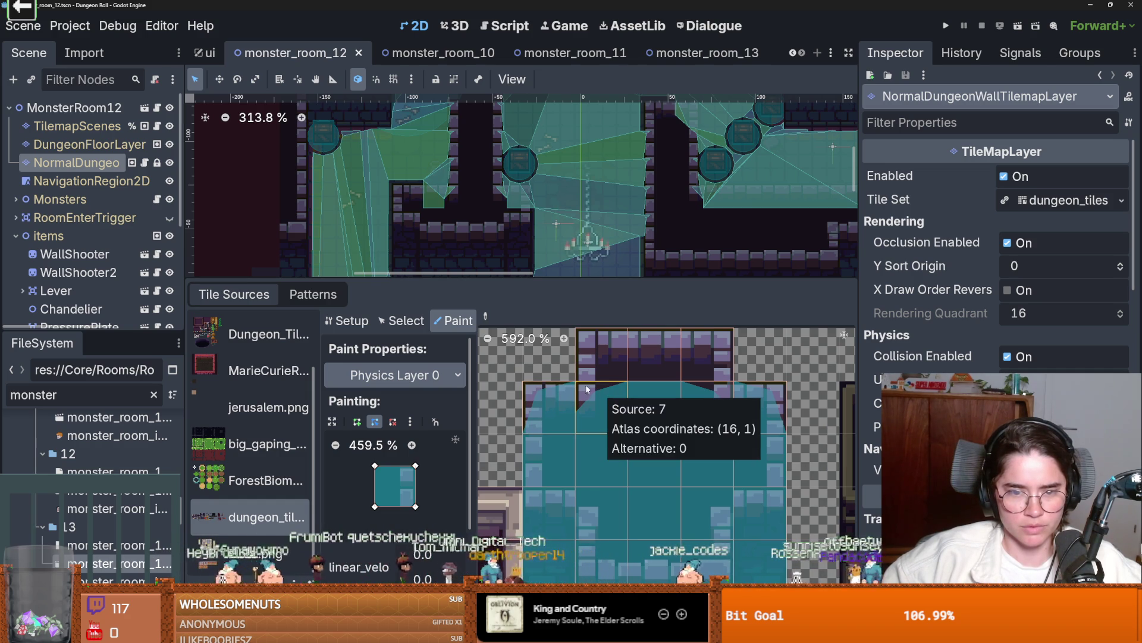
scroll(715, 409, "down", 2)
key("ctrl+s")
left_click_drag(566, 282, 566, 435)
left_click(92, 180)
- Frame monster_room_12 and zoom into the NavigationRegion2D polygon near the chandelier
key("f")
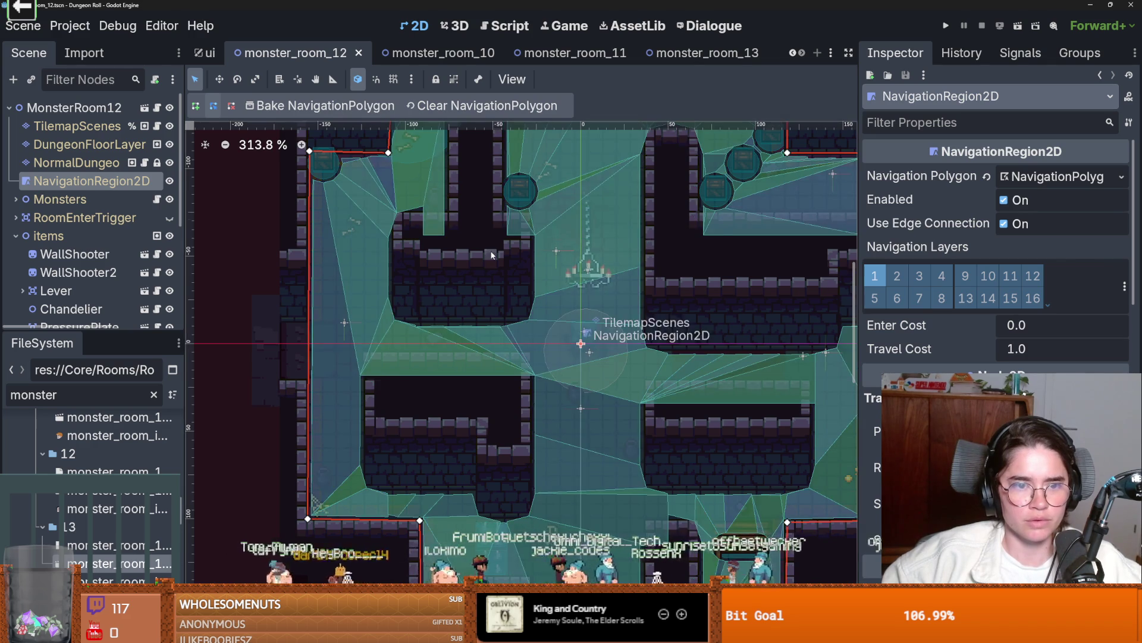
scroll(483, 267, "down", 4)
scroll(483, 267, "down", 1)
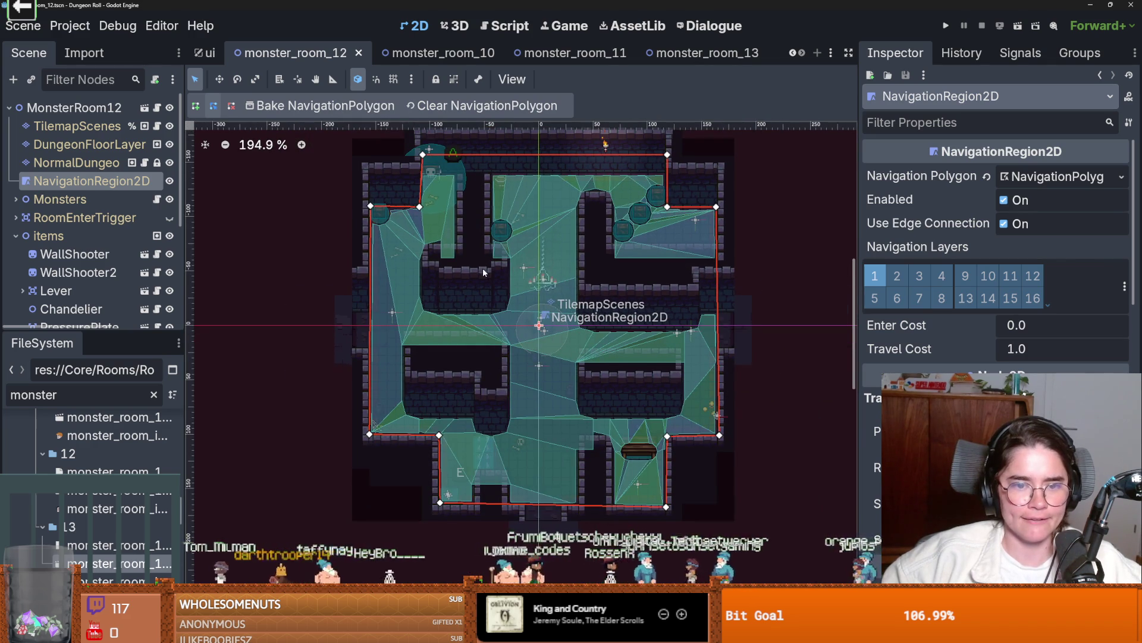
scroll(597, 273, "up", 6)
scroll(509, 344, "up", 6)
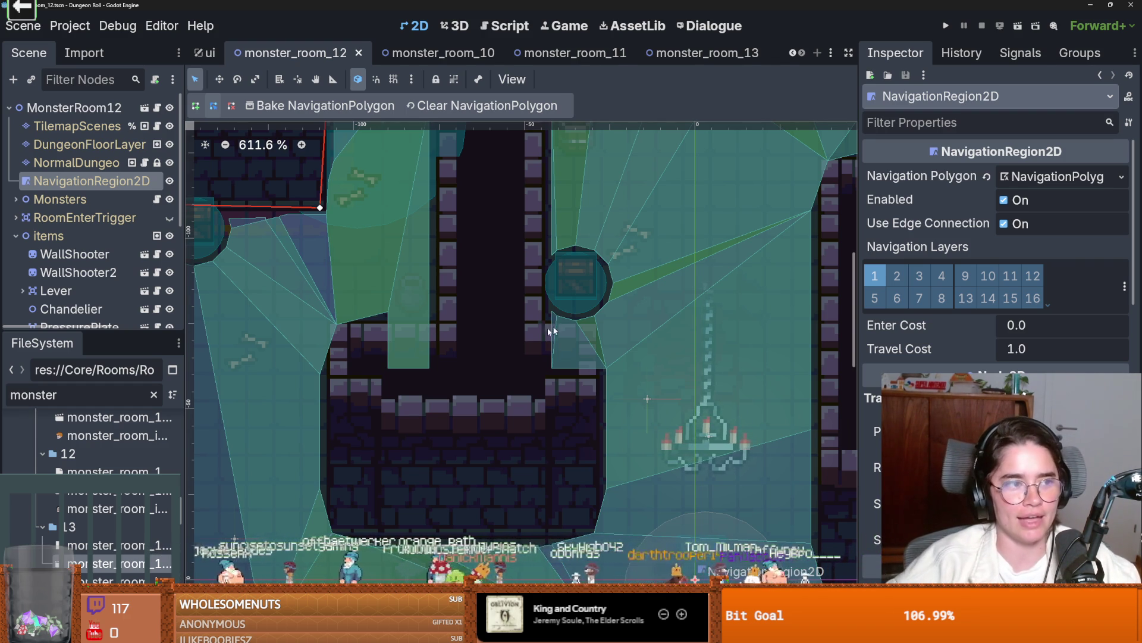
scroll(534, 330, "down", 2)
scroll(453, 326, "up", 1)
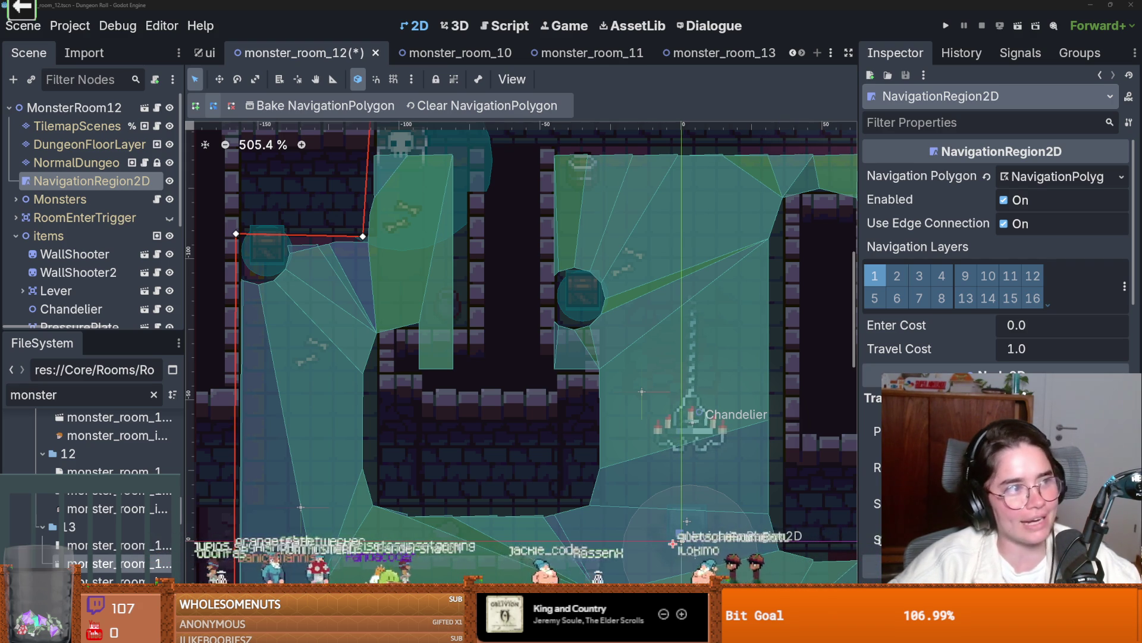
key("alt+Tab")
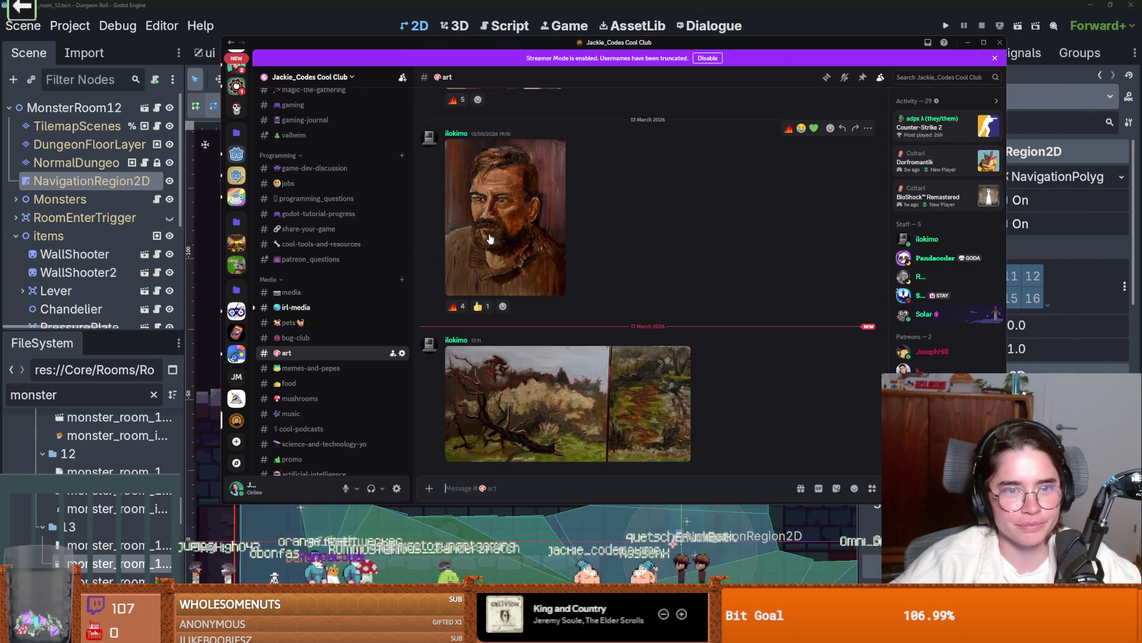
left_click(524, 393)
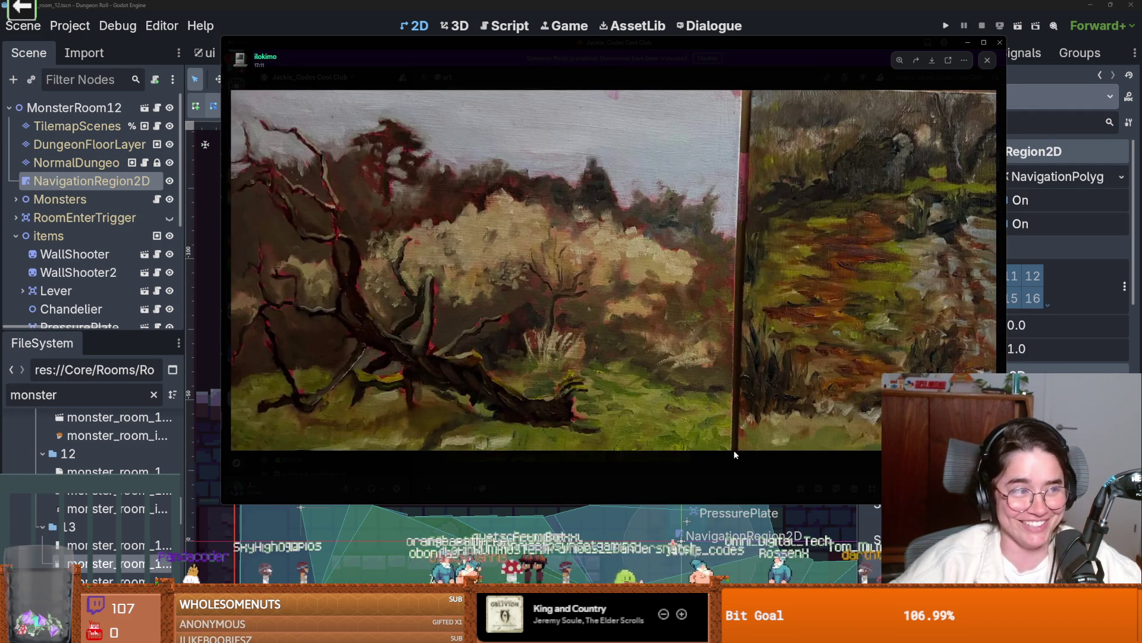
left_click(671, 479)
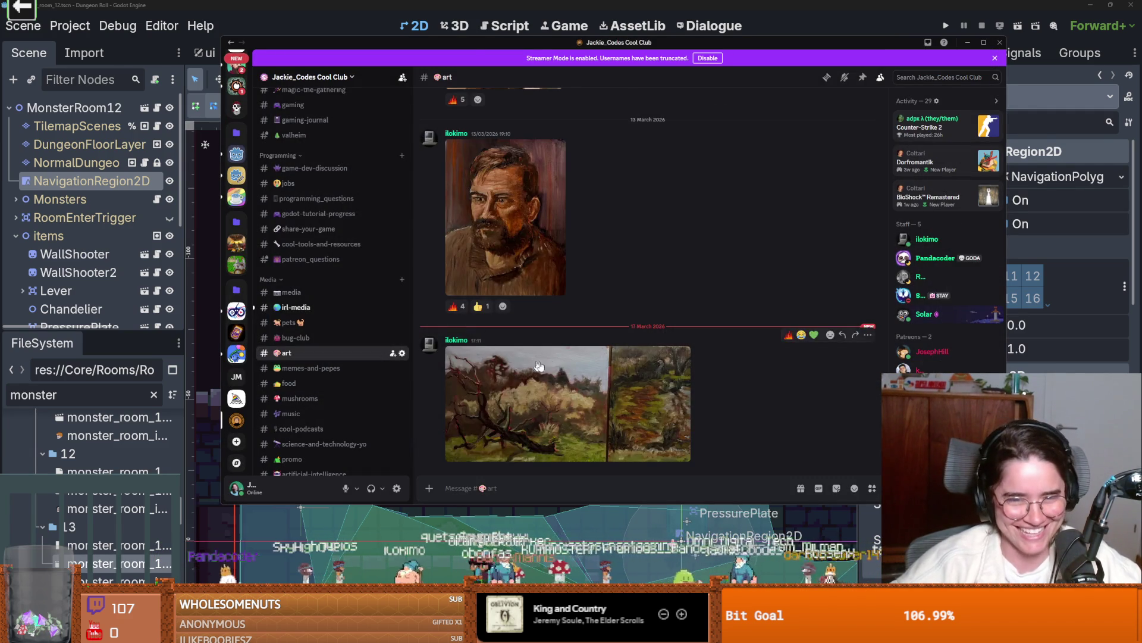
scroll(553, 364, "up", 5)
scroll(552, 360, "up", 3)
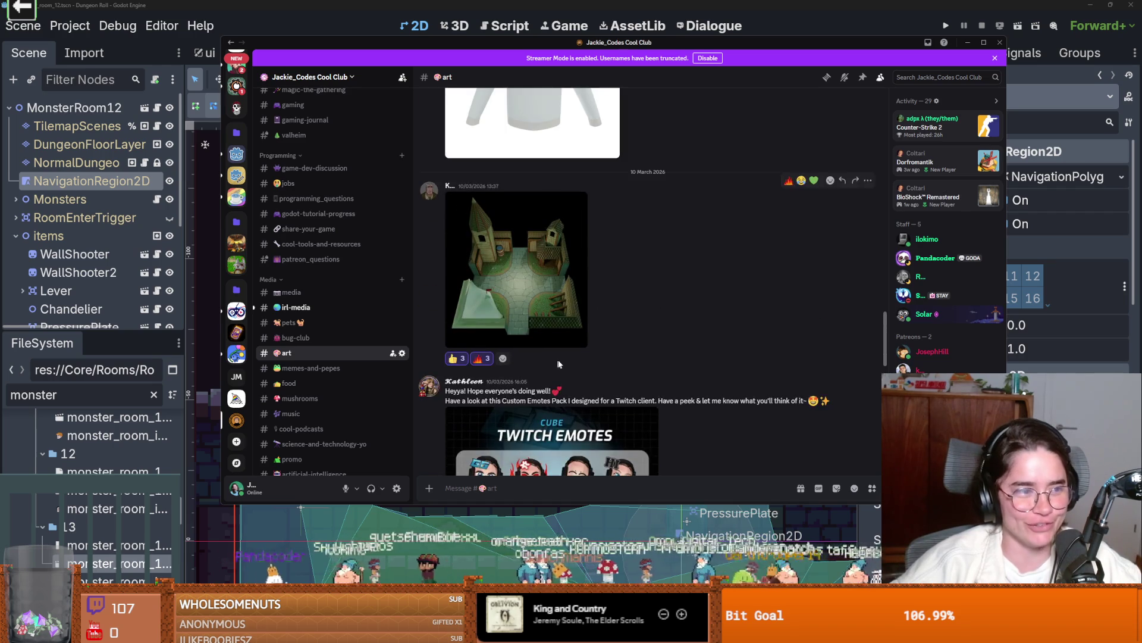
scroll(560, 362, "up", 5)
scroll(562, 362, "up", 10)
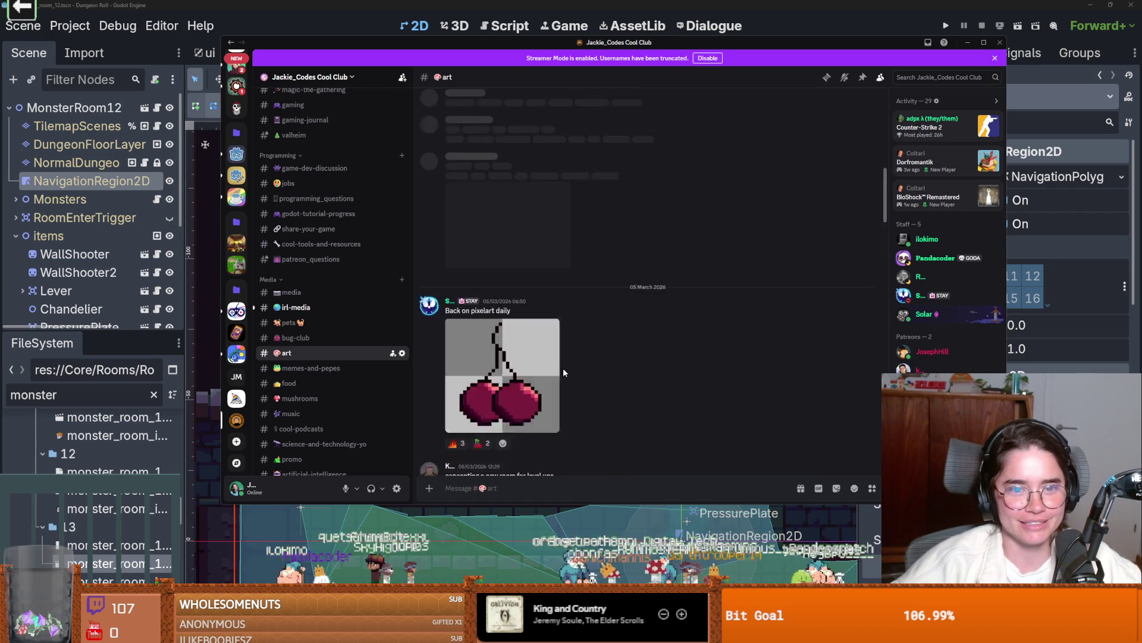
scroll(563, 374, "down", 3)
scroll(559, 369, "up", 5)
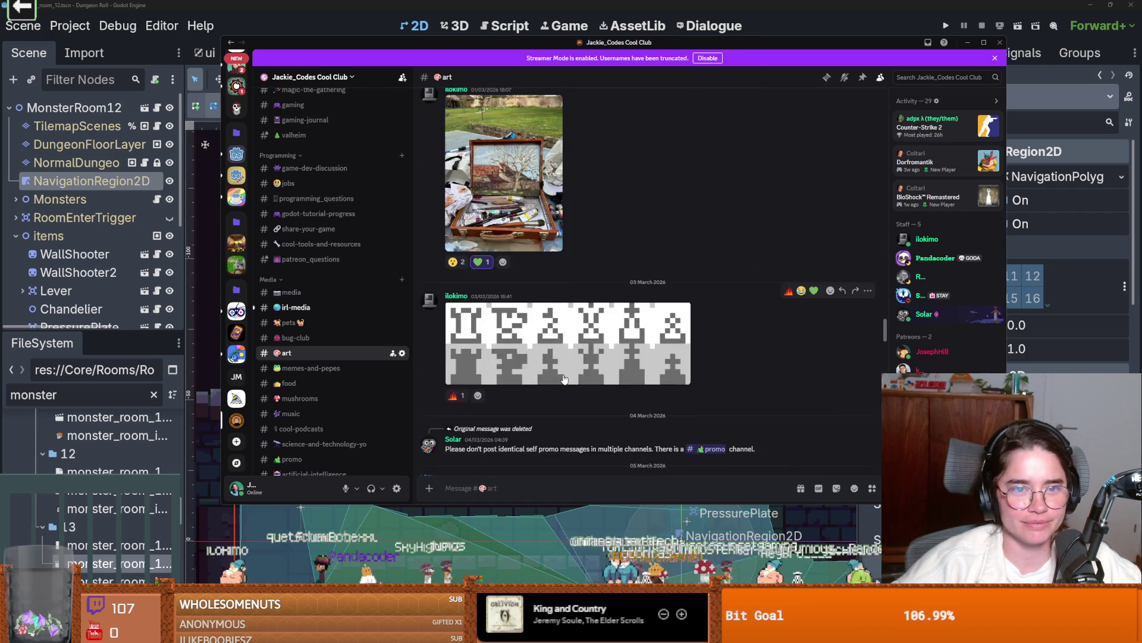
left_click(553, 361)
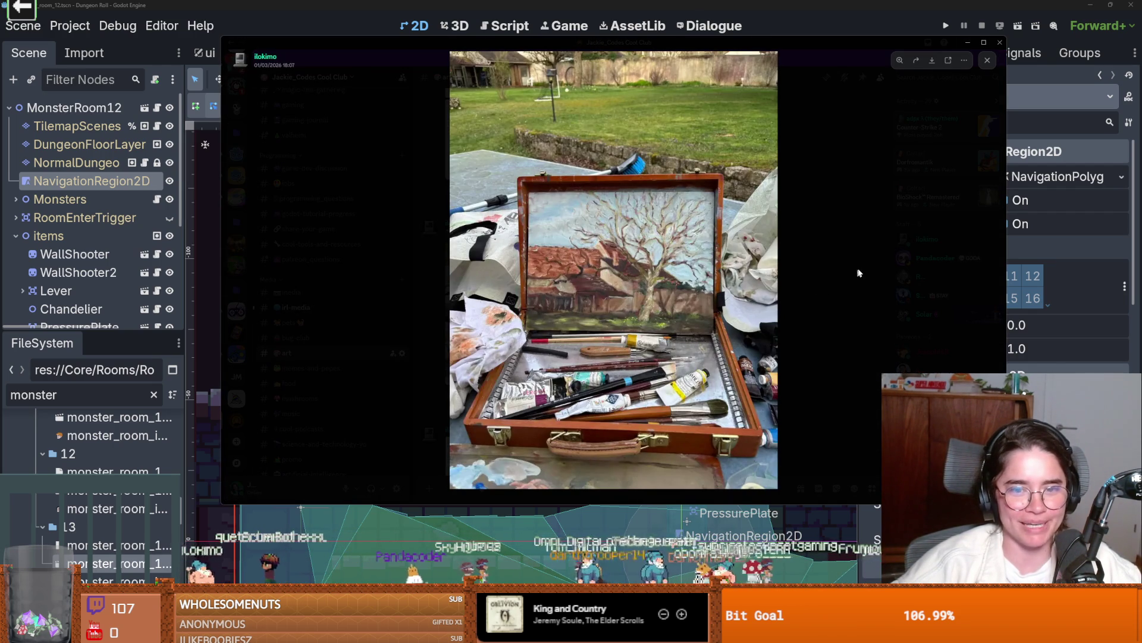
left_click(899, 60)
left_click(900, 60)
left_click(890, 244)
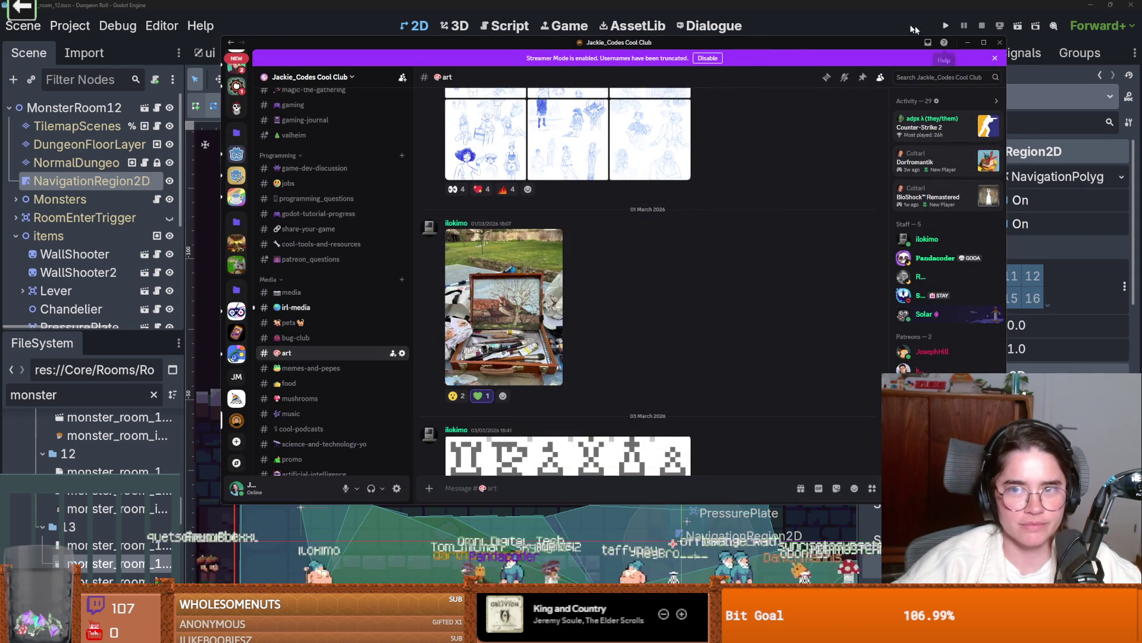
key("alt+Tab")
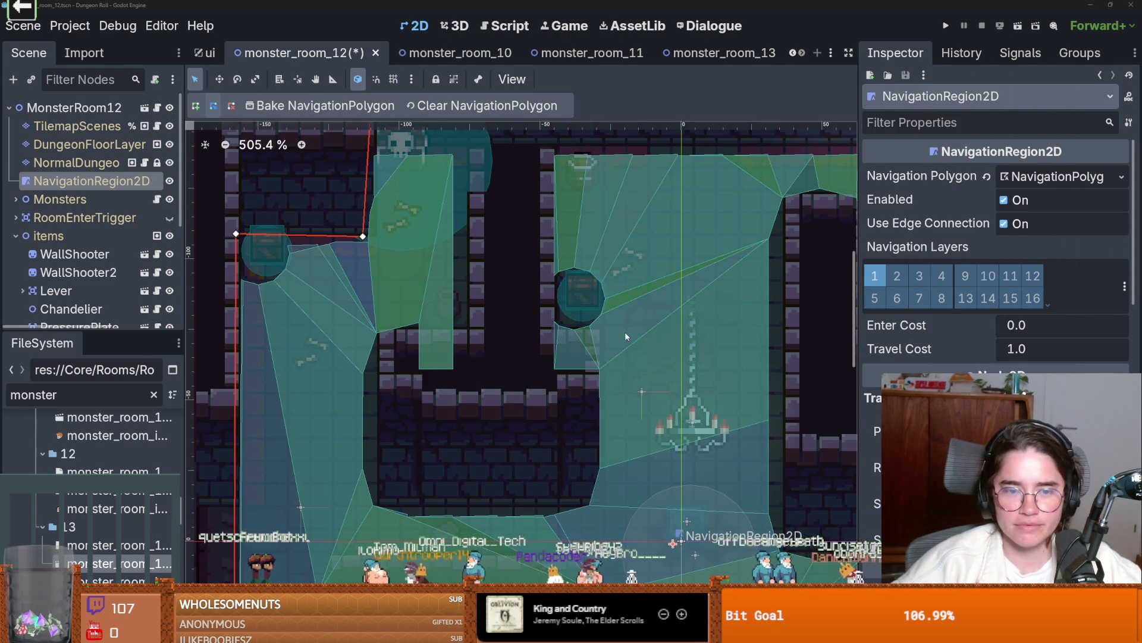
- Paint a 3x2 block and a 3x1 strip of new_walls terrain on the wall row
scroll(626, 337, "down", 2)
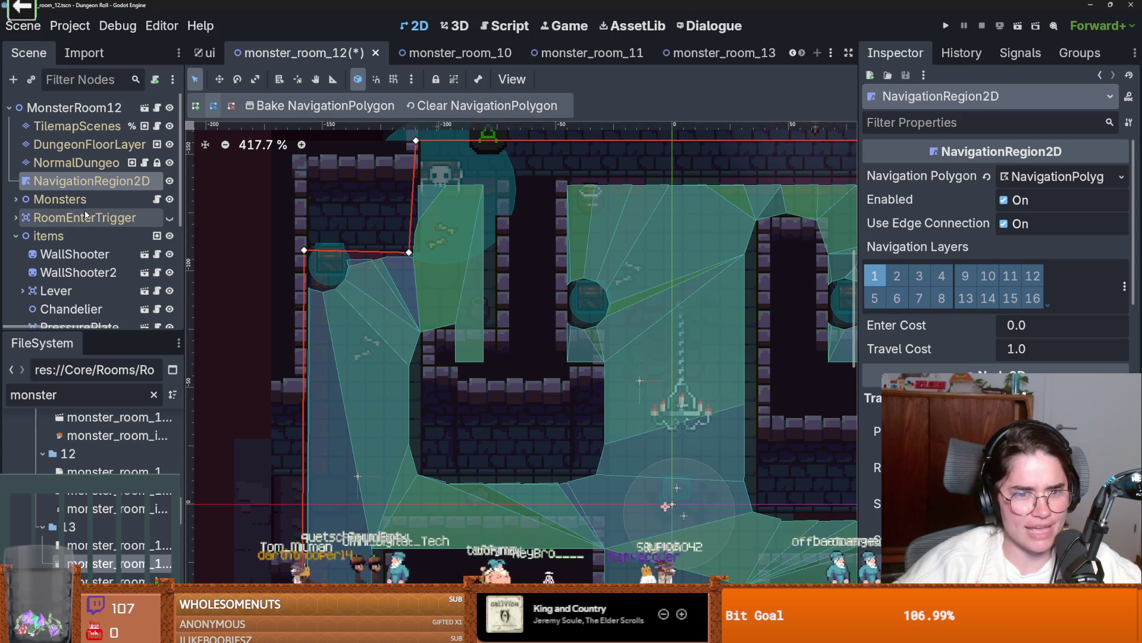
scroll(633, 417, "down", 5)
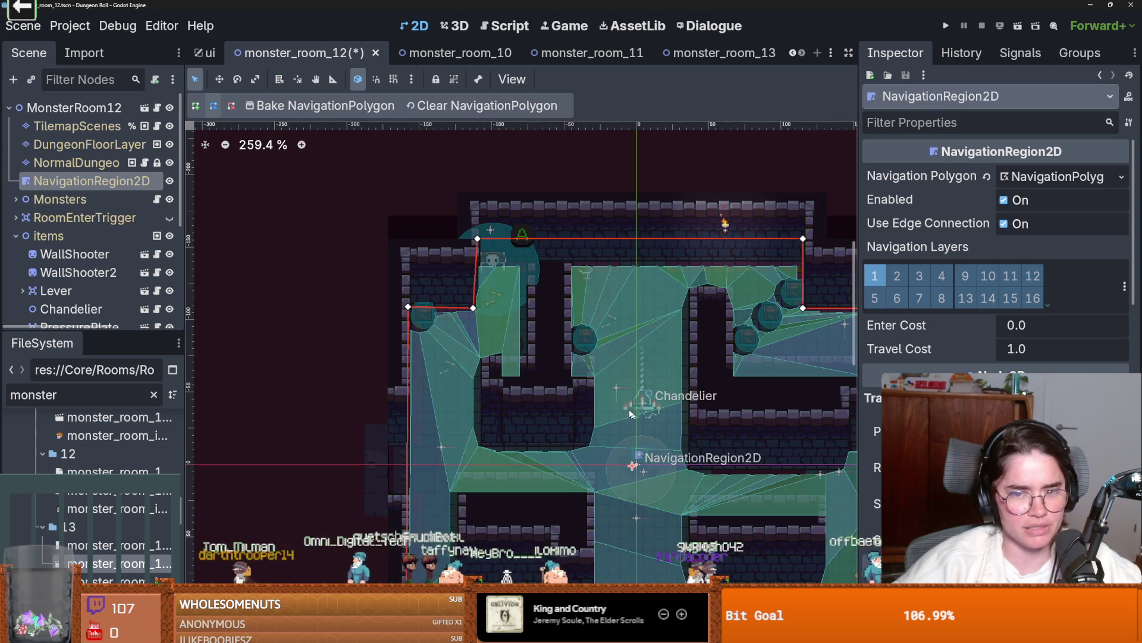
left_click_drag(75, 167, 74, 164)
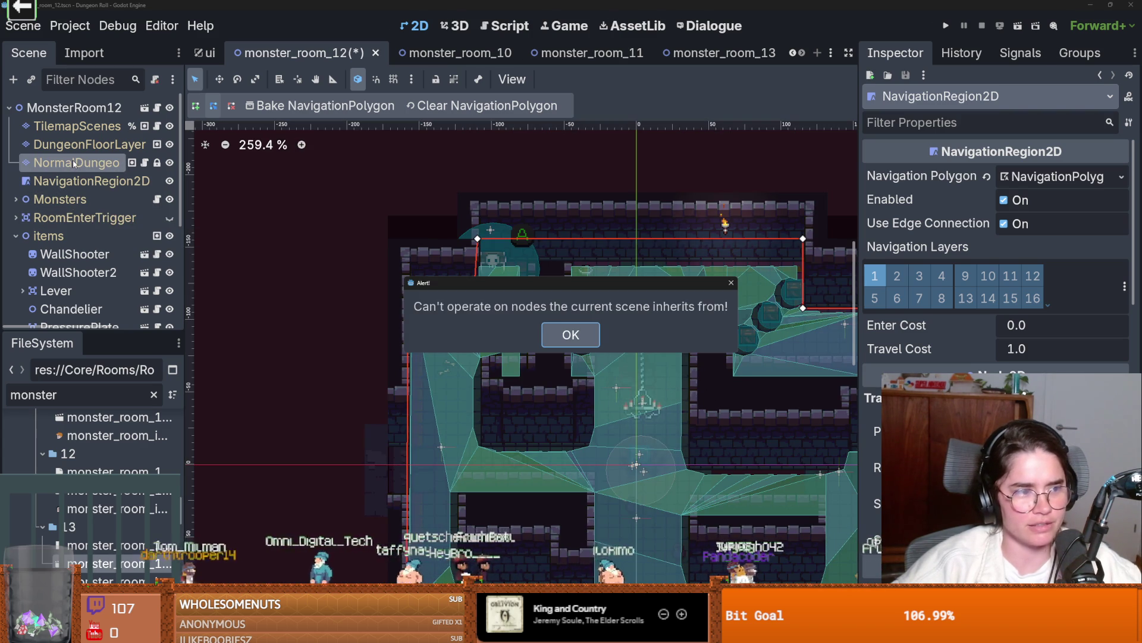
left_click(571, 334)
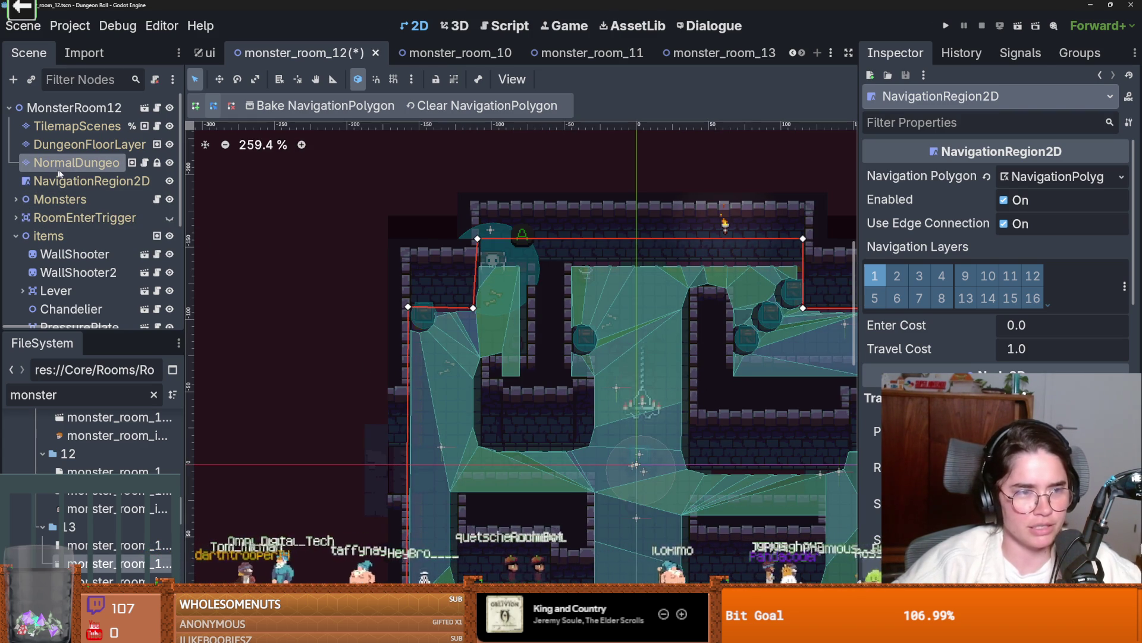
left_click(731, 410)
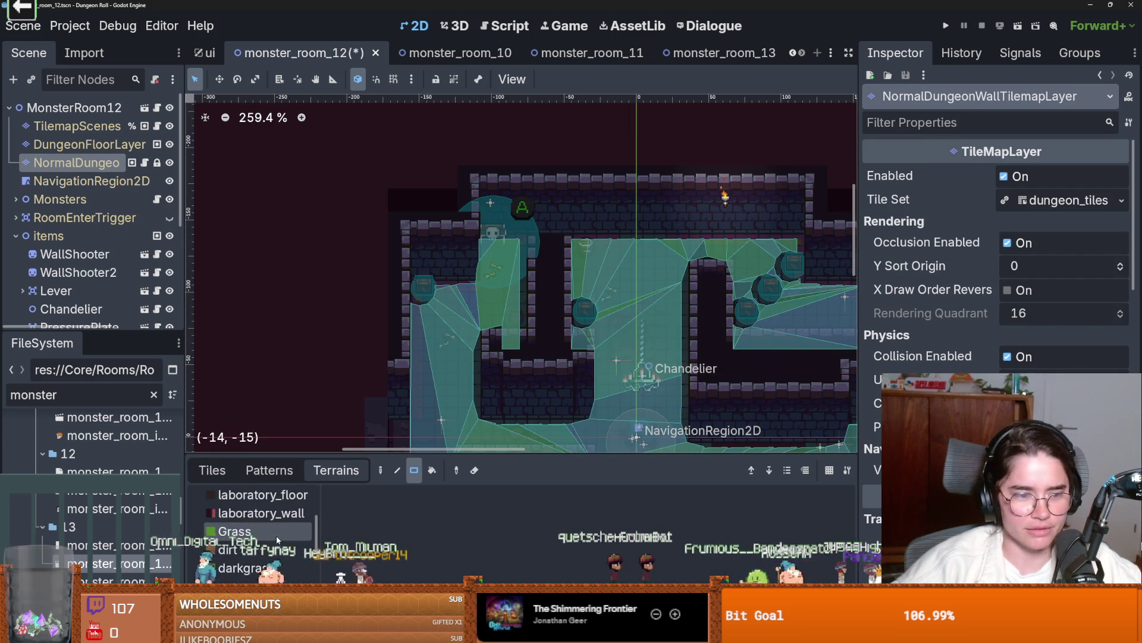
left_click(244, 503)
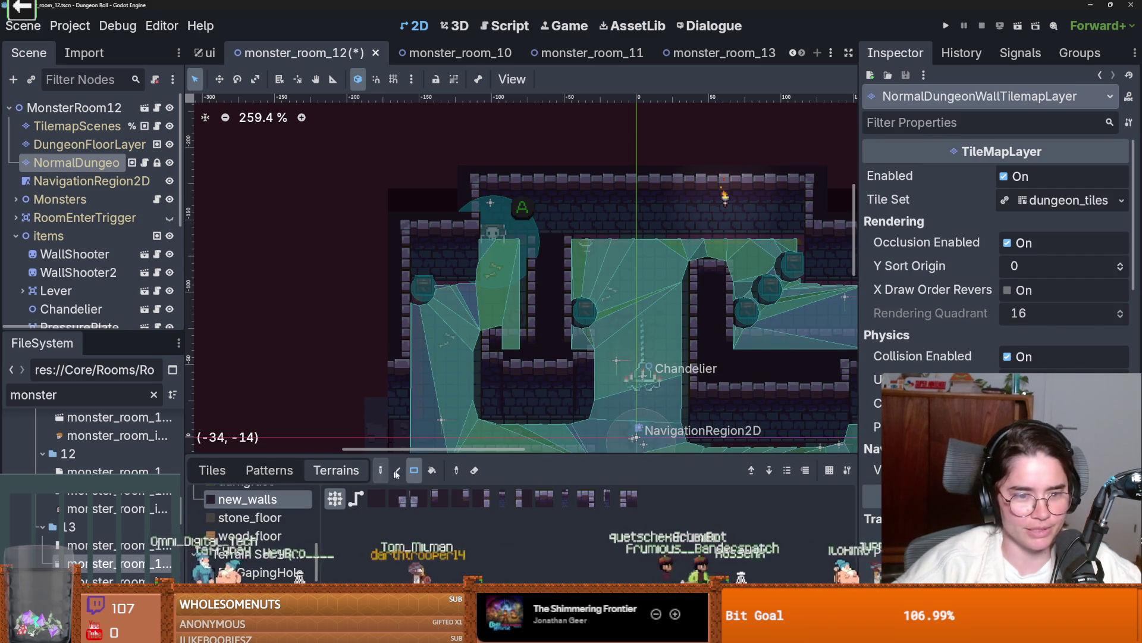
scroll(524, 319, "up", 3)
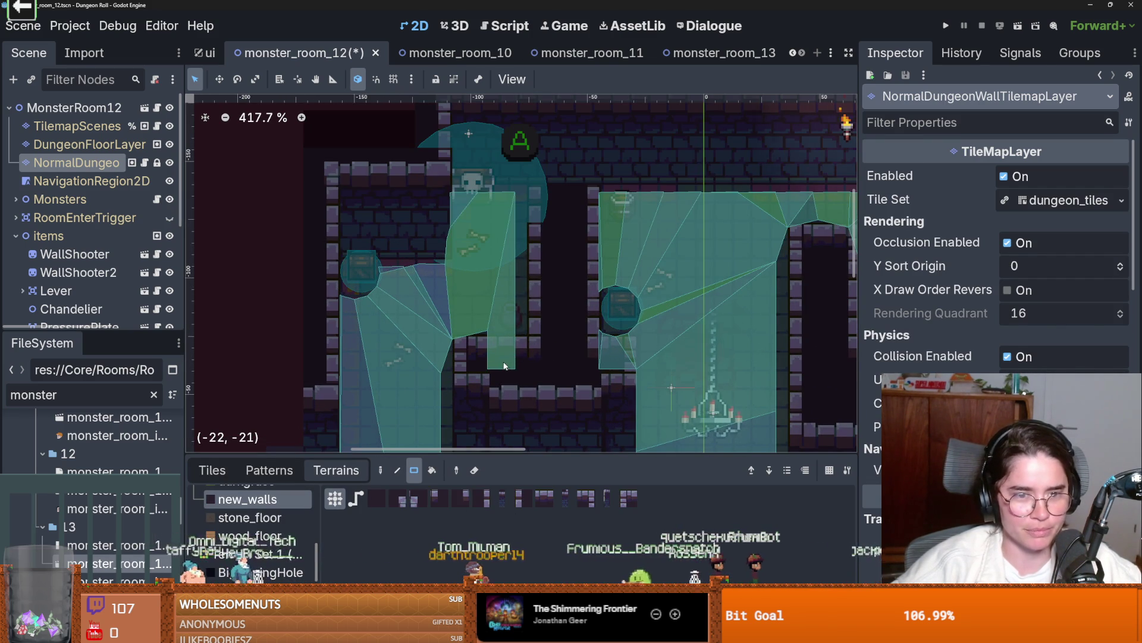
mouse_move(488, 361)
left_mouse_down()
mouse_move(526, 402)
mouse_move(465, 380)
left_mouse_up()
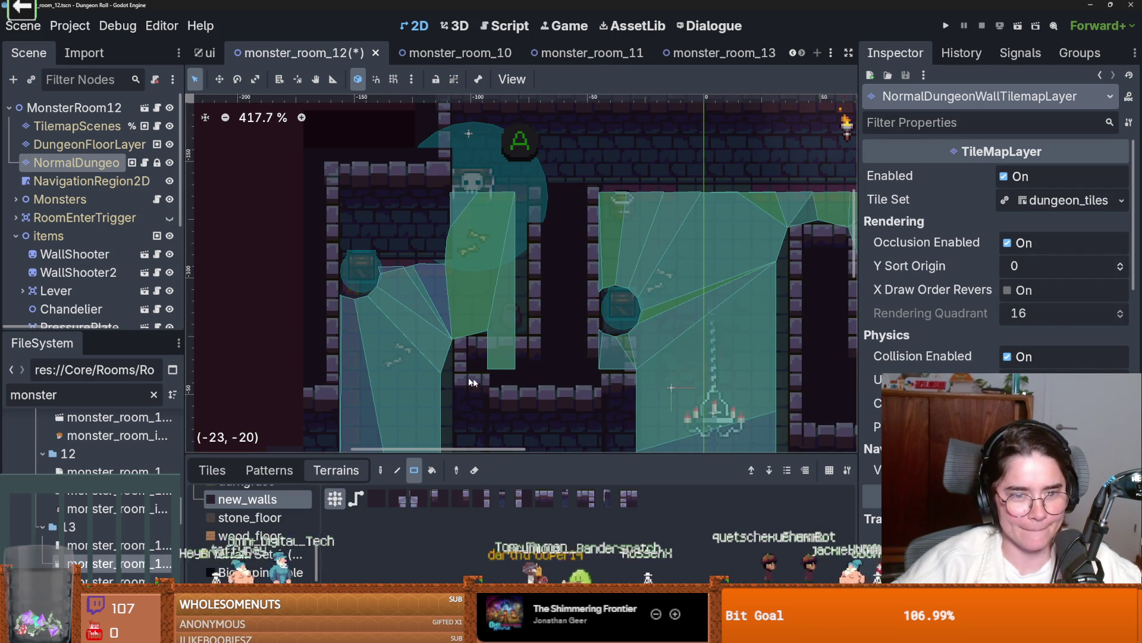
scroll(518, 305, "down", 2)
left_click_drag(500, 296, 553, 297)
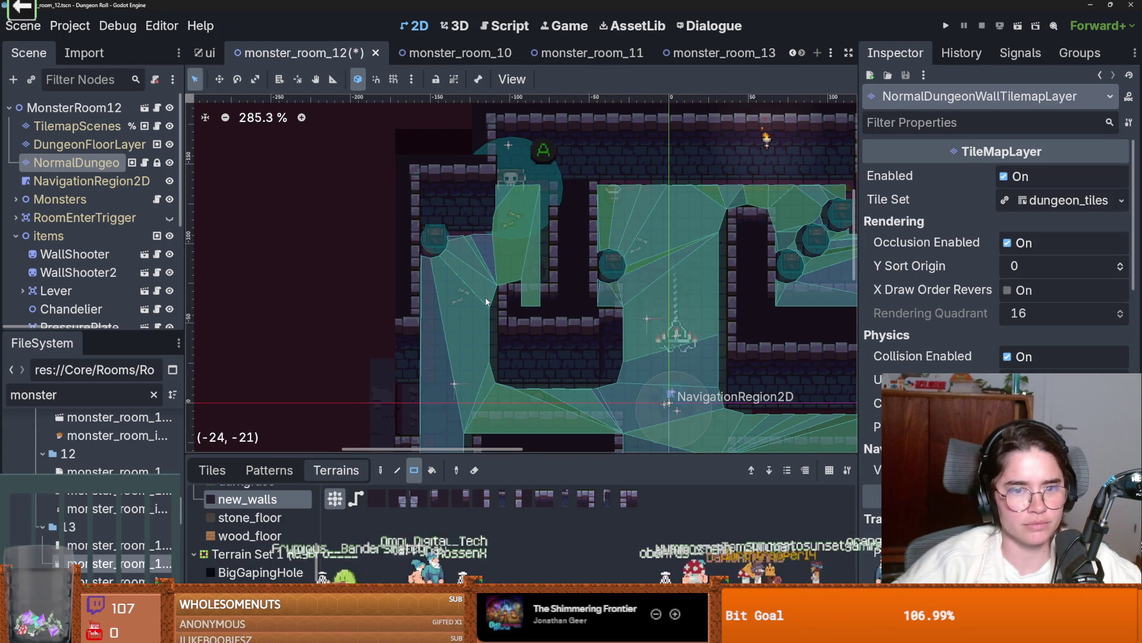
- Select the room's NavigationRegion2D, then reselect the dungeon wall tilemap layer
left_click(148, 178)
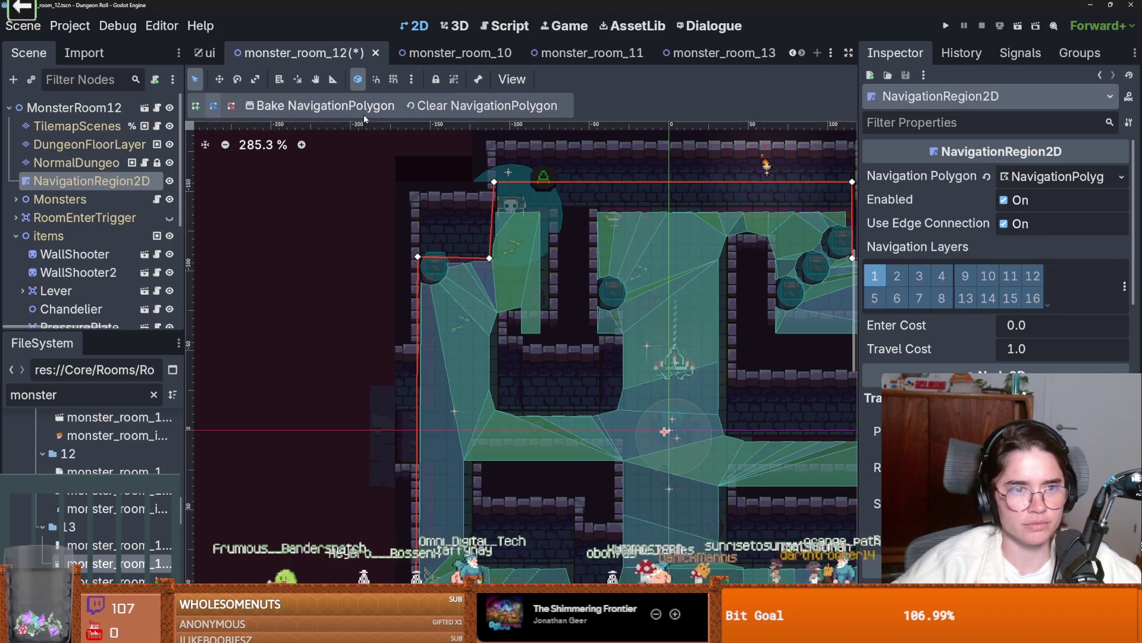
scroll(587, 307, "down", 4)
scroll(587, 307, "up", 4)
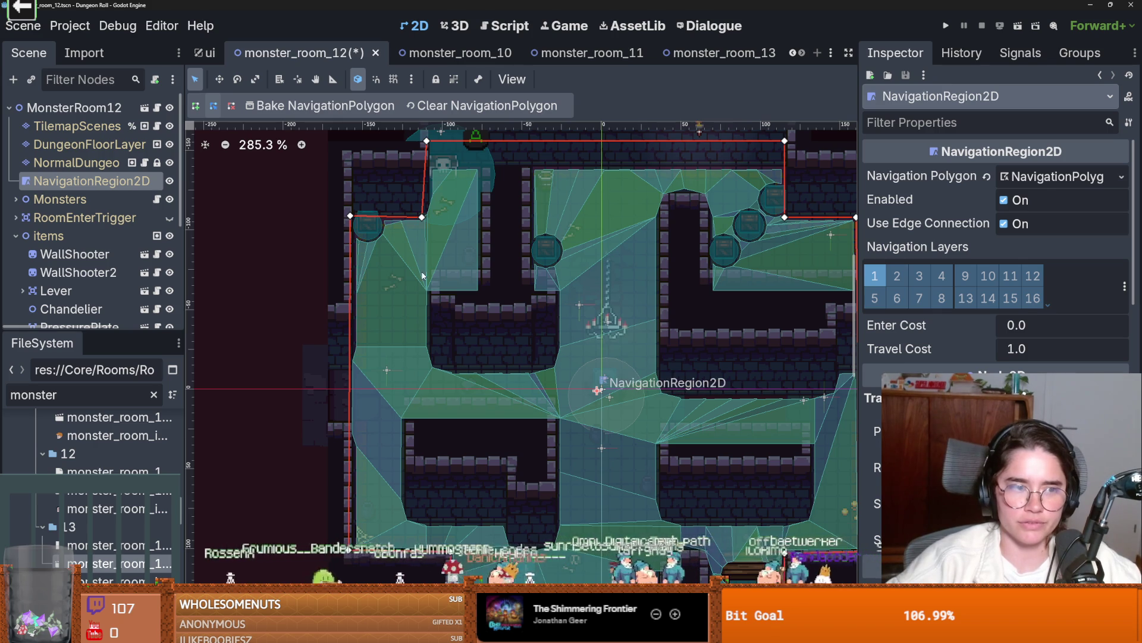
left_click(90, 164)
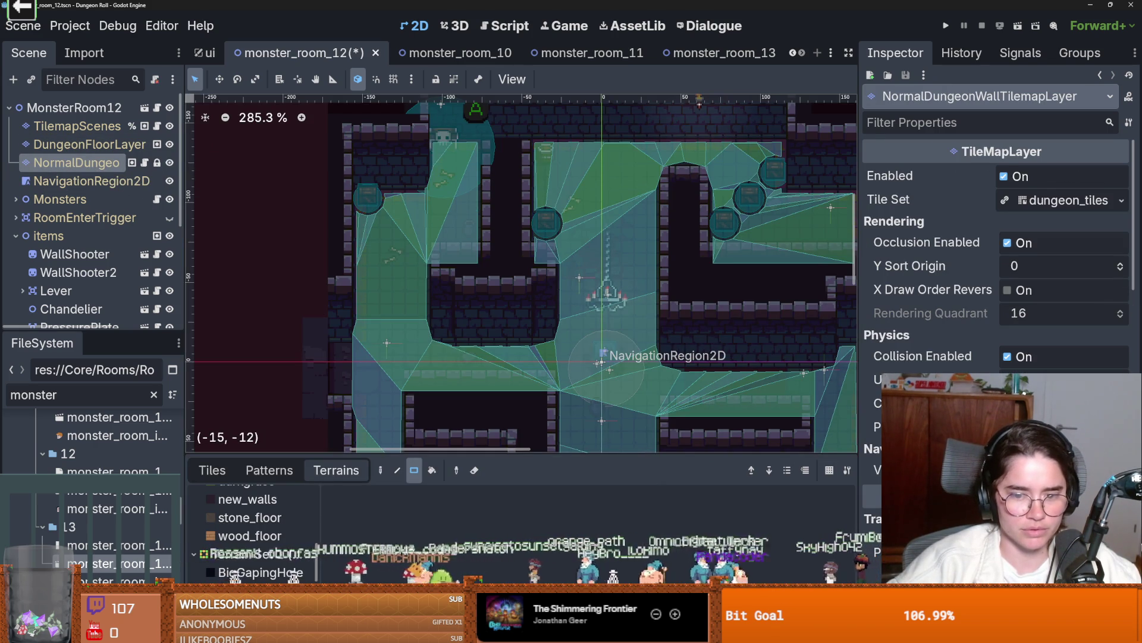
- Show the dungeon_tiles atlas in the wall TileSet editor and resize the bottom panel to fit the tiles
left_click(238, 595)
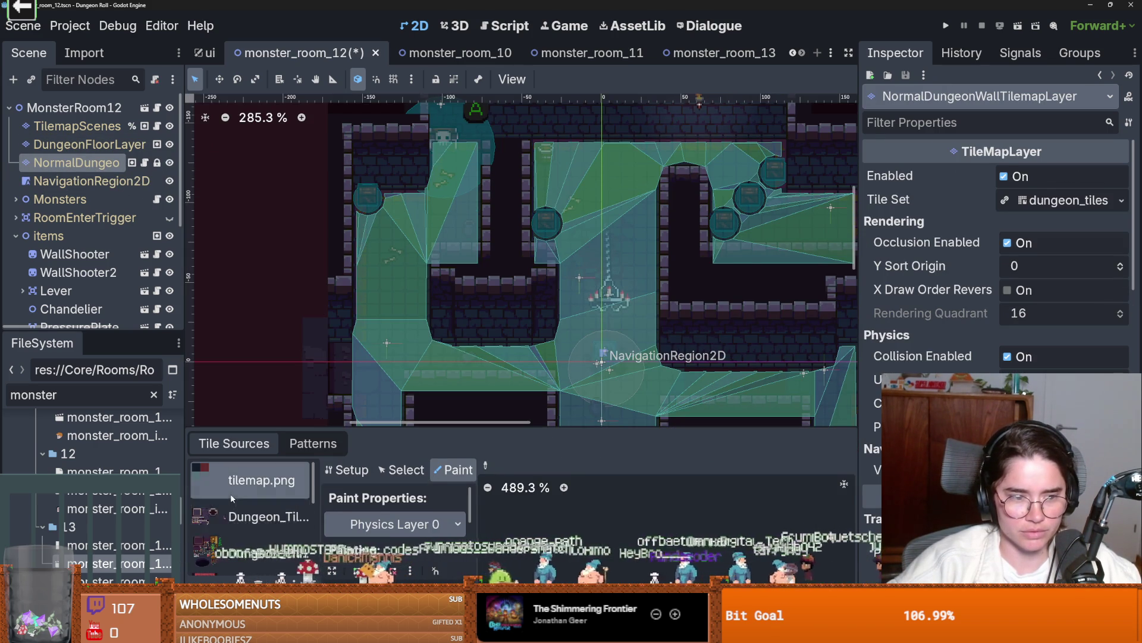
scroll(230, 494, "down", 5)
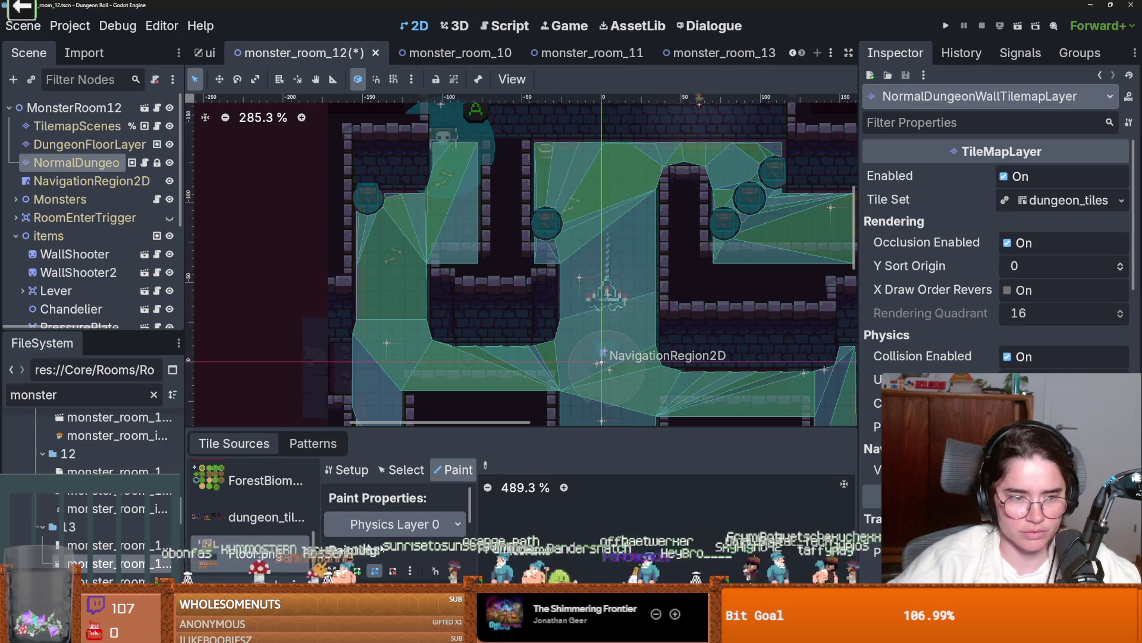
left_click(266, 517)
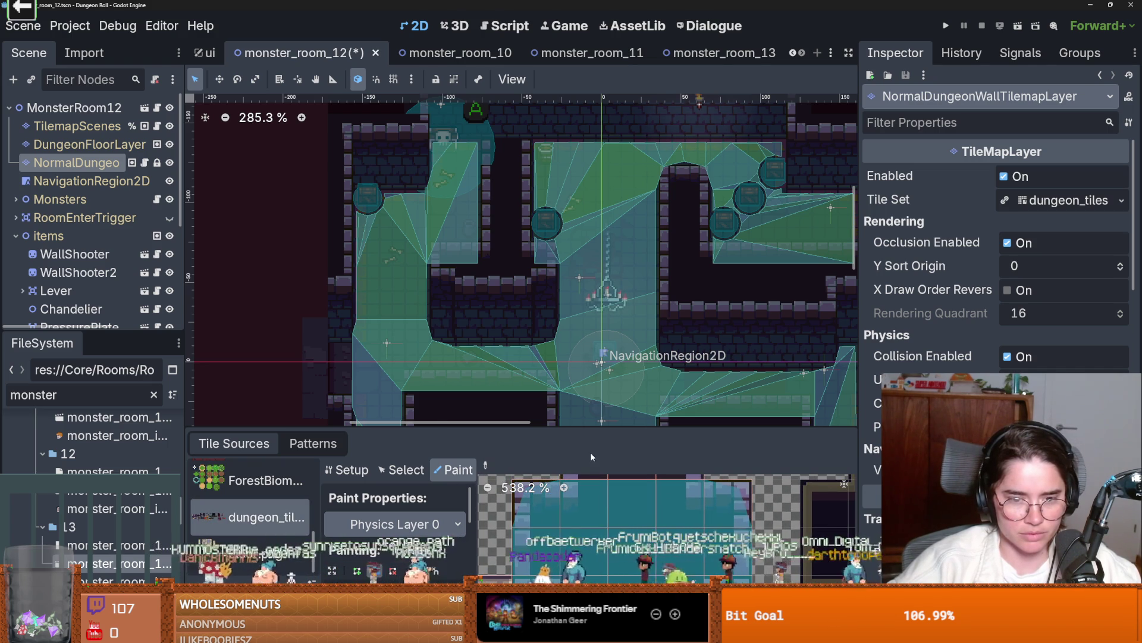
left_click_drag(597, 431, 598, 295)
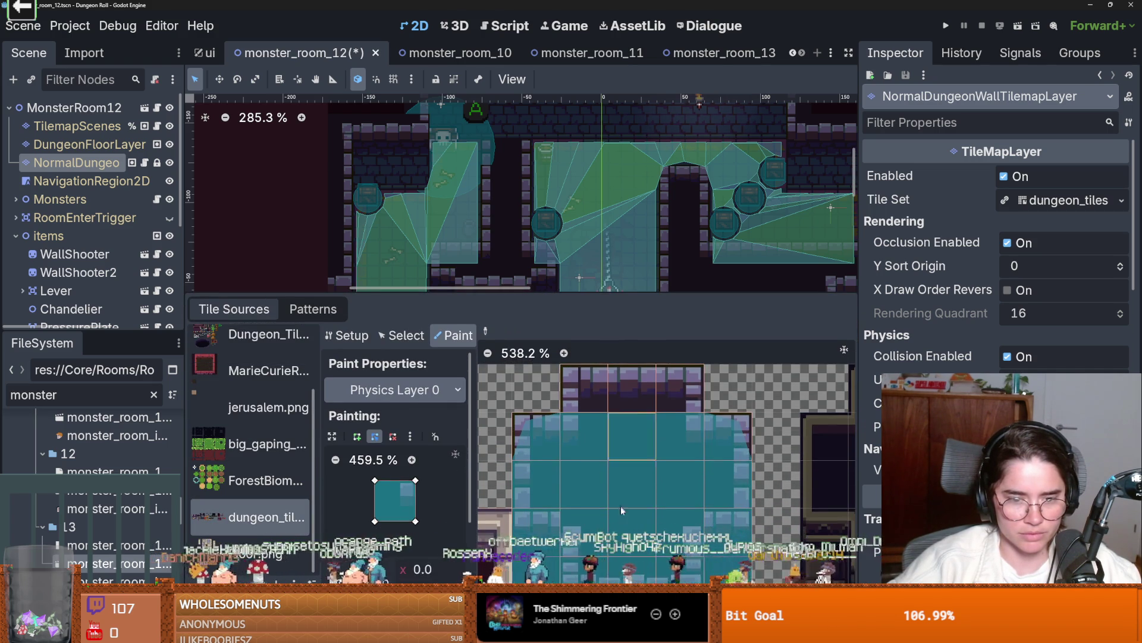
scroll(620, 523, "down", 1)
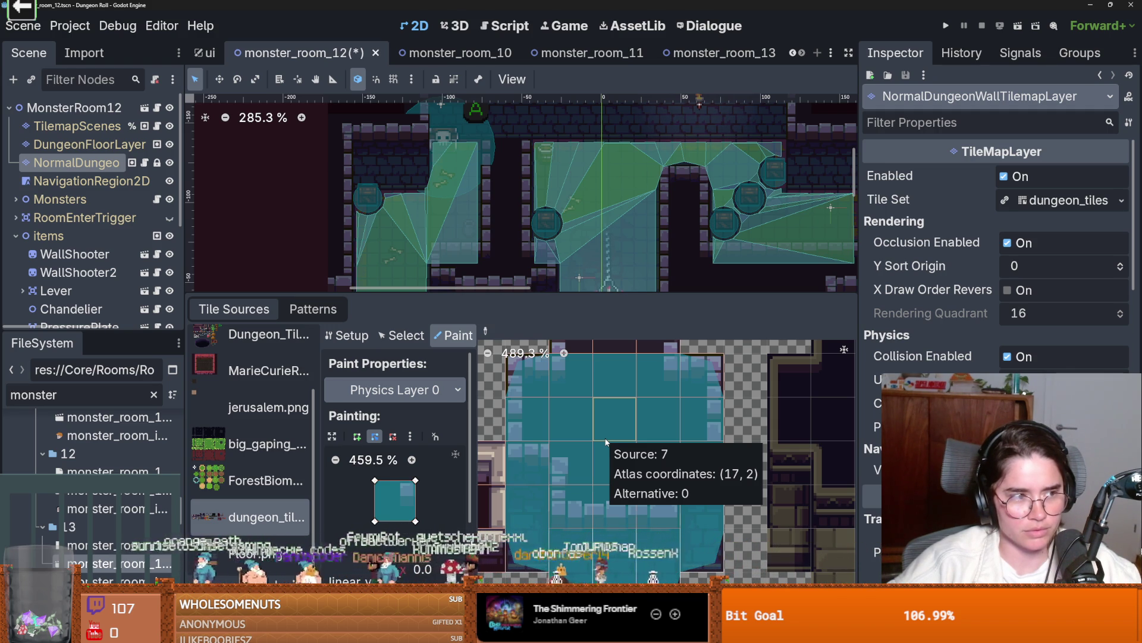
scroll(606, 442, "down", 2)
left_click_drag(605, 442, 606, 476)
mouse_move(563, 293)
left_mouse_down()
mouse_move(557, 350)
mouse_move(555, 323)
left_mouse_up()
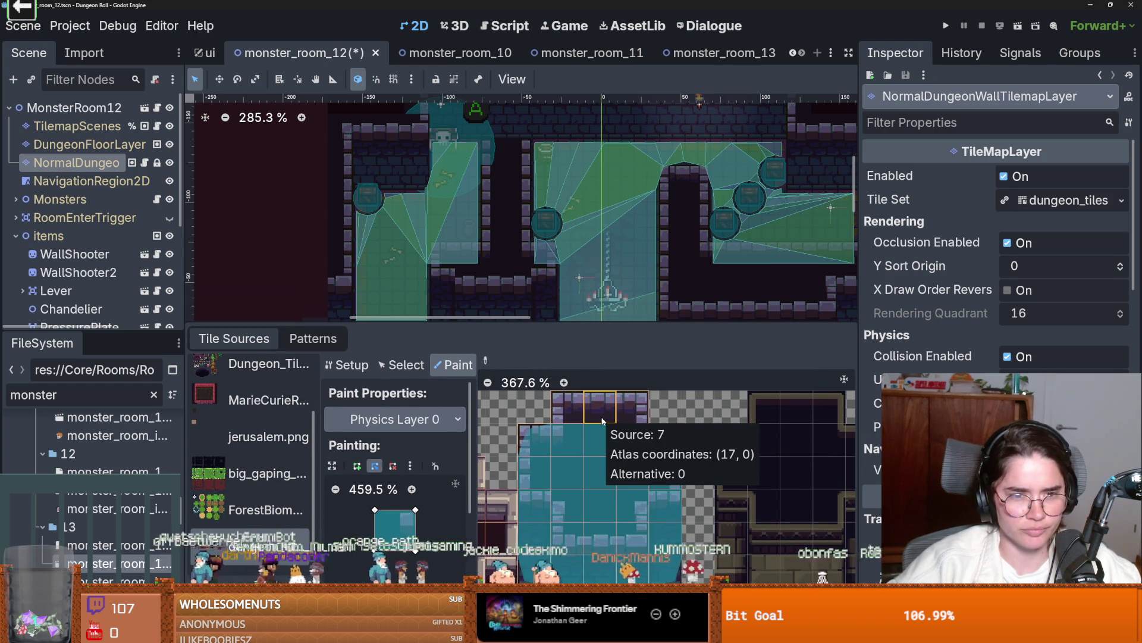
scroll(602, 421, "up", 2)
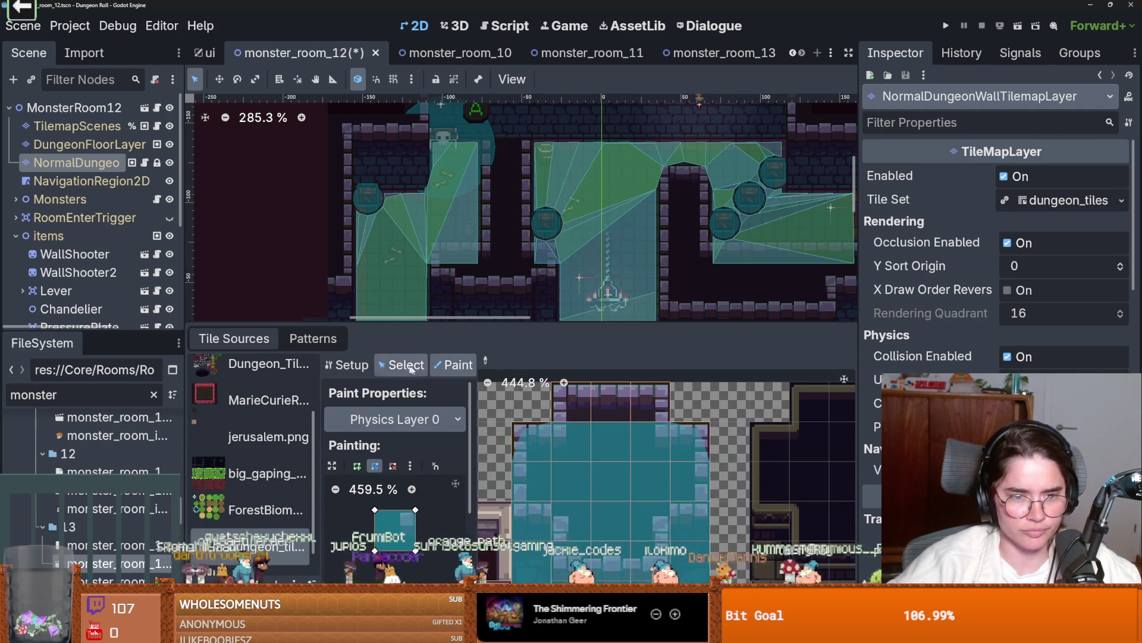
- Draw a triangle collision polygon on Physics Layer 0 and apply it to the top wall tile
left_click(401, 365)
left_click(456, 364)
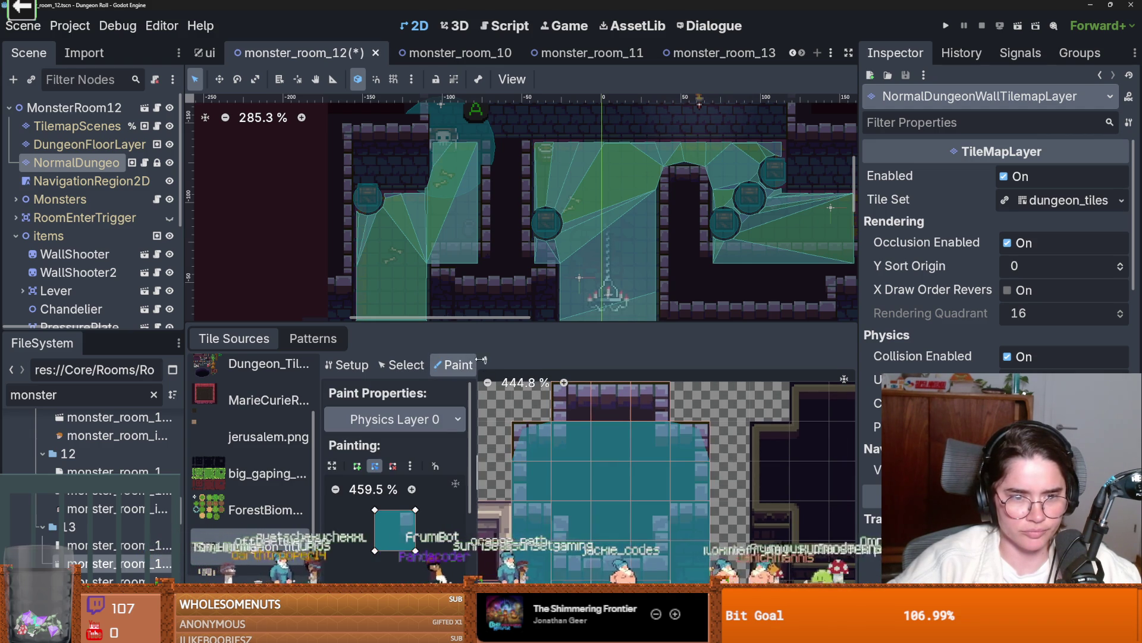
left_click(577, 399, "ctrl")
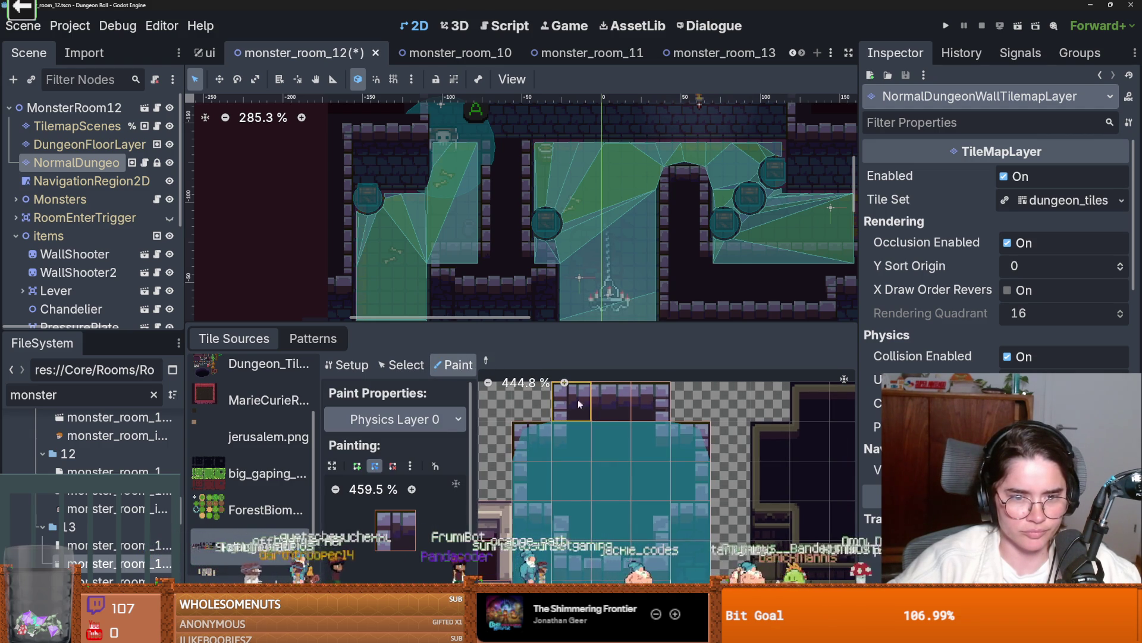
left_click(356, 465)
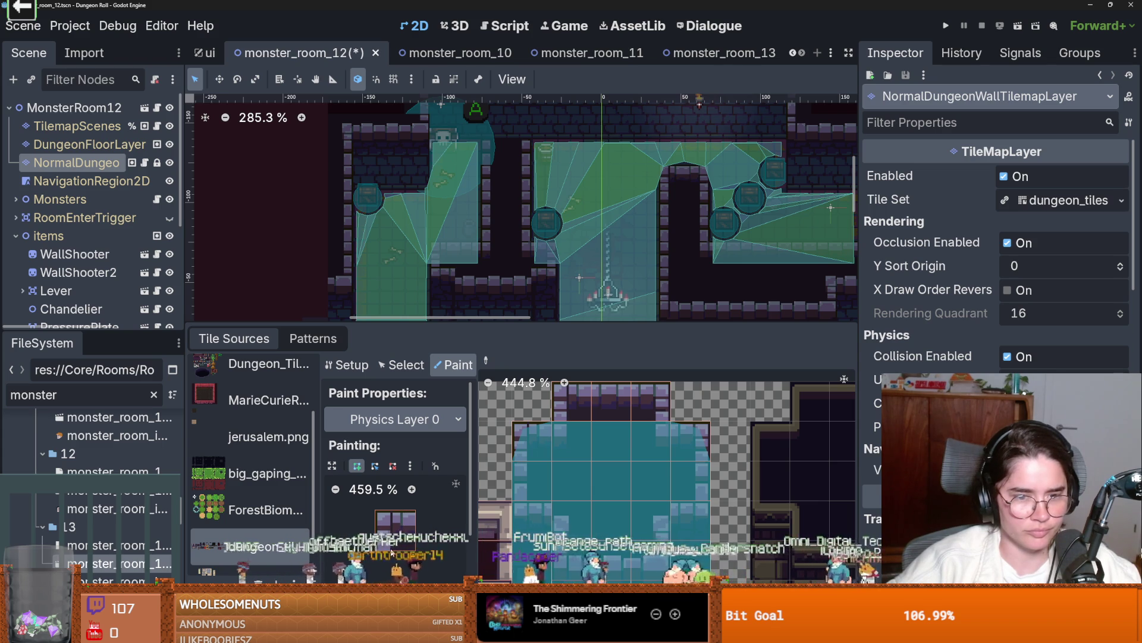
left_click(374, 549)
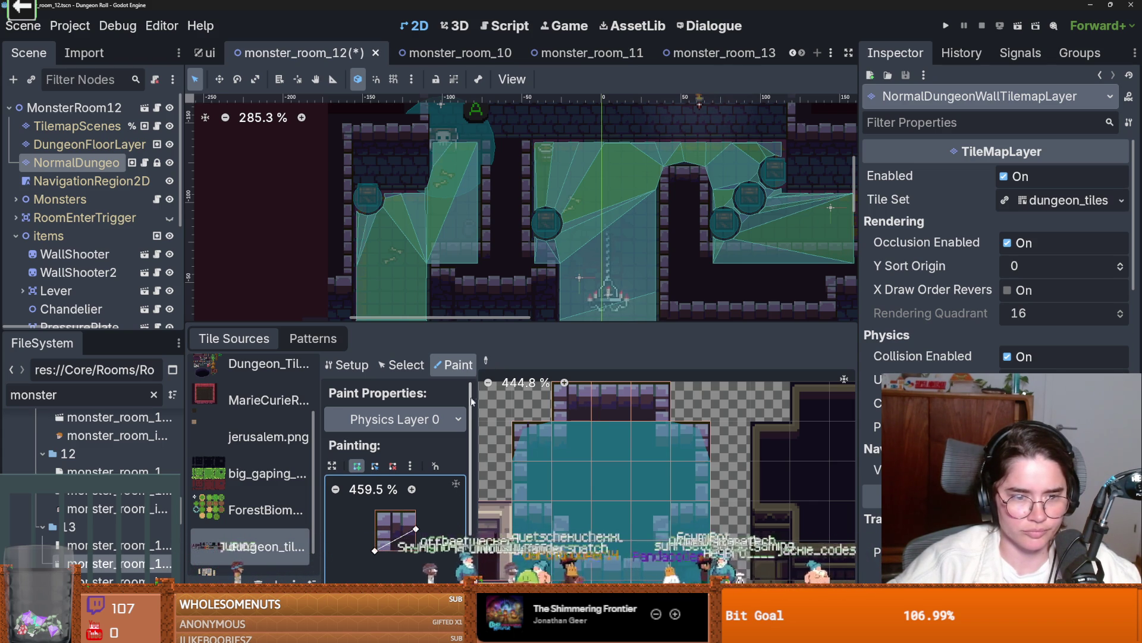
left_click(416, 551)
left_click(375, 550)
left_click(576, 410)
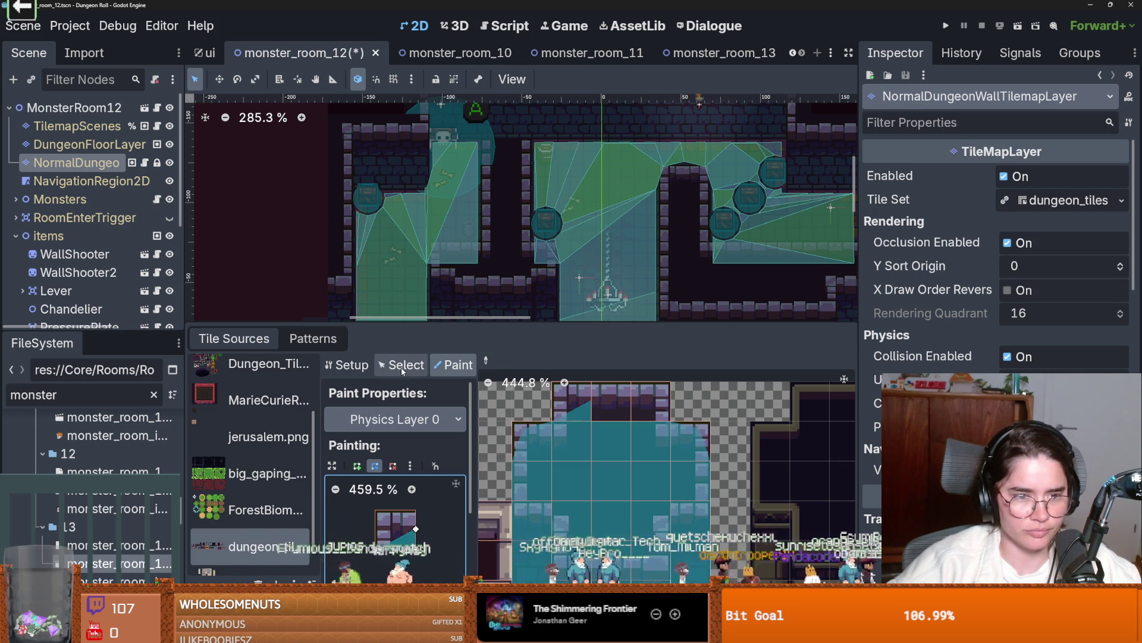
- Rotate the collision polygon right, add a vertex on its diagonal edge, and save monster_room_12
left_click(410, 465)
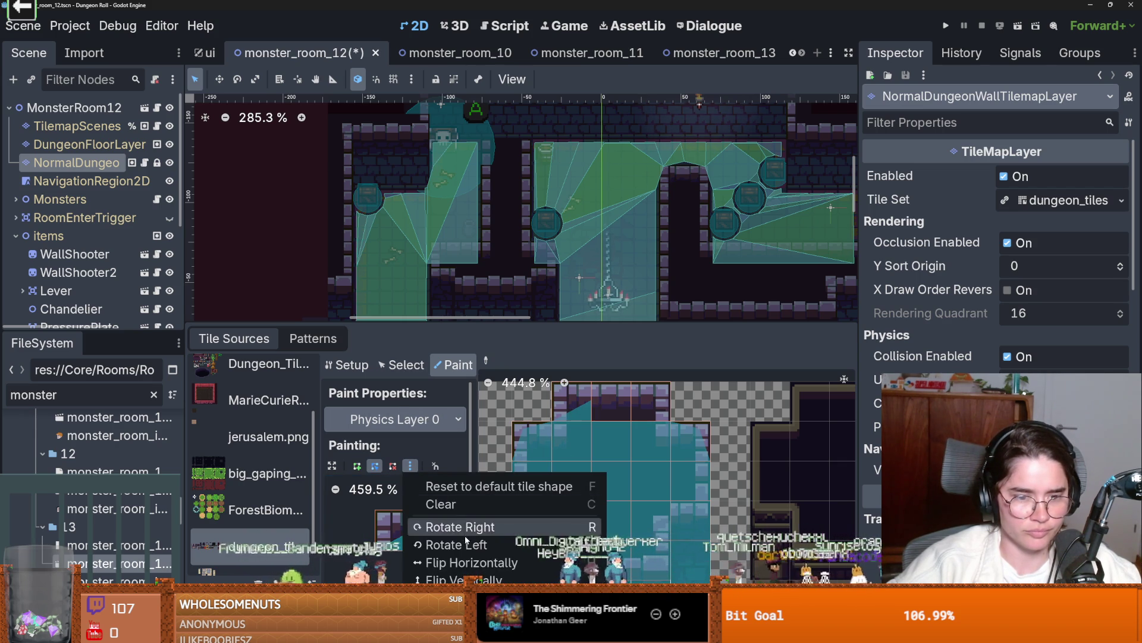
left_click(461, 529)
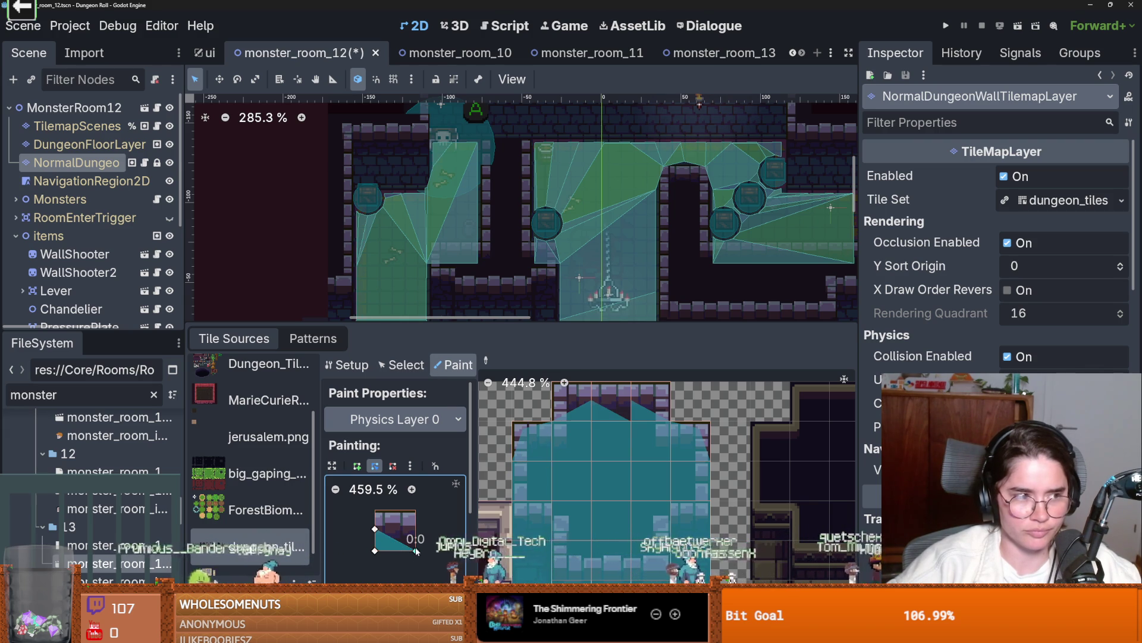
left_click_drag(394, 539, 417, 529)
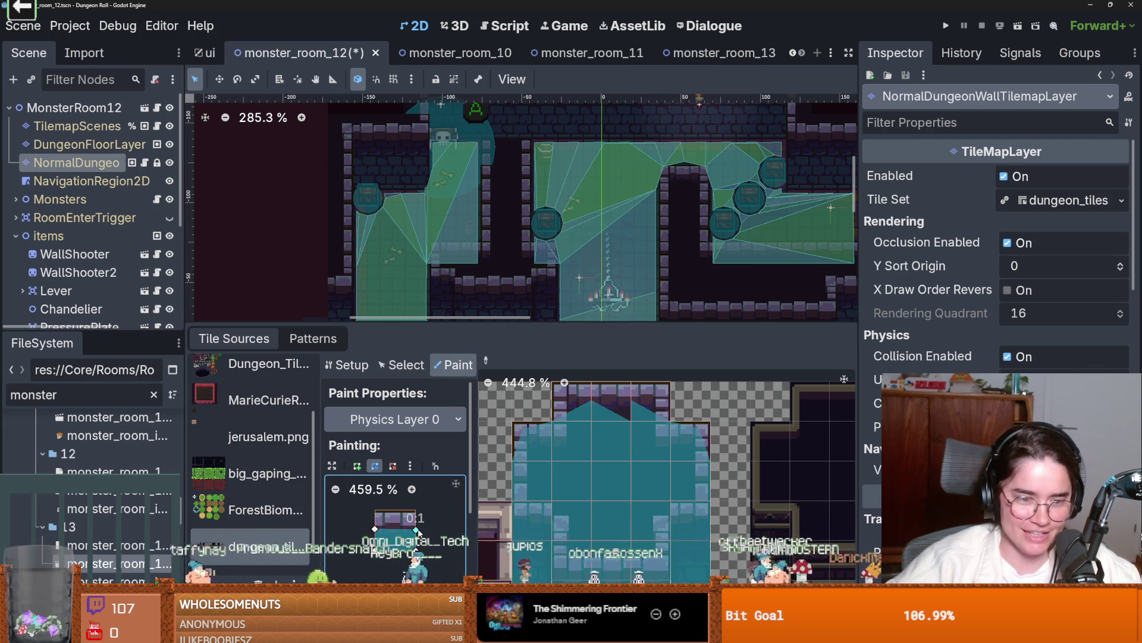
scroll(622, 443, "down", 3)
key("ctrl+s")
scroll(423, 238, "down", 2)
scroll(423, 238, "up", 1)
left_click(90, 181)
- Rebake the NavigationRegion2D's navigation polygon around the new walls
left_click(415, 105)
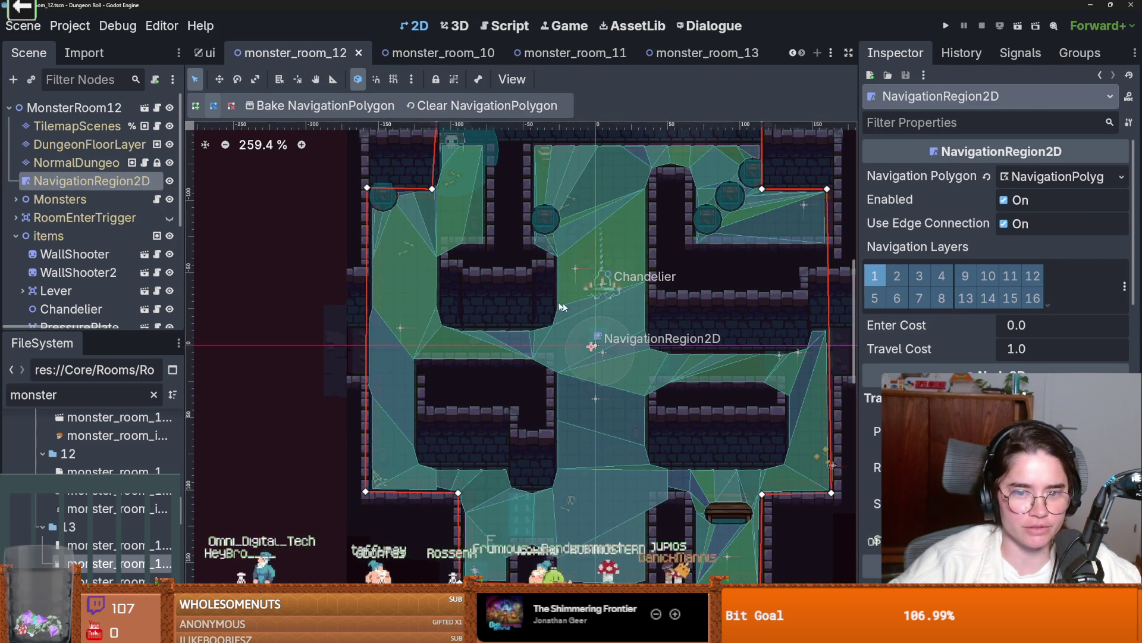
scroll(570, 309, "up", 4)
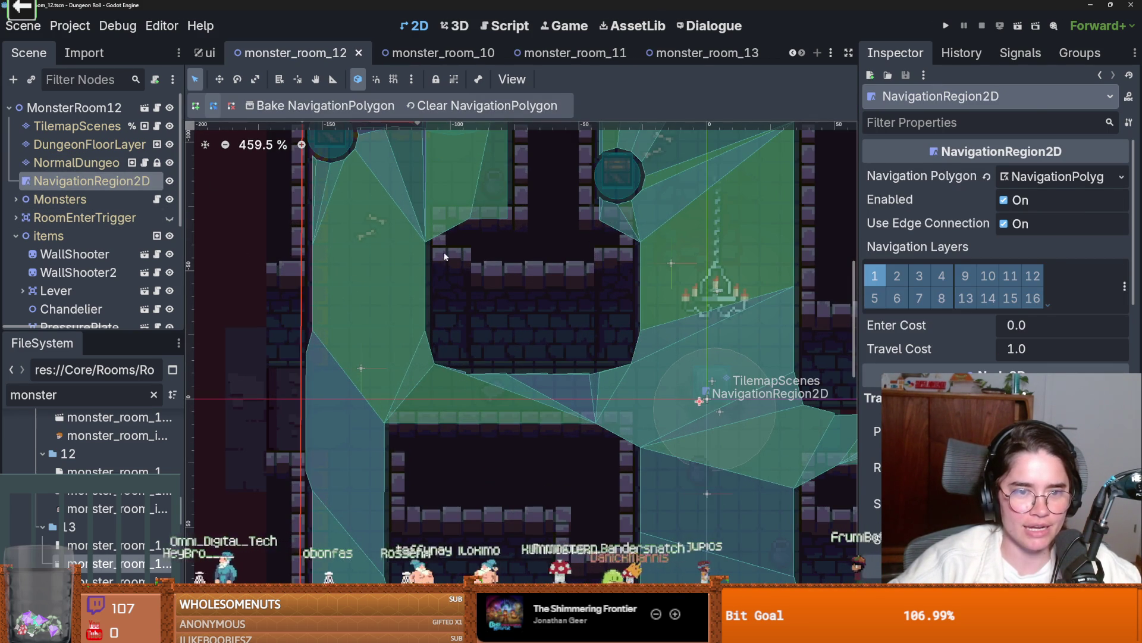
scroll(536, 321, "down", 3)
scroll(604, 464, "up", 3)
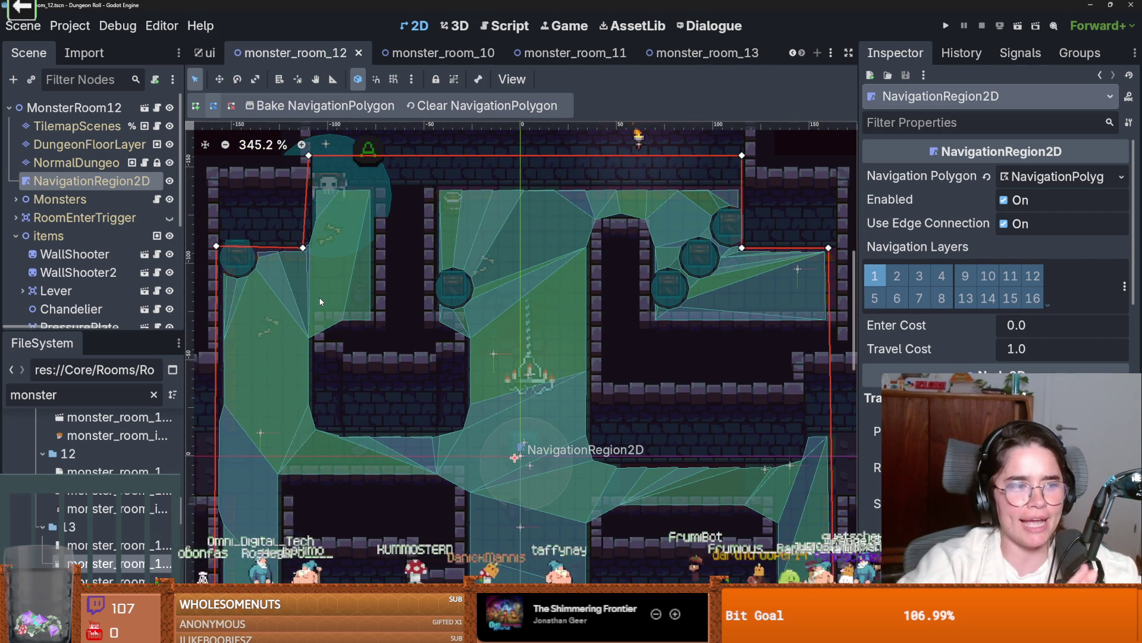
scroll(500, 291, "up", 3)
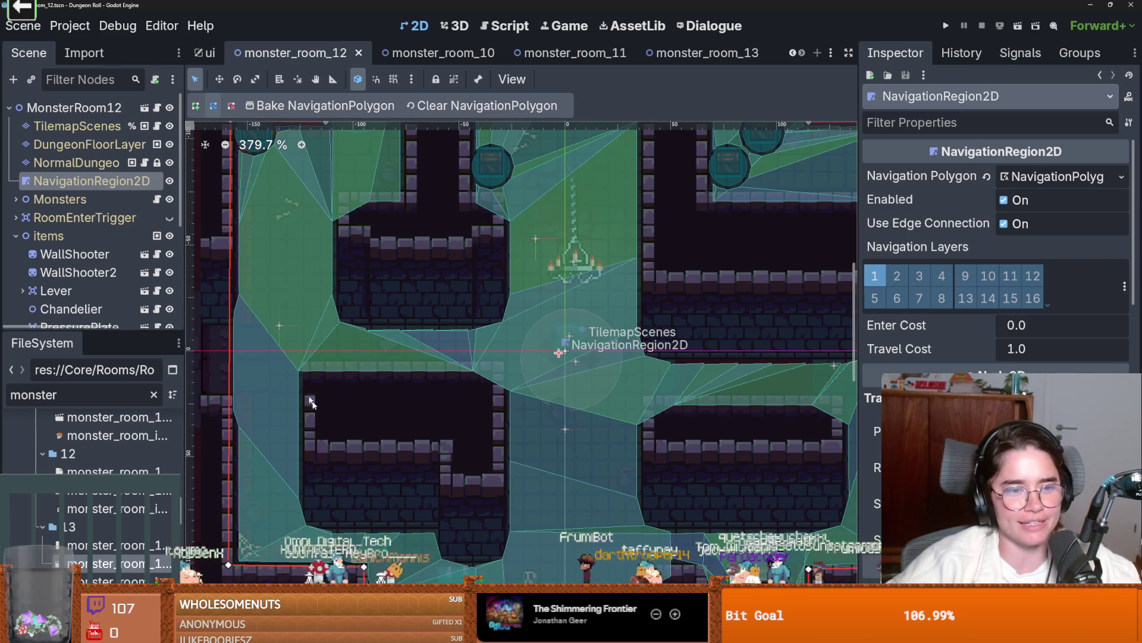
- Fill the lower wall gap with a wall tile, save monster_room_12, and run the game
left_click(76, 163)
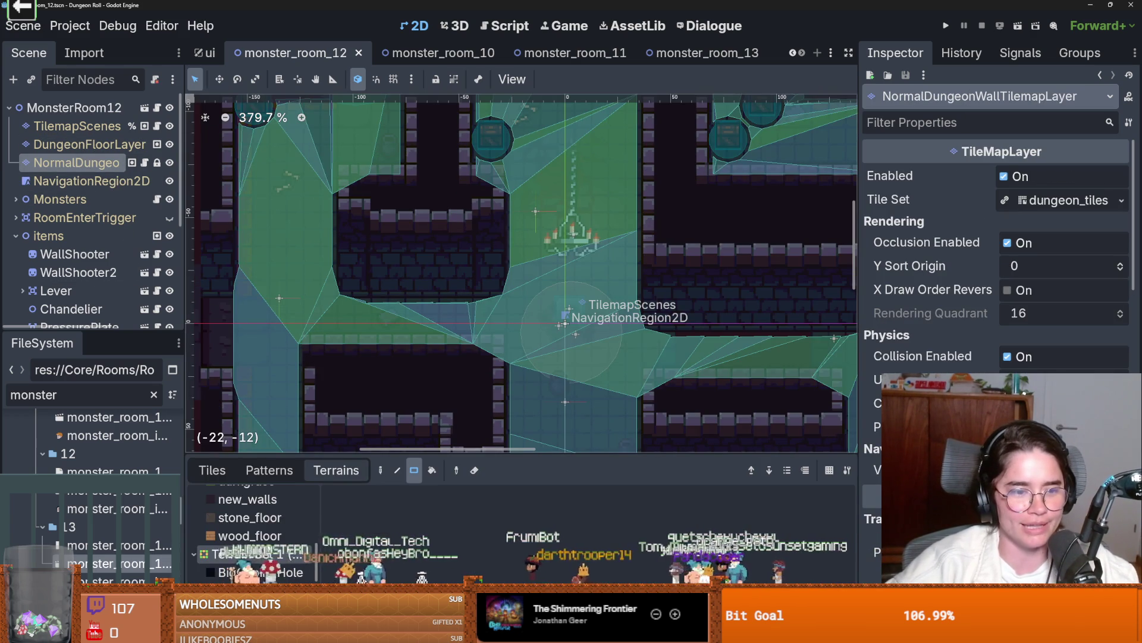
left_click(313, 371)
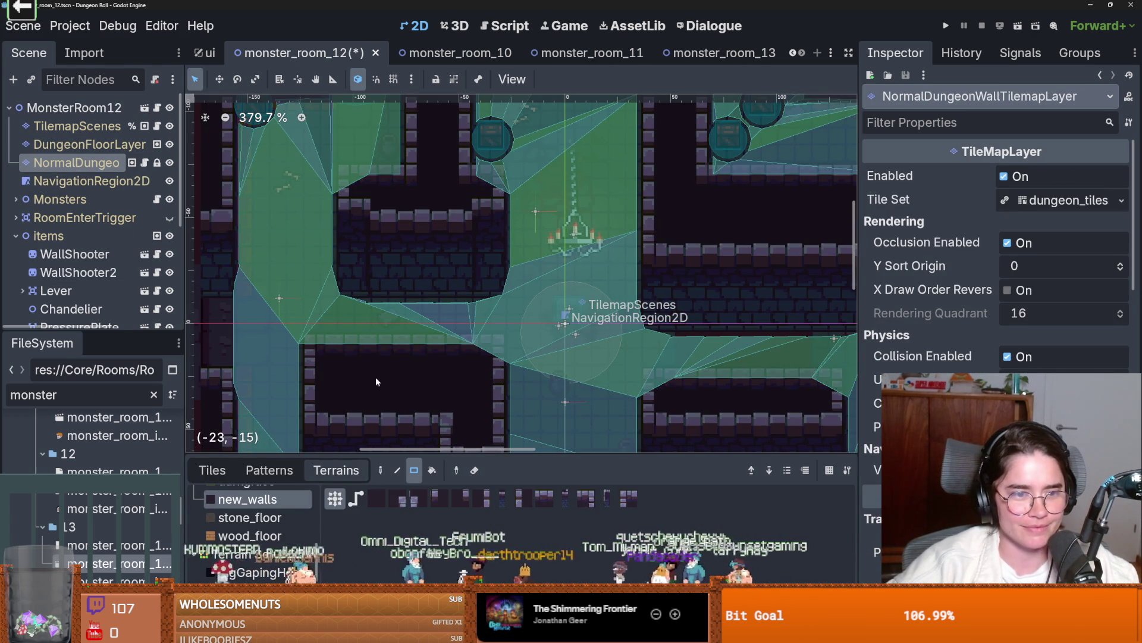
left_click(65, 179)
scroll(565, 382, "down", 4)
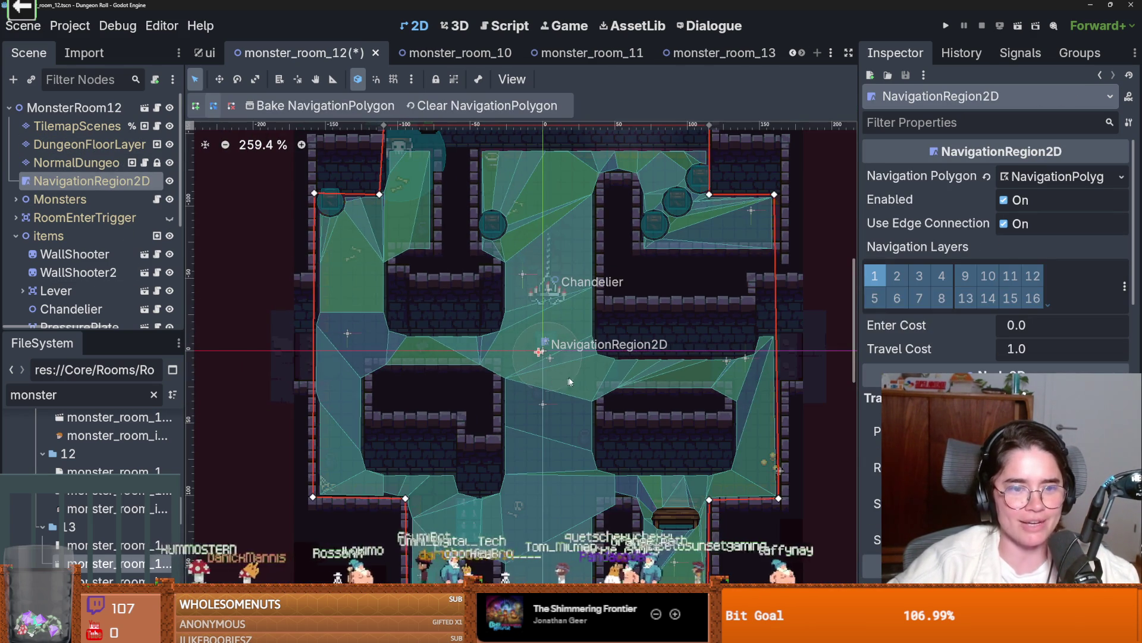
key("ctrl+s")
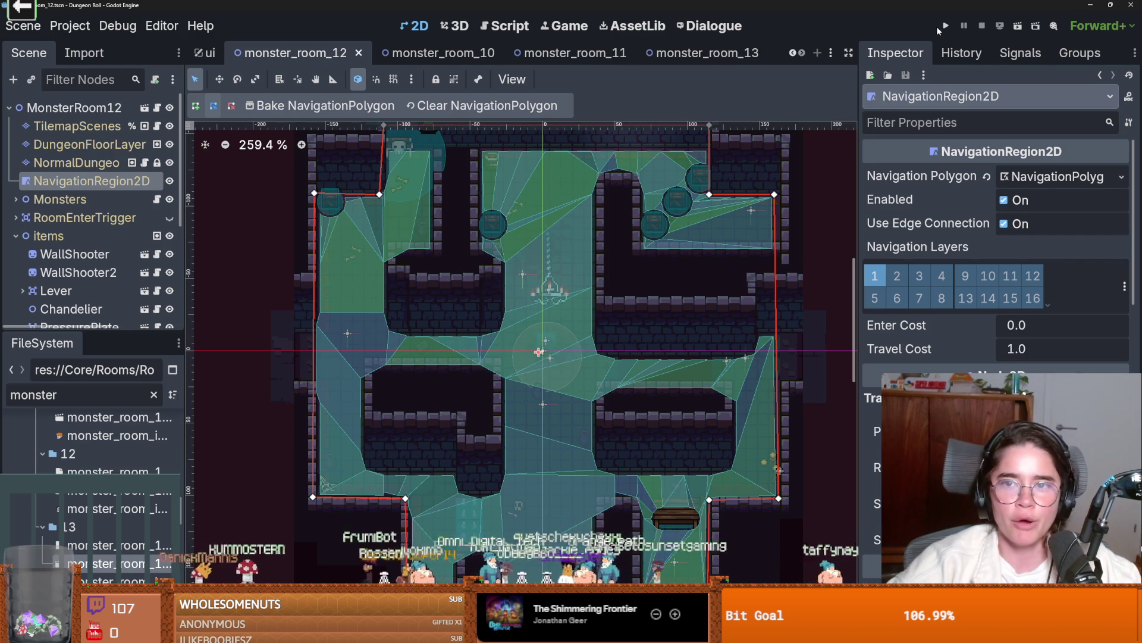
left_click(945, 27)
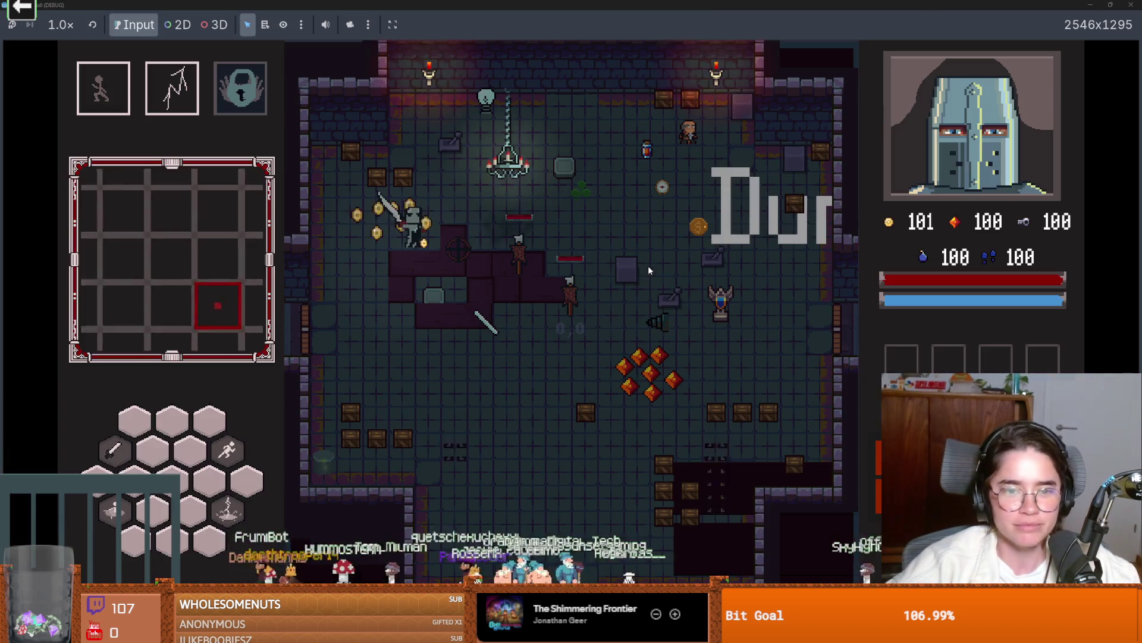
- Walk the knight through the left door and pick the monster room from the debug room list
key("w")
key("a")
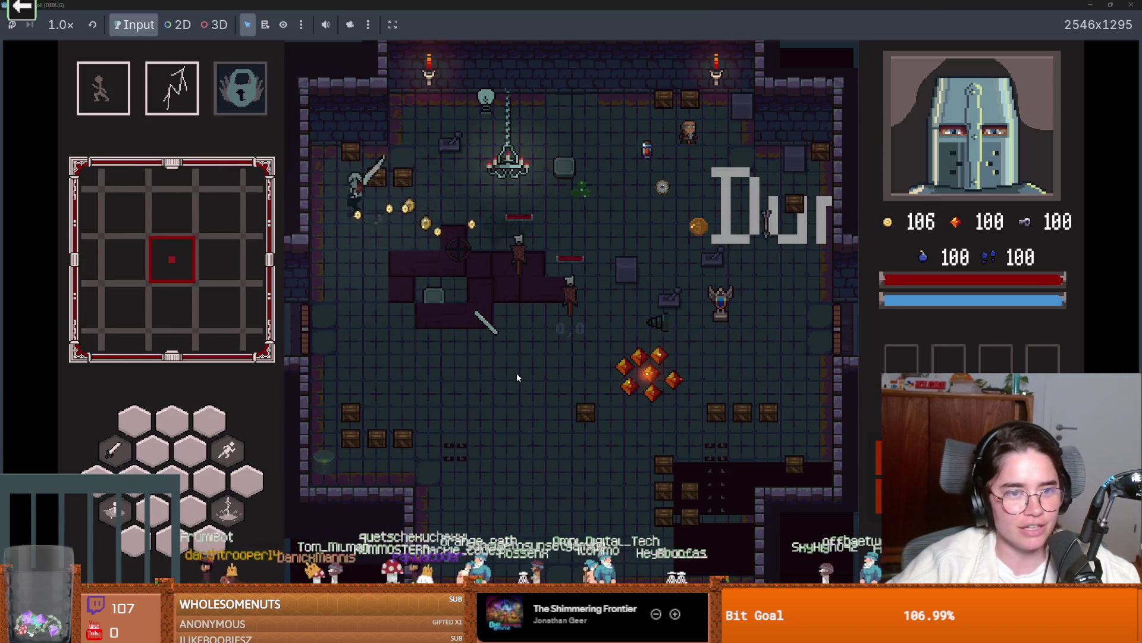
key("d")
key("a")
key("s")
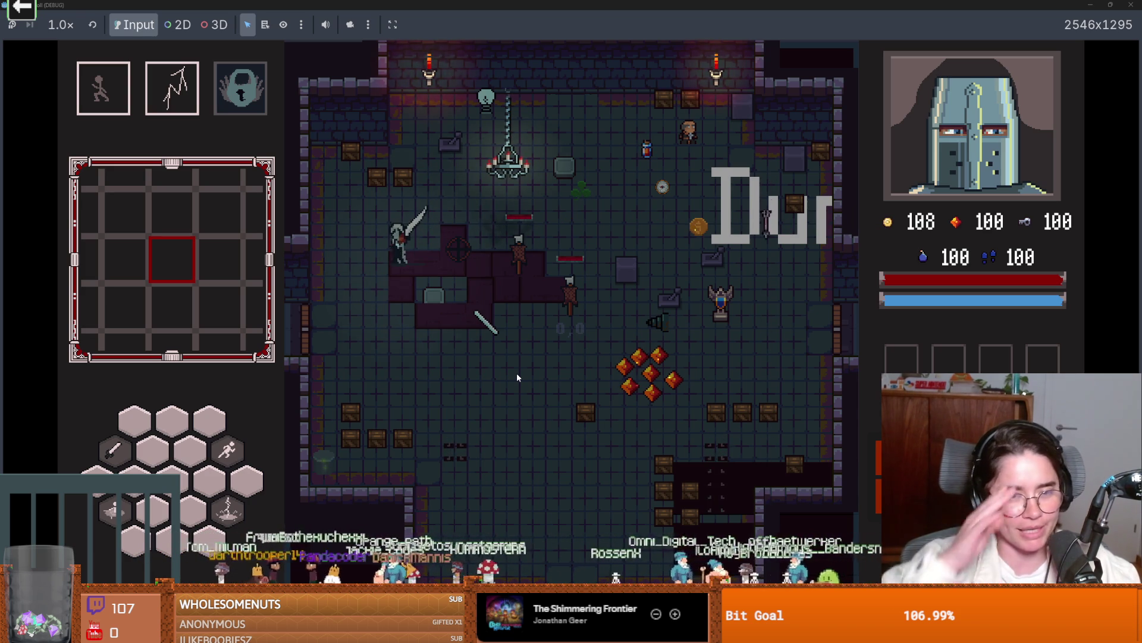
key("a")
key("s")
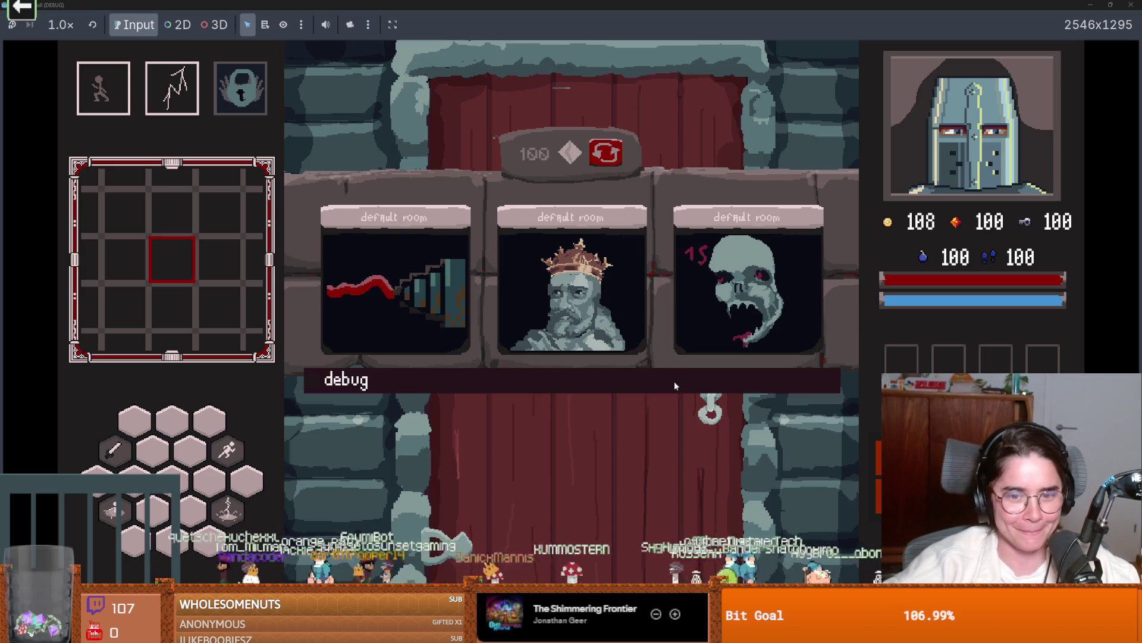
left_click(675, 386)
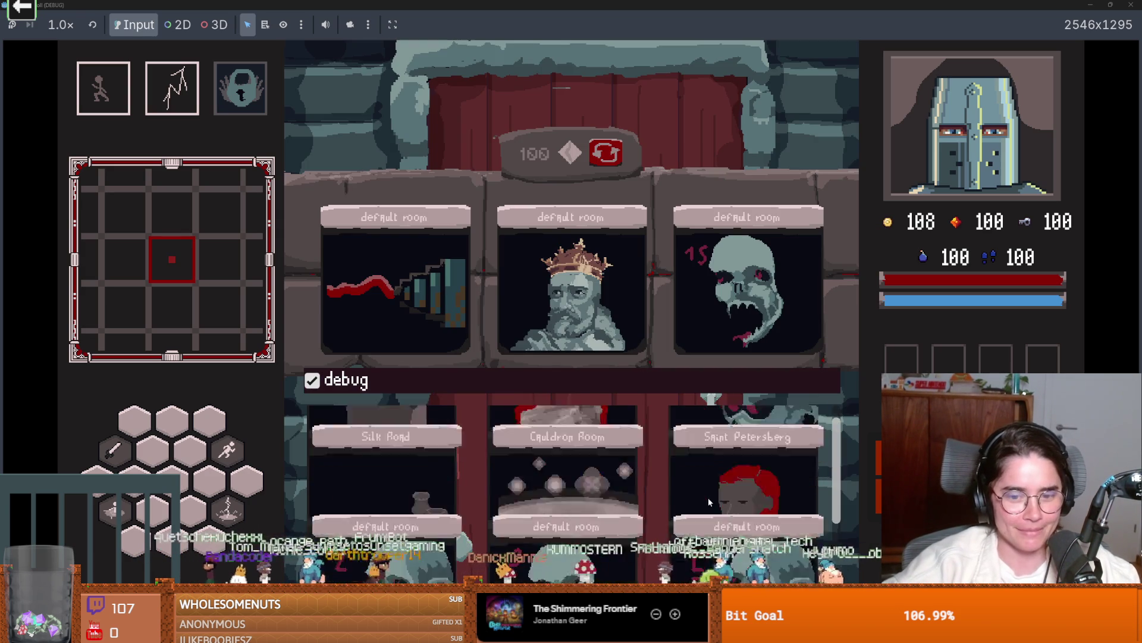
left_click(719, 467)
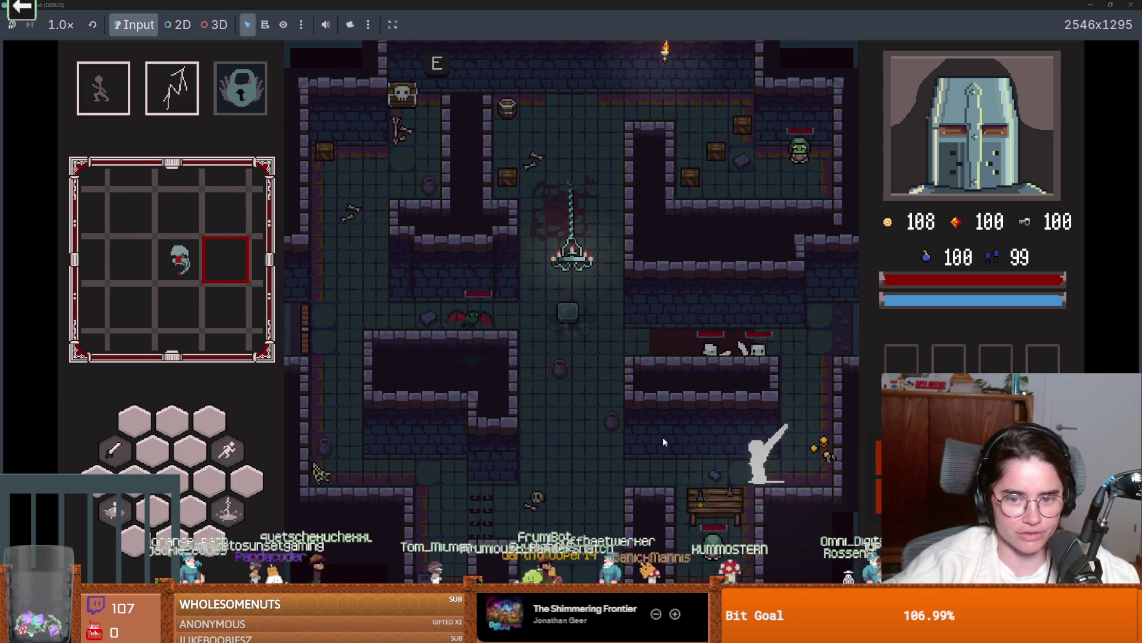
- Dash the knight around the room's upper area, swinging at the enemies
key("a")
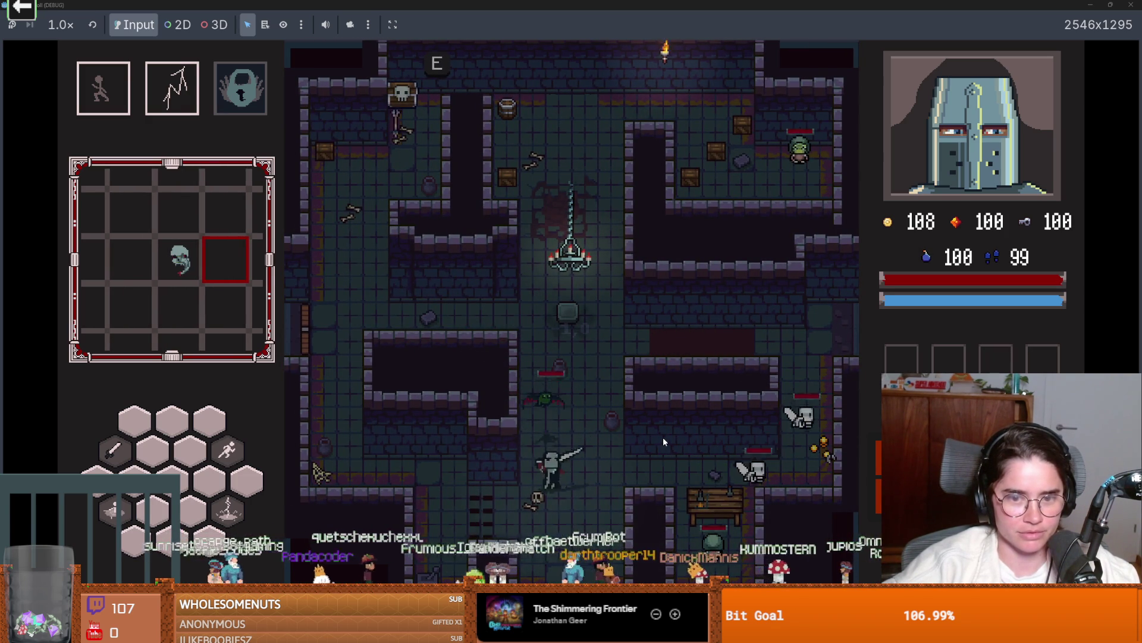
key("space")
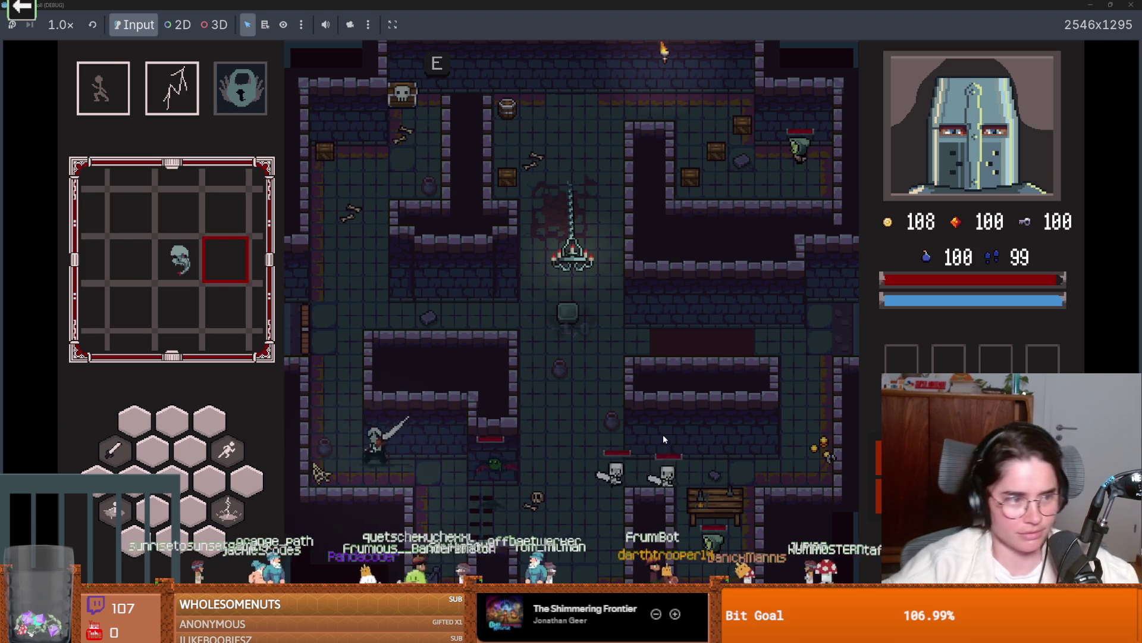
key("w")
key("d")
key("space")
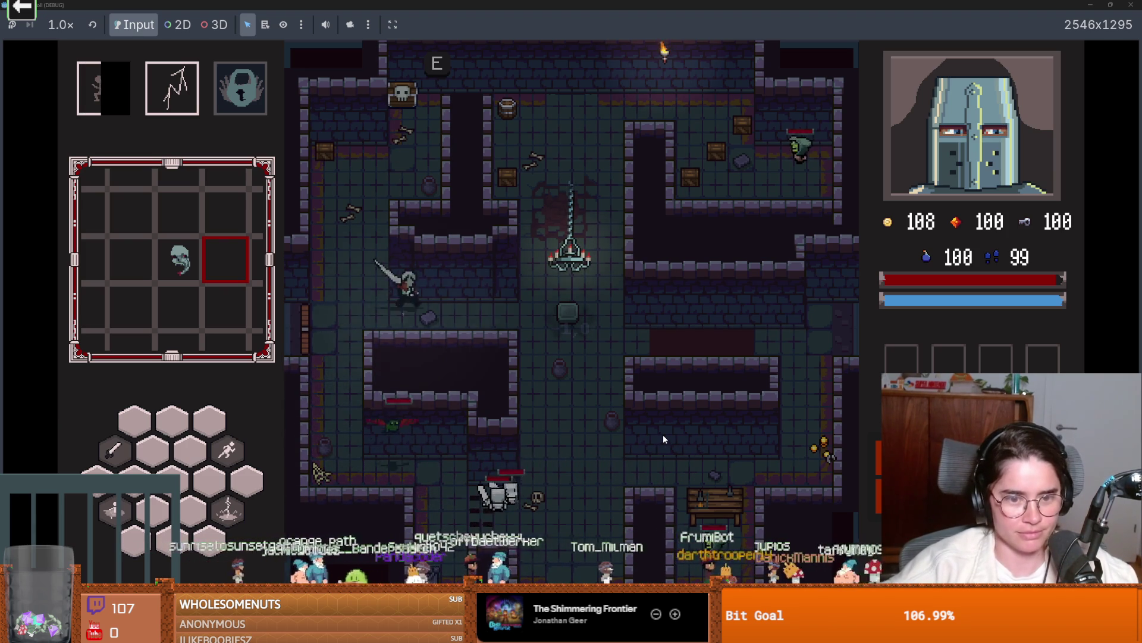
key("d")
key("s")
key("a")
key("space")
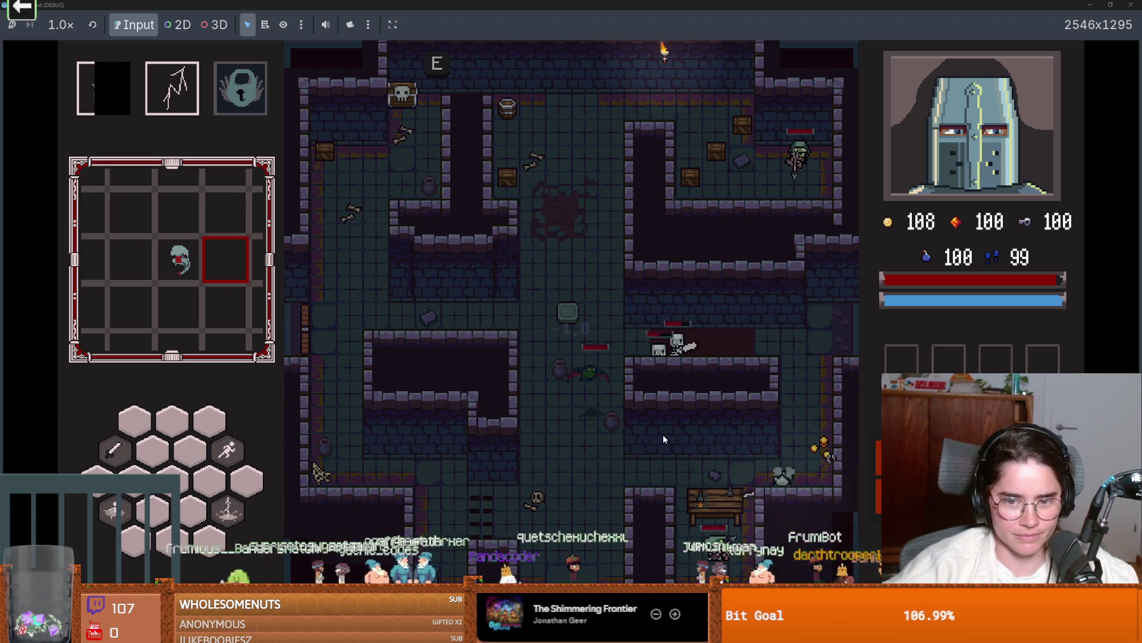
key("a")
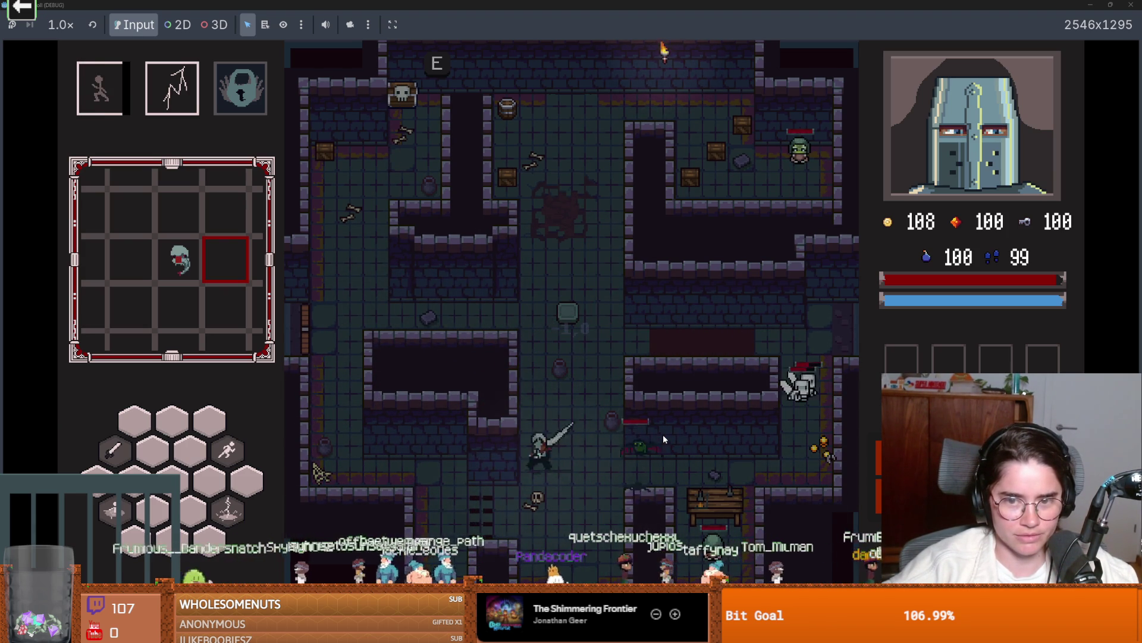
key("w")
key("w")
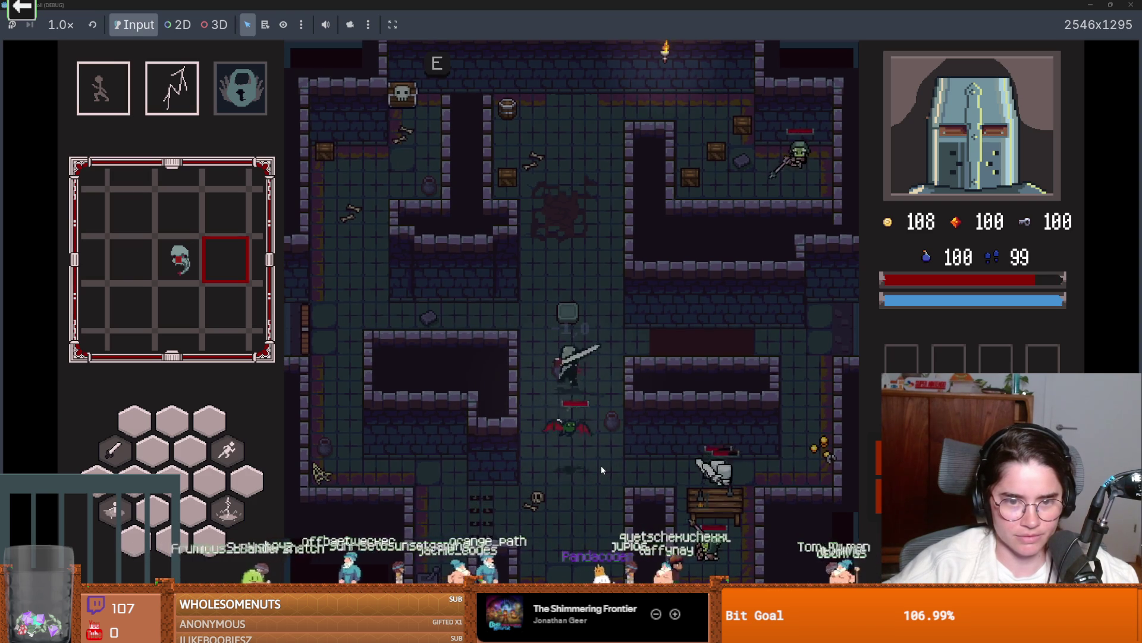
key("space")
- Move the knight through the left and bottom corridors while skeletons give chase
key("a")
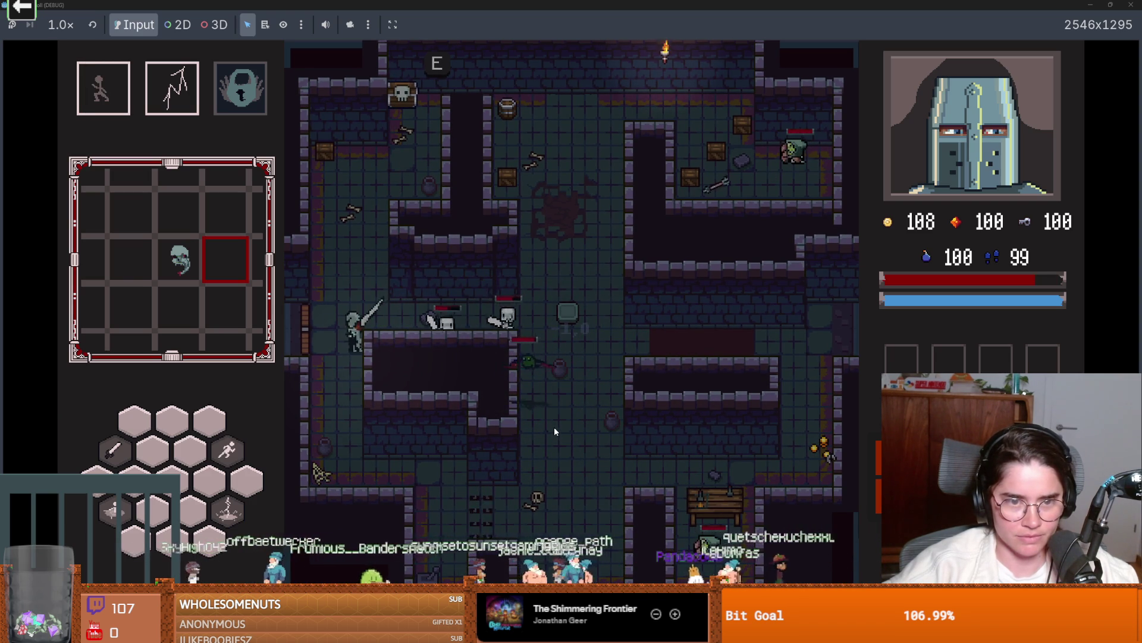
key("s")
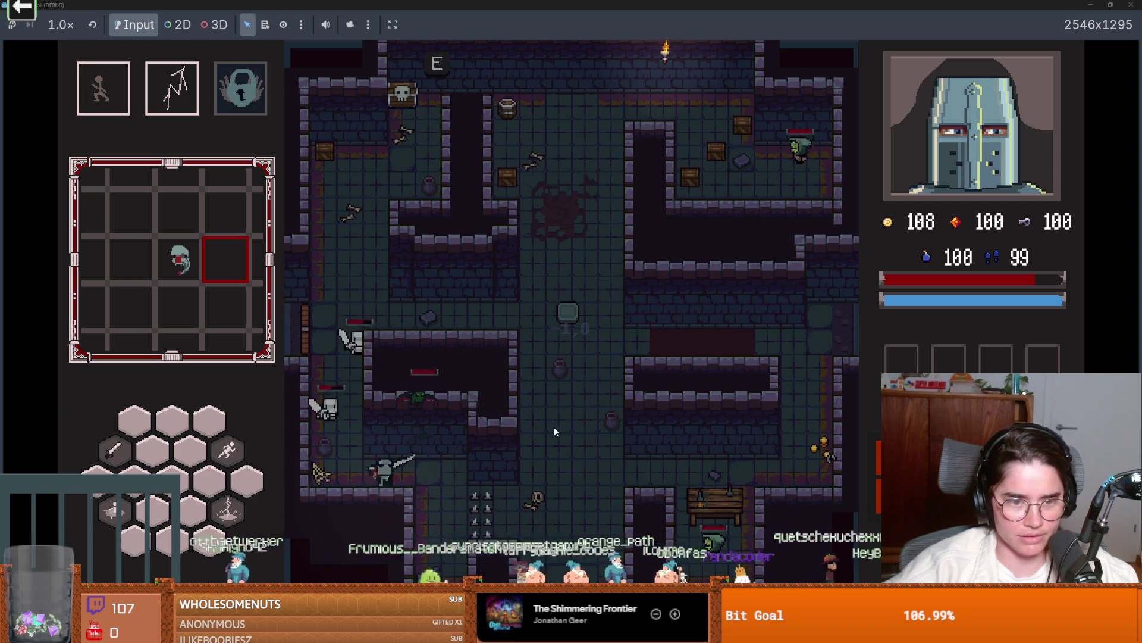
key("d")
key("d")
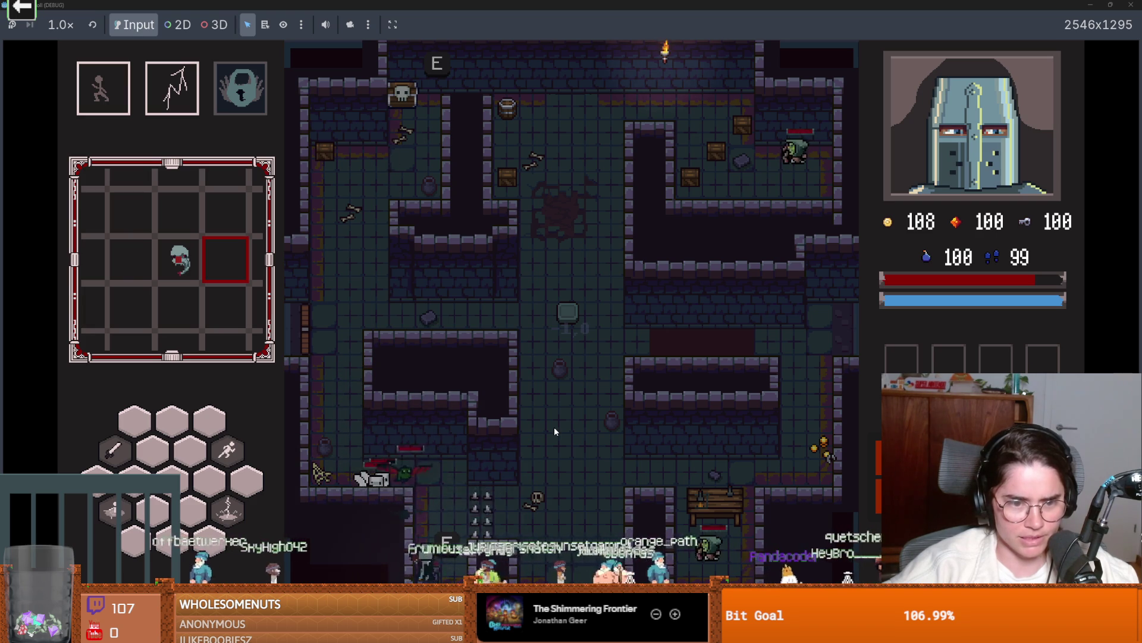
key("space")
key("w")
key("space")
key("a")
key("a")
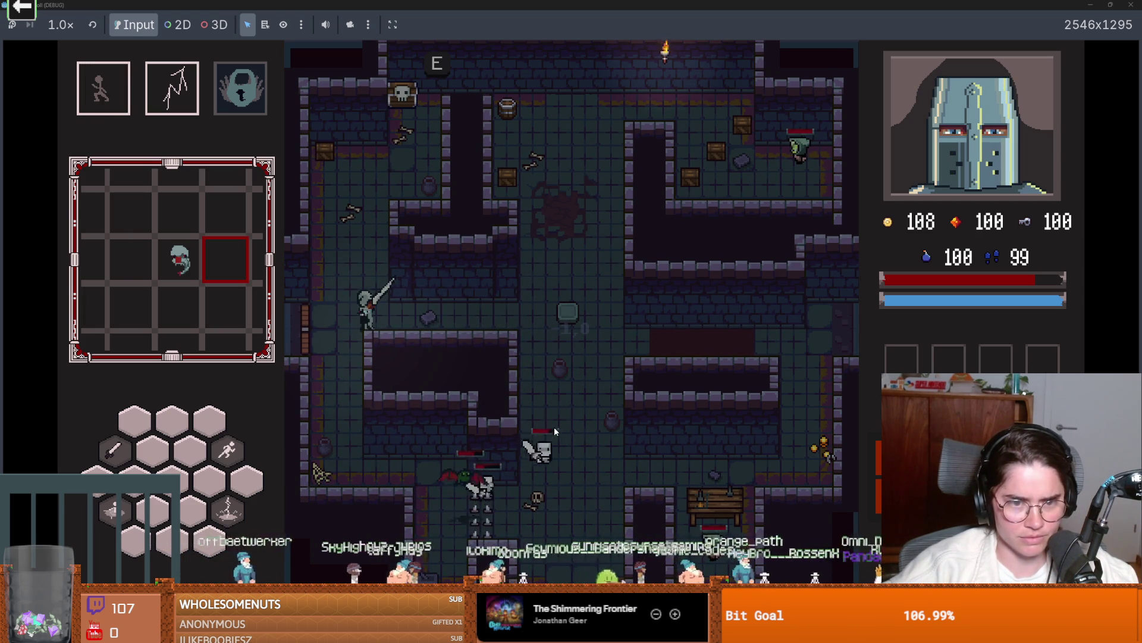
key("d")
key("s")
key("d")
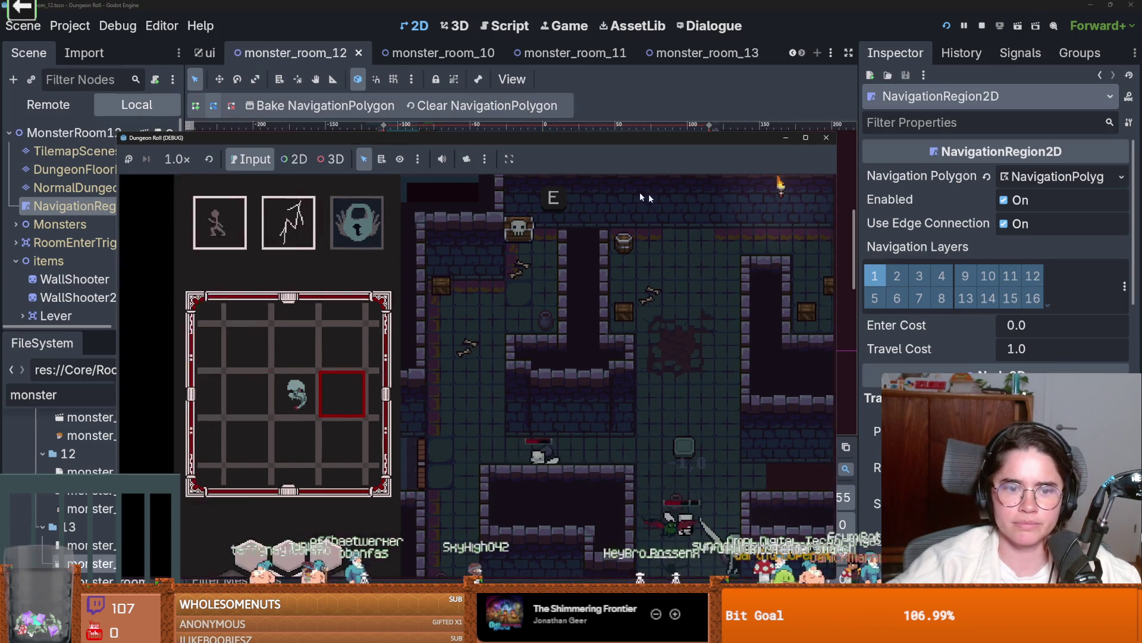
- Stop the game, inspect the navigation outline along the walls, and save the room
key("F8")
key("ctrl+s")
scroll(498, 336, "down", 3)
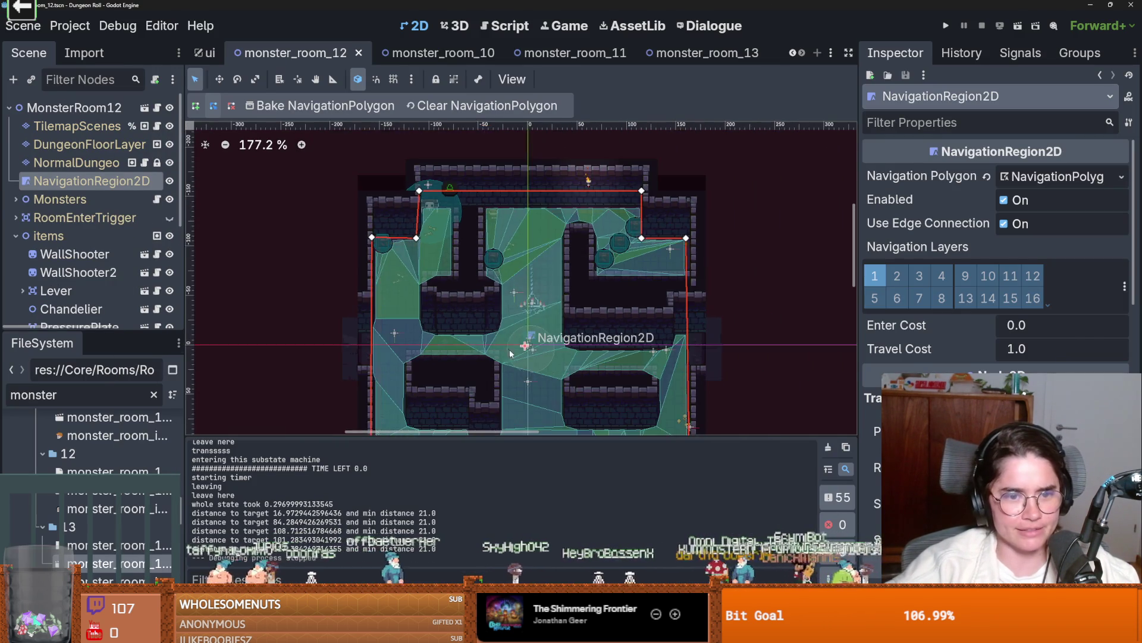
scroll(559, 339, "up", 6)
scroll(560, 339, "up", 3)
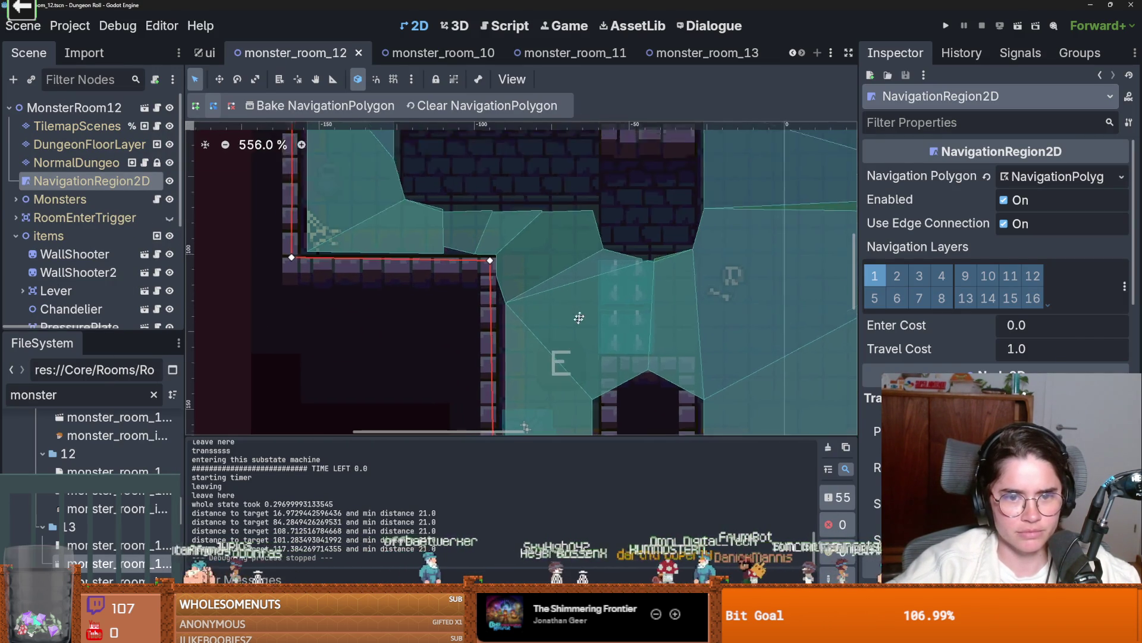
left_click_drag(595, 281, 603, 311)
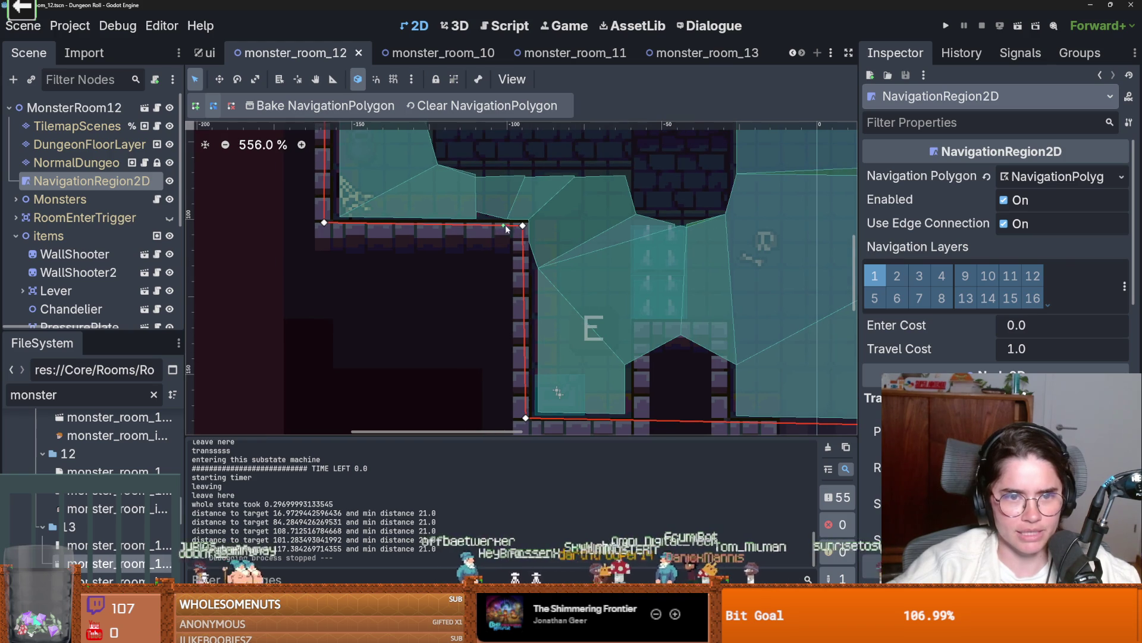
left_click_drag(493, 224, 473, 337)
scroll(473, 336, "down", 1)
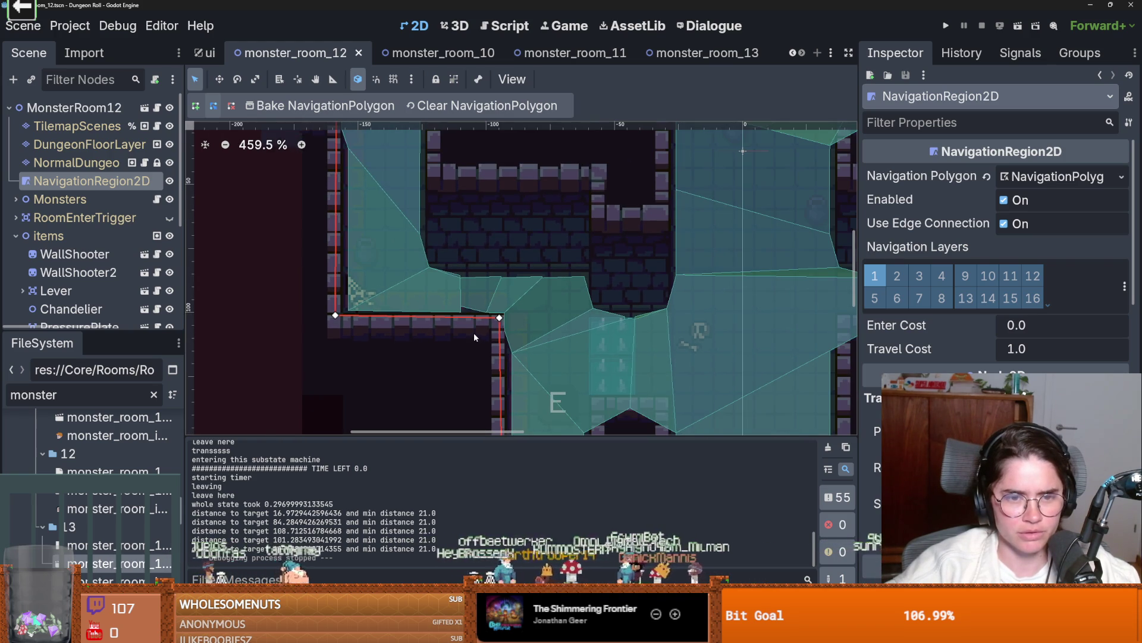
scroll(474, 332, "up", 1)
scroll(474, 331, "down", 2)
key("ctrl+s")
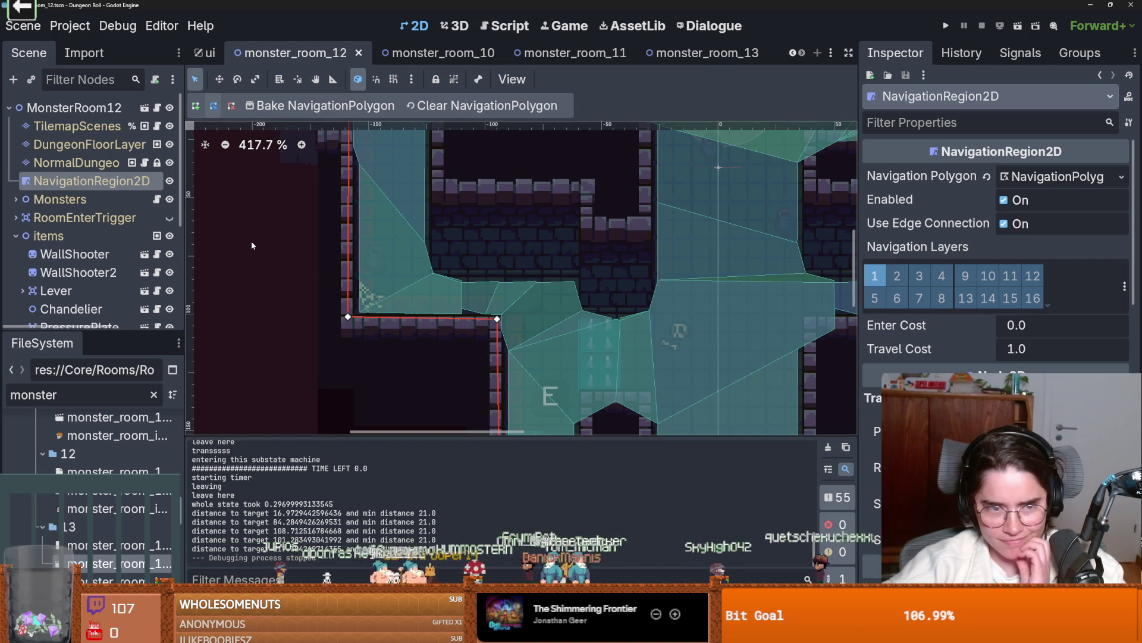
- Check the lower corridors, save again, and select NormalDungeonWallTilemapLayer
scroll(495, 337, "down", 1)
scroll(497, 279, "down", 1)
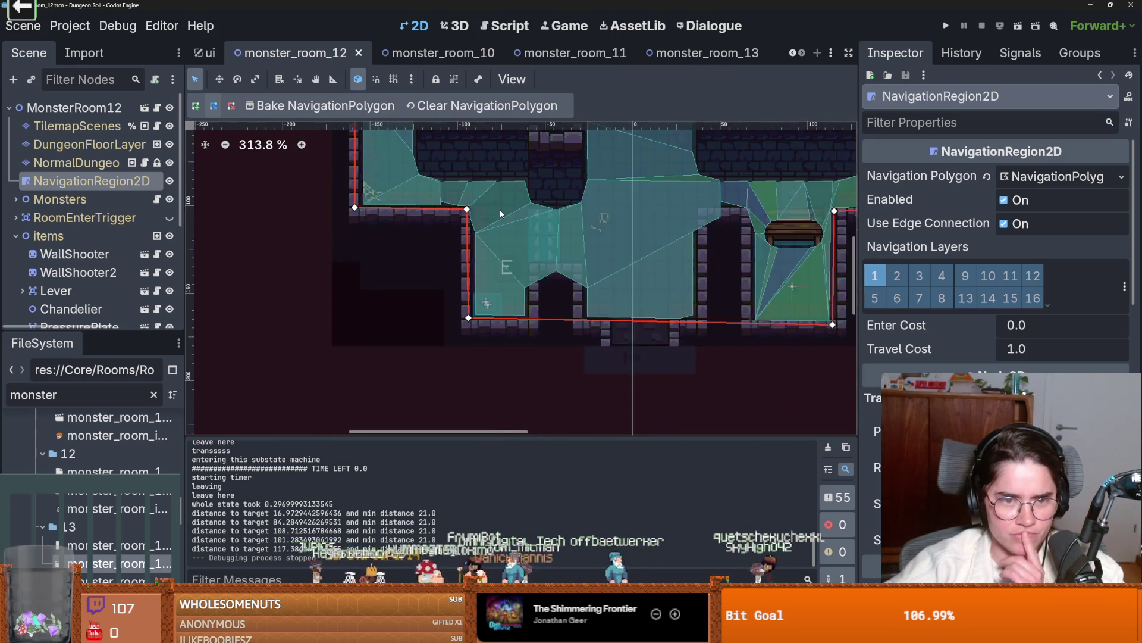
scroll(499, 216, "up", 1)
left_click_drag(498, 238, 533, 333)
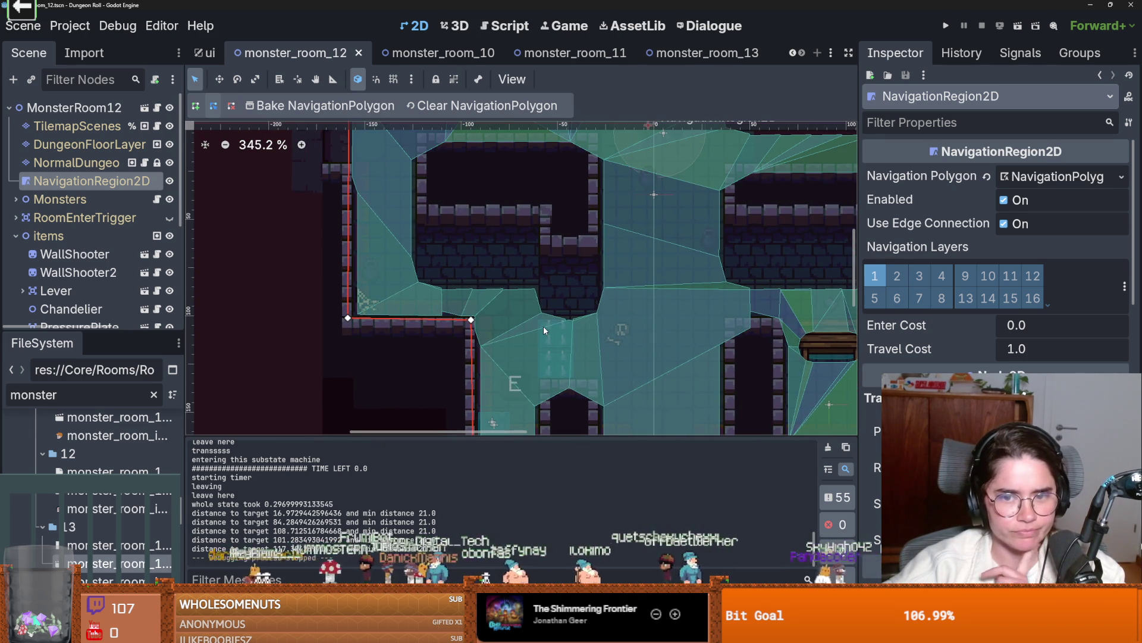
scroll(701, 326, "up", 3)
scroll(701, 326, "down", 2)
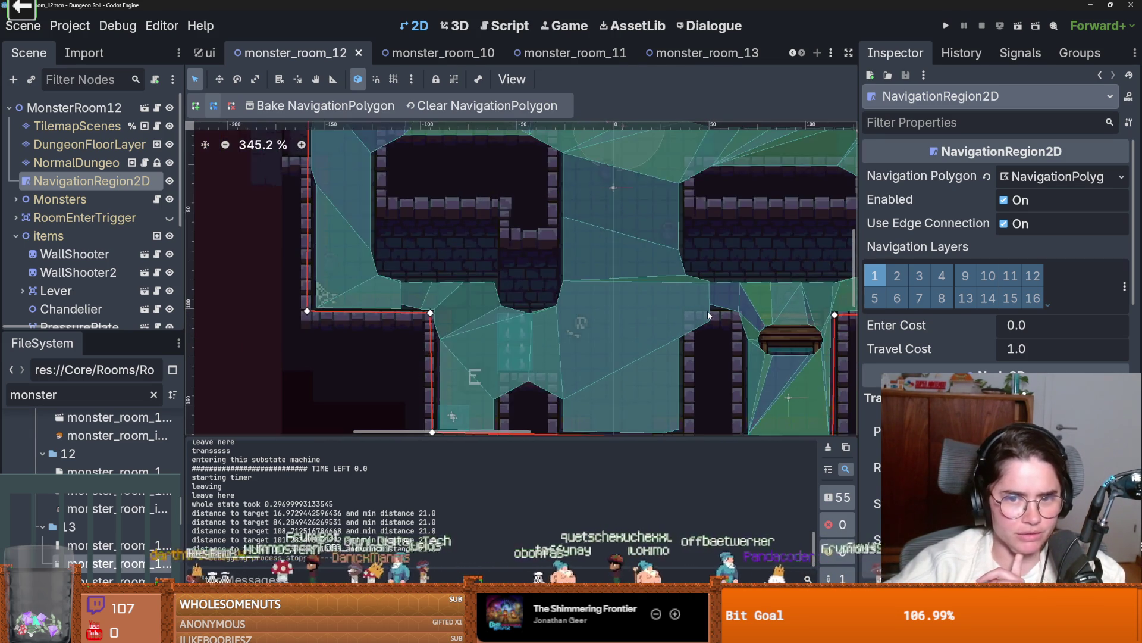
scroll(654, 310, "down", 2)
scroll(601, 291, "up", 1)
scroll(601, 290, "up", 3)
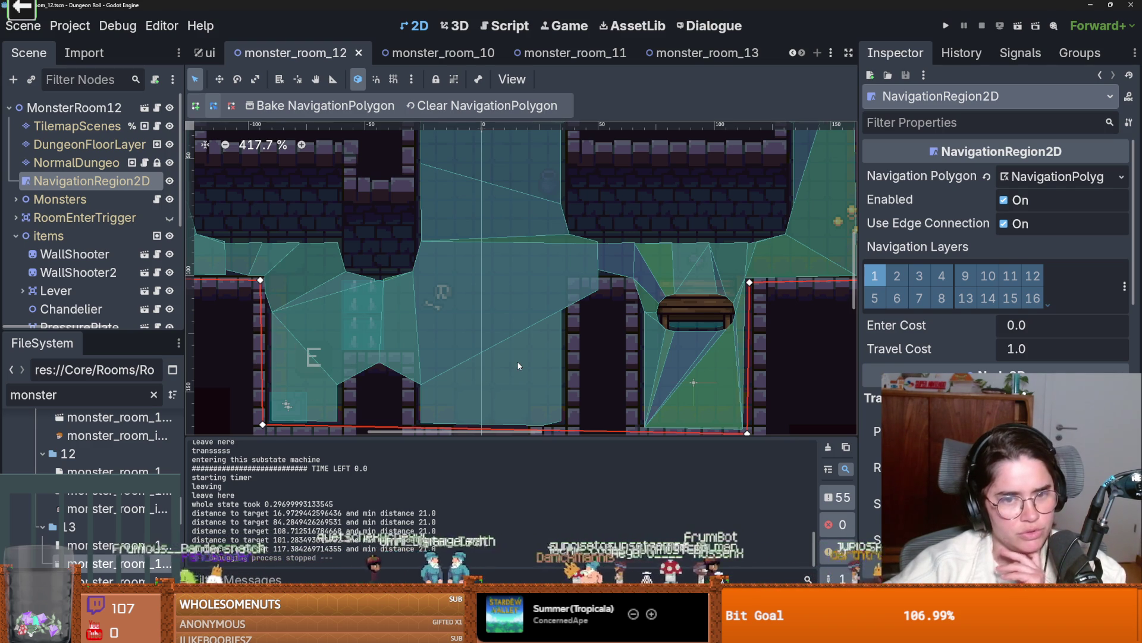
scroll(518, 366, "down", 3)
scroll(518, 357, "up", 2)
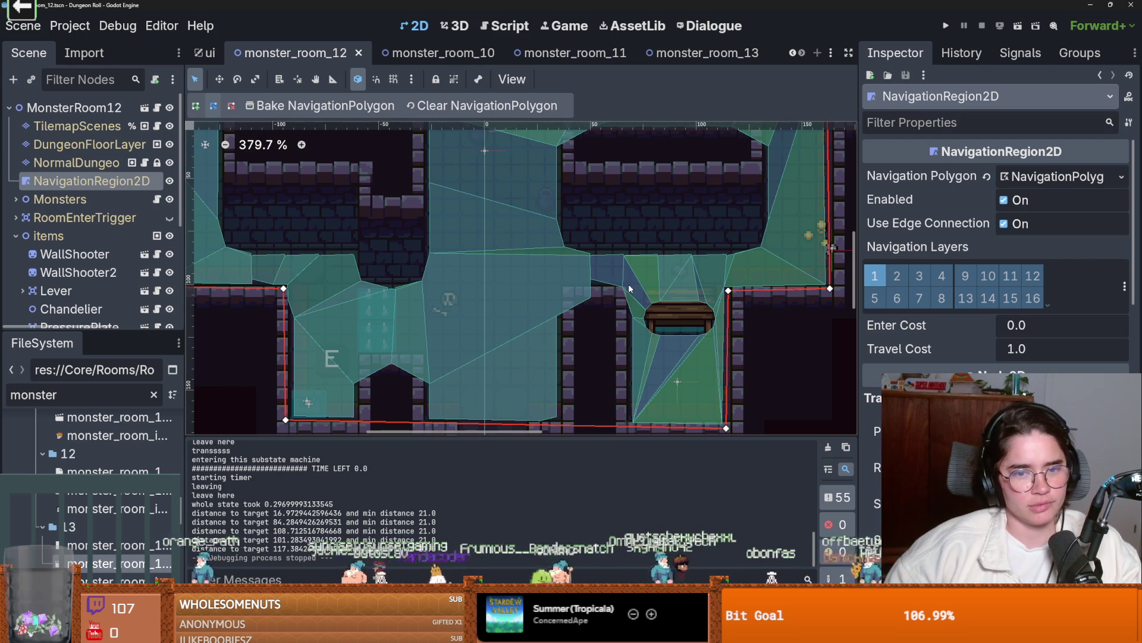
scroll(628, 283, "down", 2)
key("ctrl+s")
scroll(348, 293, "down", 1)
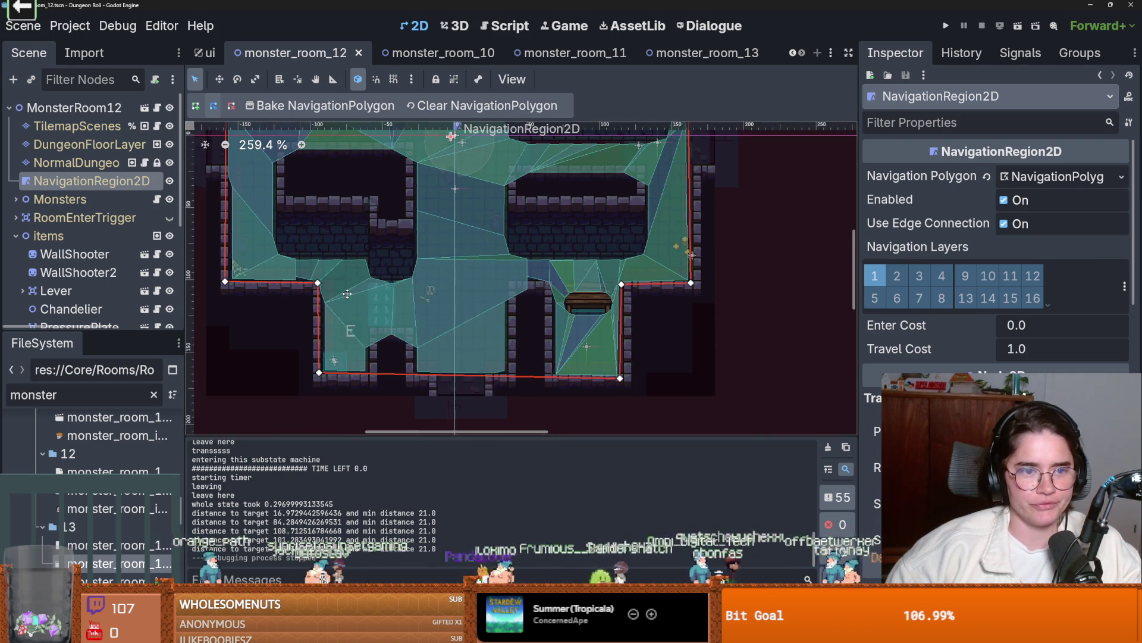
scroll(528, 227, "up", 2)
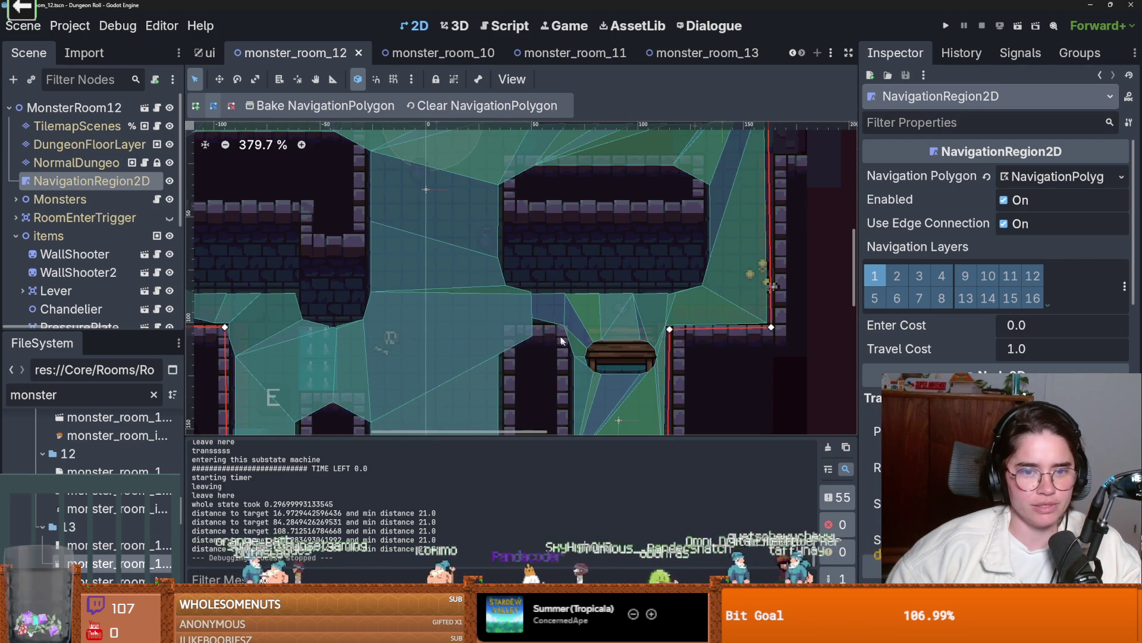
left_click(99, 166)
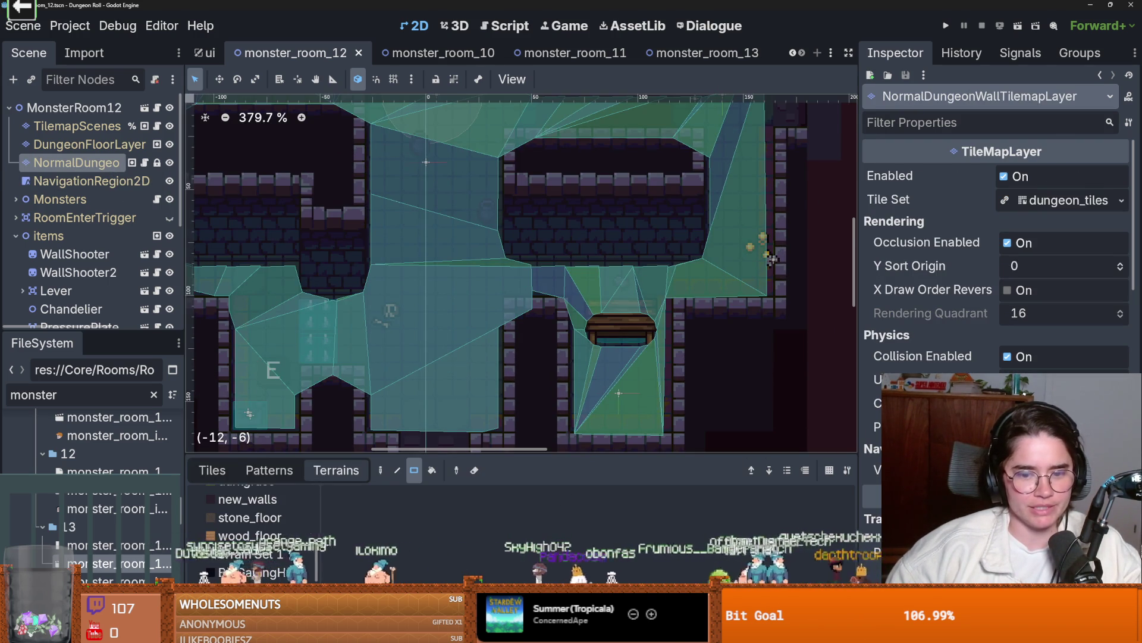
- Briefly view the dungeon tile atlas, then enlarge the room view and switch the wall layer to Terrains
left_click(602, 631)
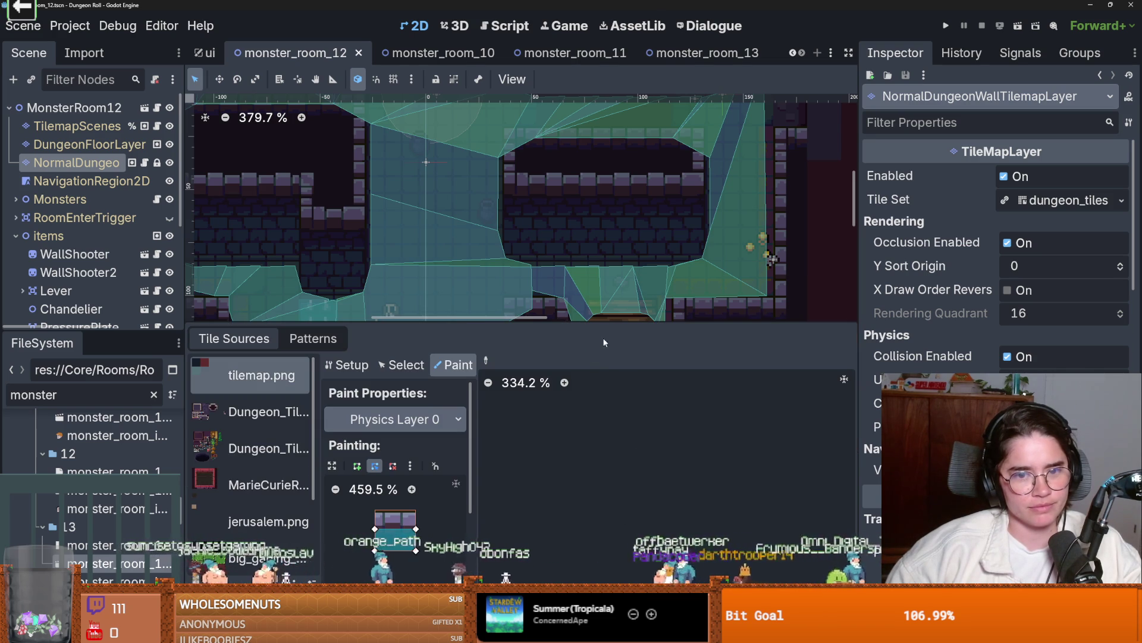
mouse_move(603, 322)
left_mouse_down()
mouse_move(571, 449)
mouse_move(544, 372)
mouse_move(538, 297)
left_mouse_up()
scroll(549, 313, "down", 1)
scroll(263, 388, "down", 3)
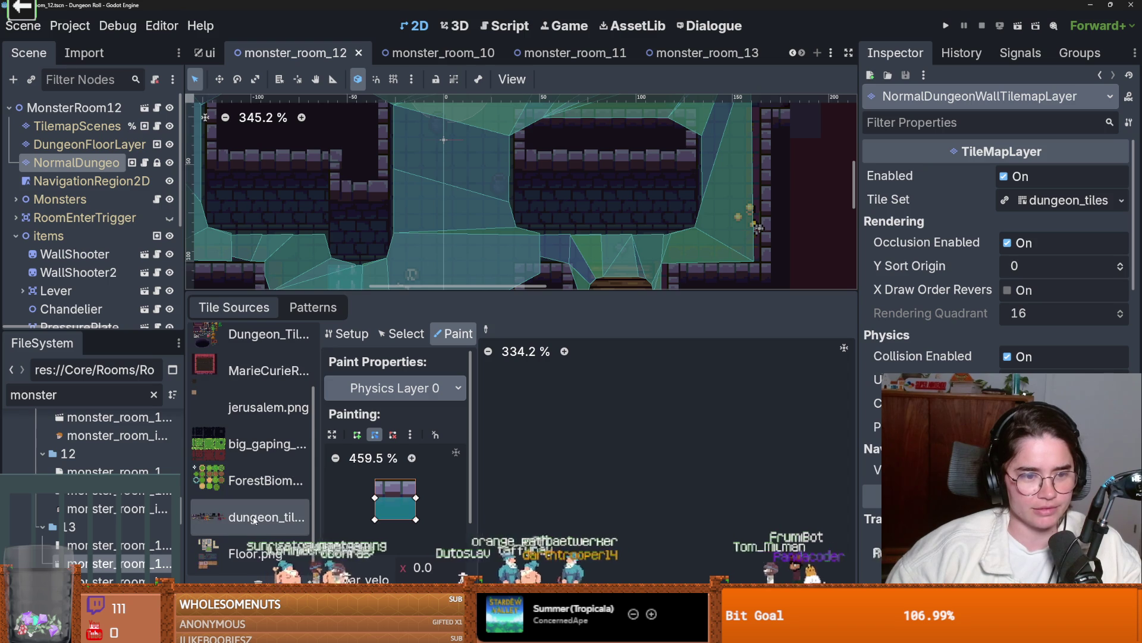
left_click(265, 520)
scroll(620, 484, "down", 2)
scroll(619, 484, "up", 1)
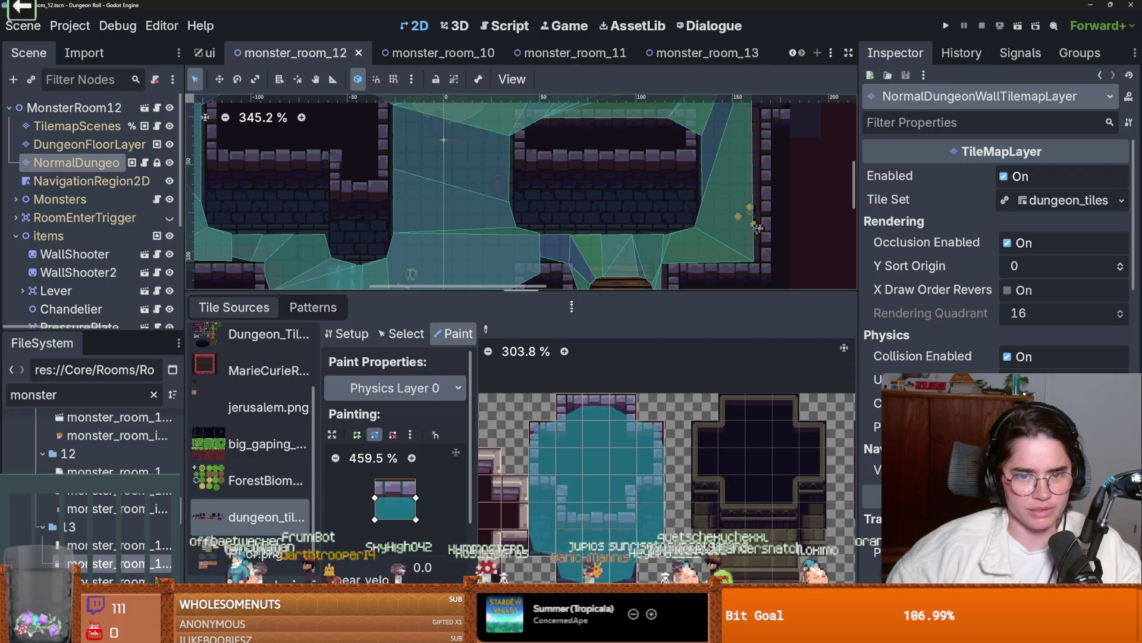
left_click_drag(581, 293, 581, 401)
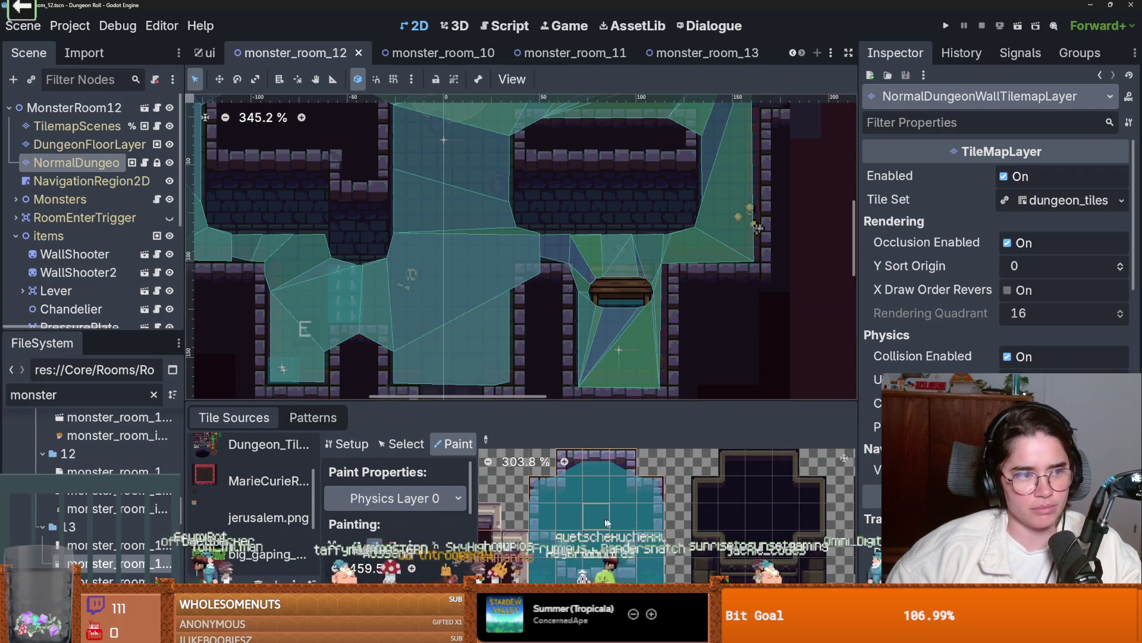
left_click(76, 163)
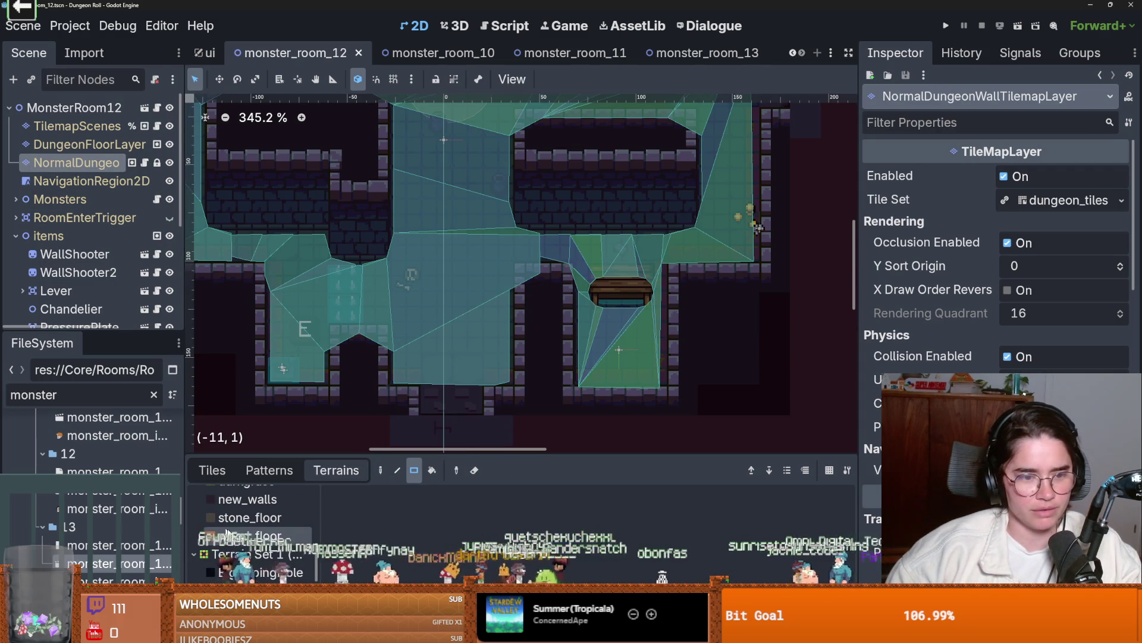
- Paint lower-left wall terrain blocks and extend the navigation outline with a new vertex along the wall
left_click_drag(524, 277, 573, 377)
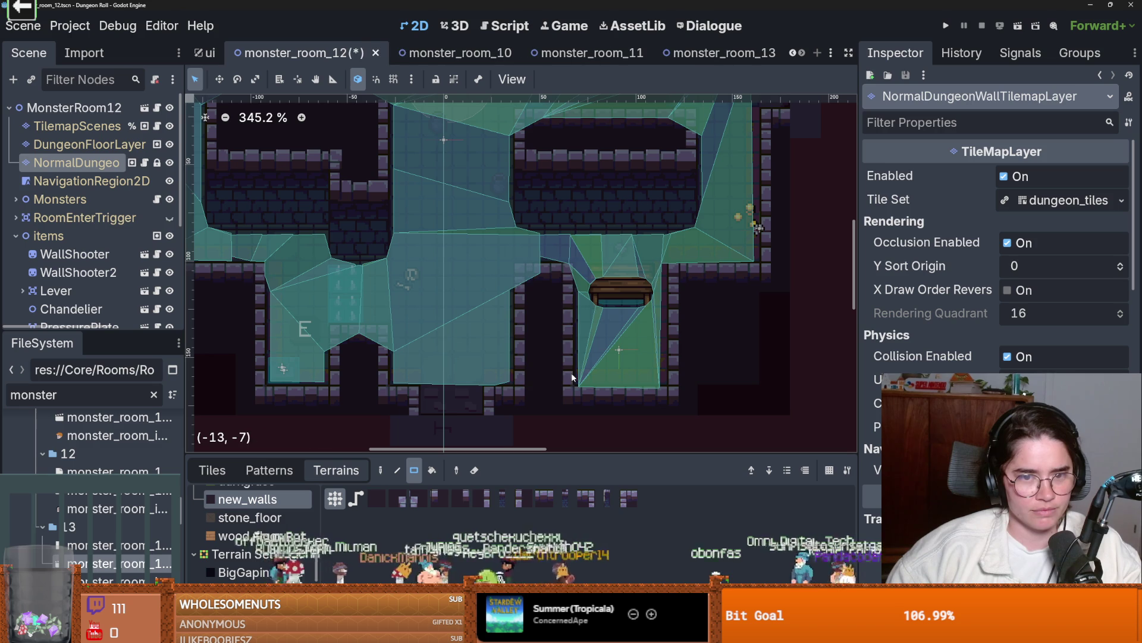
left_click(91, 181)
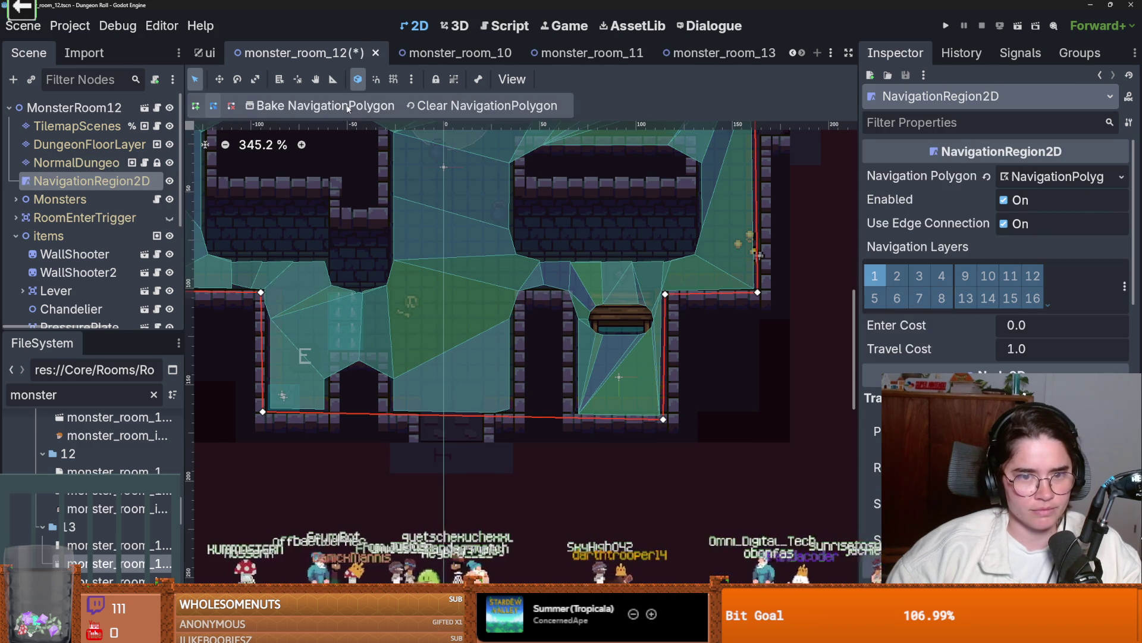
left_click(379, 358)
left_click_drag(379, 358, 302, 325)
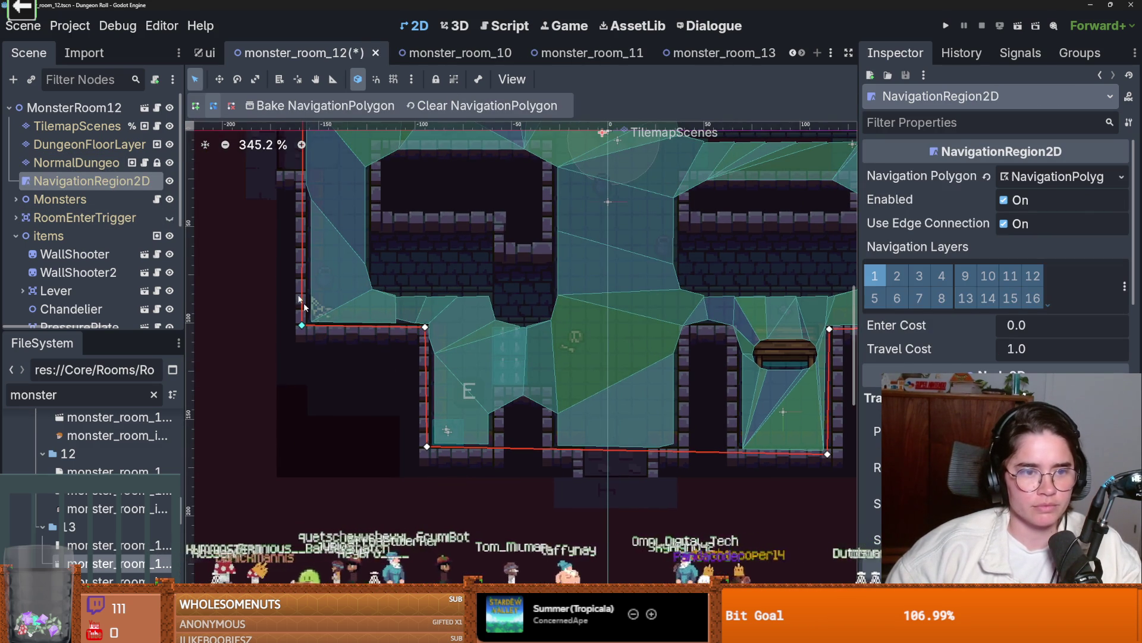
left_click(76, 162)
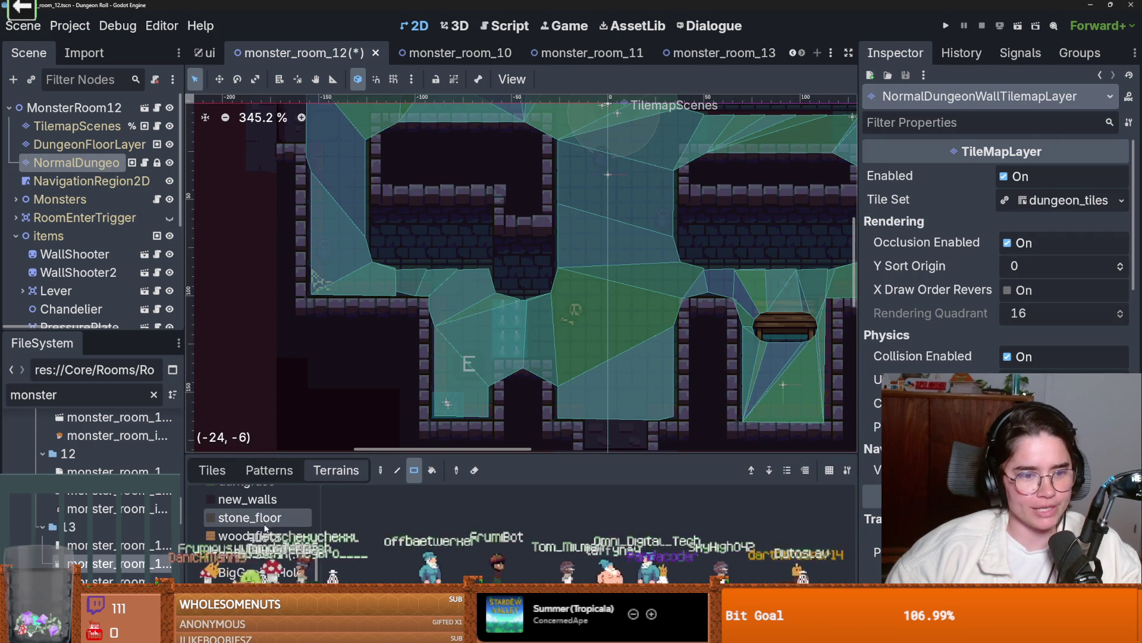
mouse_move(308, 304)
left_mouse_down()
mouse_move(401, 377)
mouse_move(416, 405)
left_mouse_up()
scroll(369, 273, "down", 2)
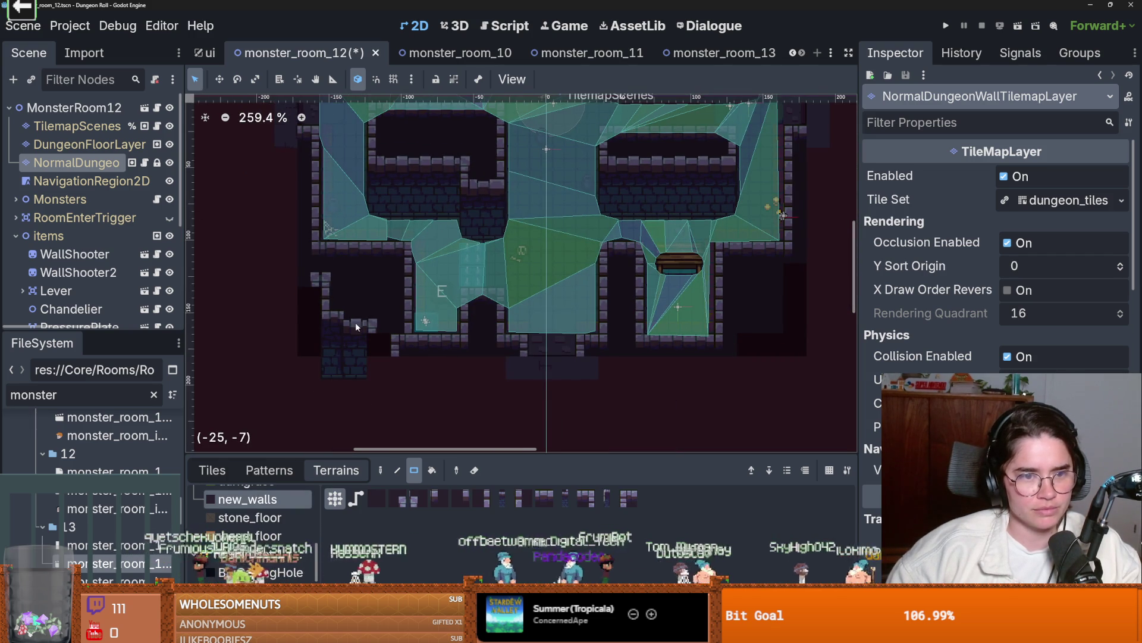
- Rebake the NavigationRegion2D's navigation polygon and save monster_room_12
left_click(90, 181)
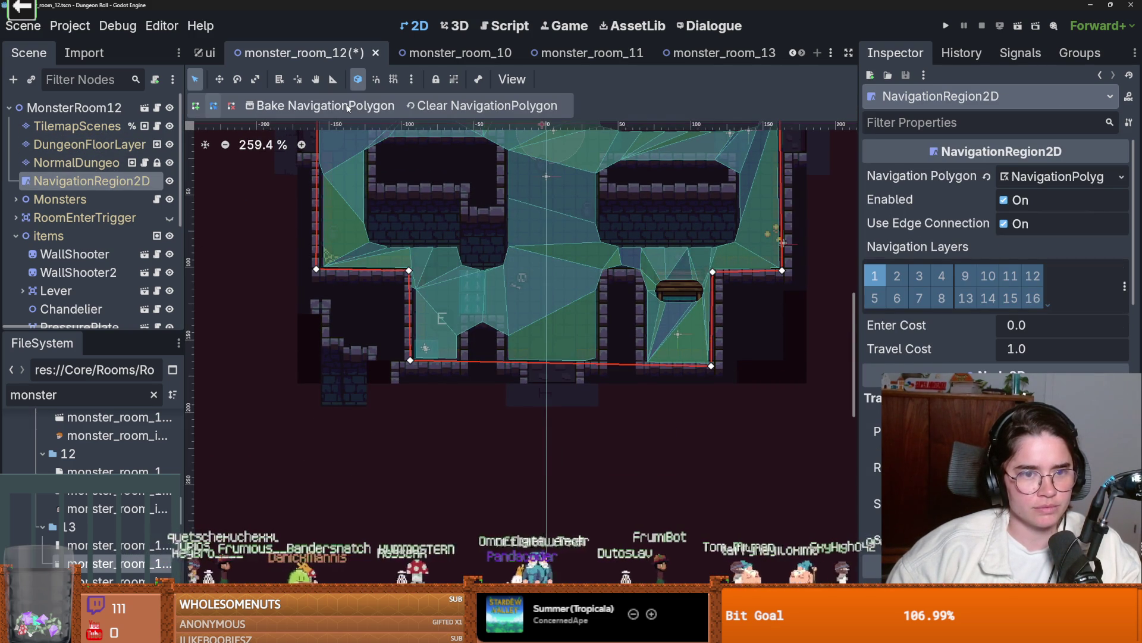
left_click(348, 107)
scroll(490, 340, "up", 2)
scroll(491, 340, "down", 3)
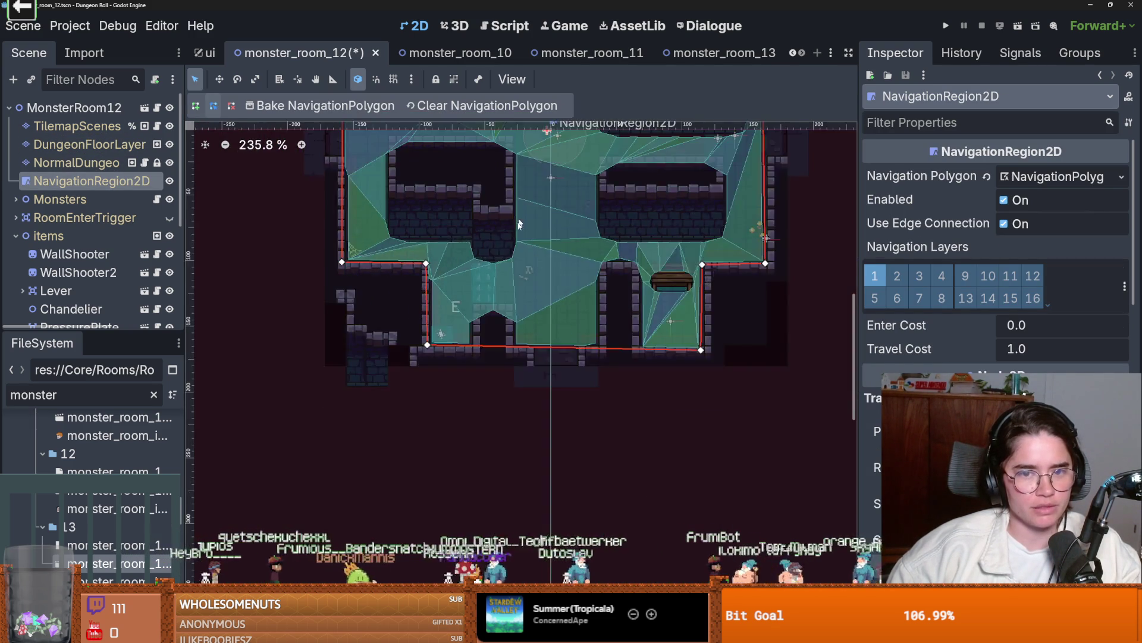
scroll(489, 340, "up", 2)
key("ctrl+s")
scroll(275, 265, "down", 5)
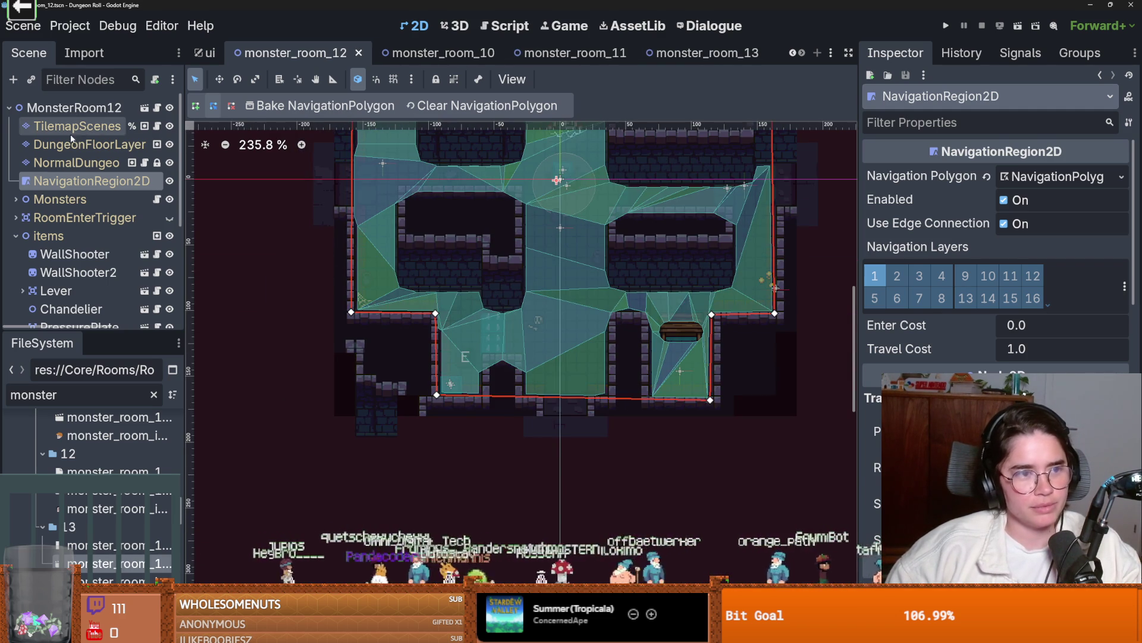
- Erase the stray lower-left wall tiles on the wall tilemap layer
left_click(73, 161)
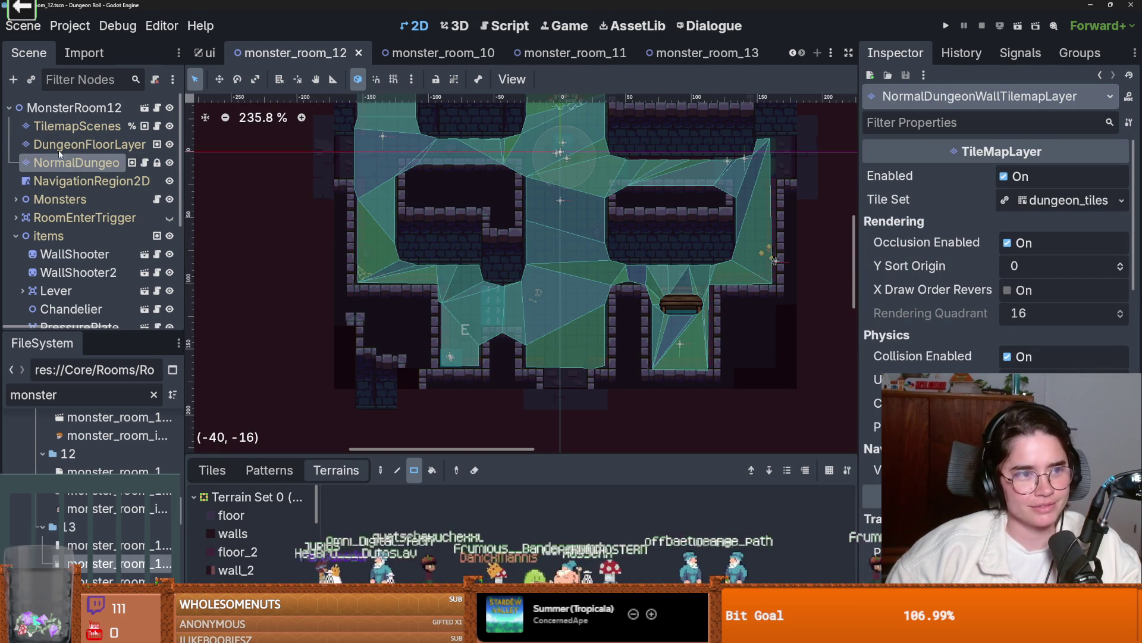
left_click(68, 145)
left_click(53, 125)
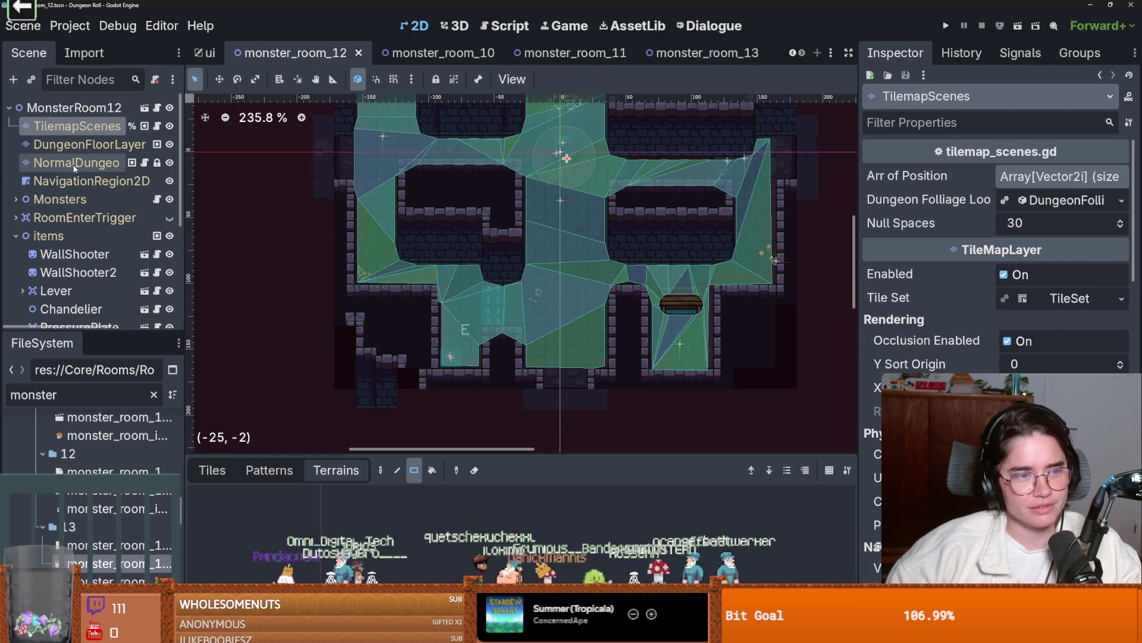
left_click(85, 147)
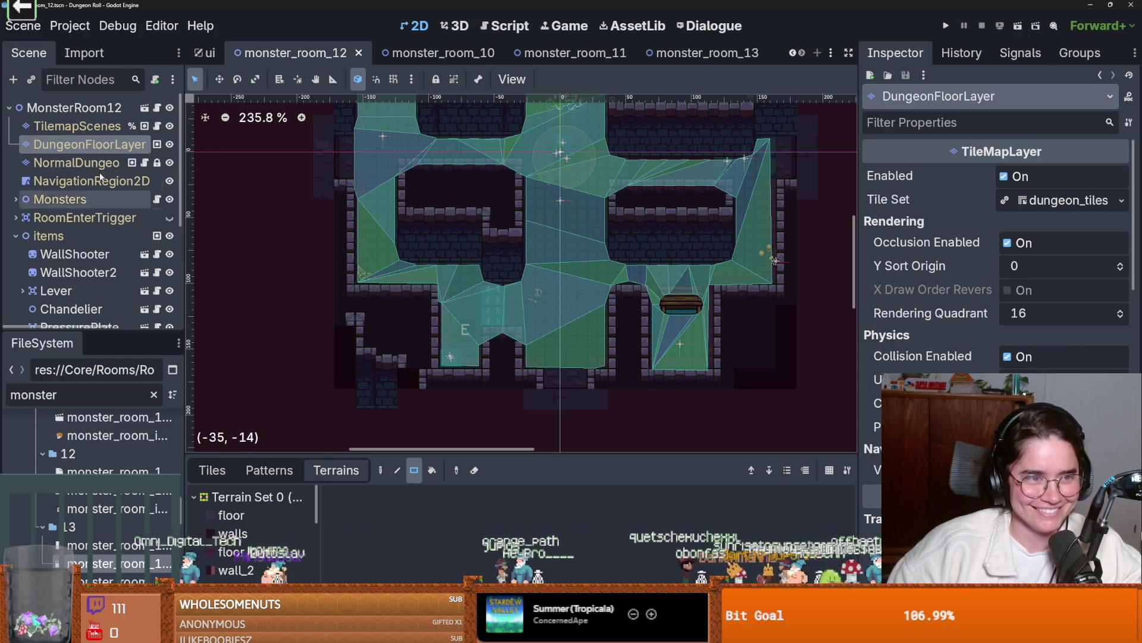
left_click(78, 162)
left_click(214, 470)
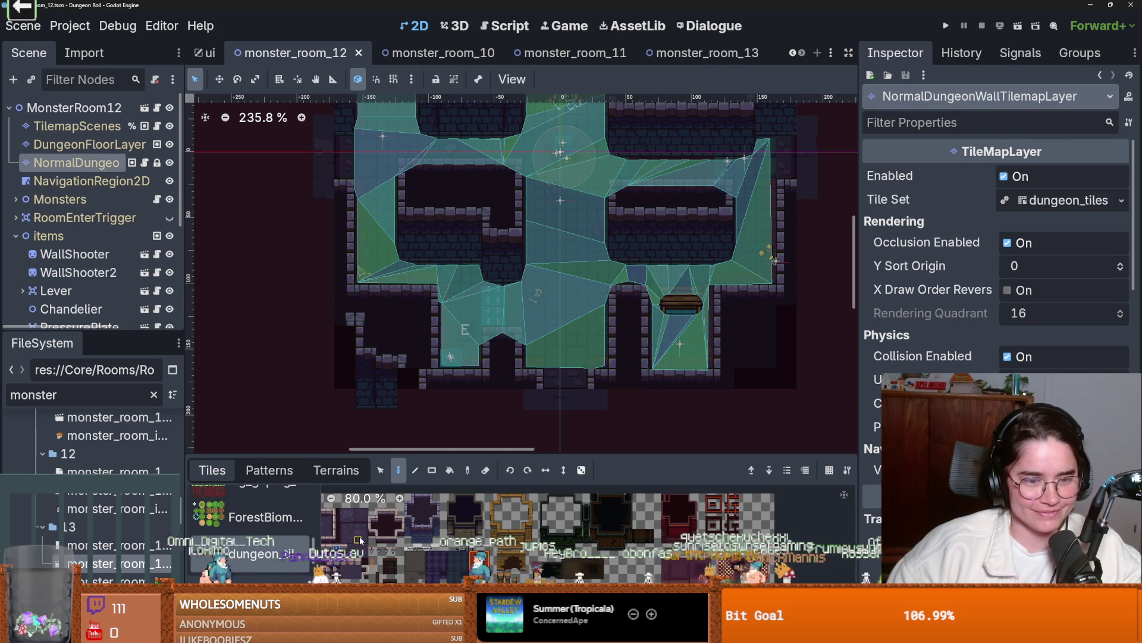
left_click_drag(403, 381, 357, 346)
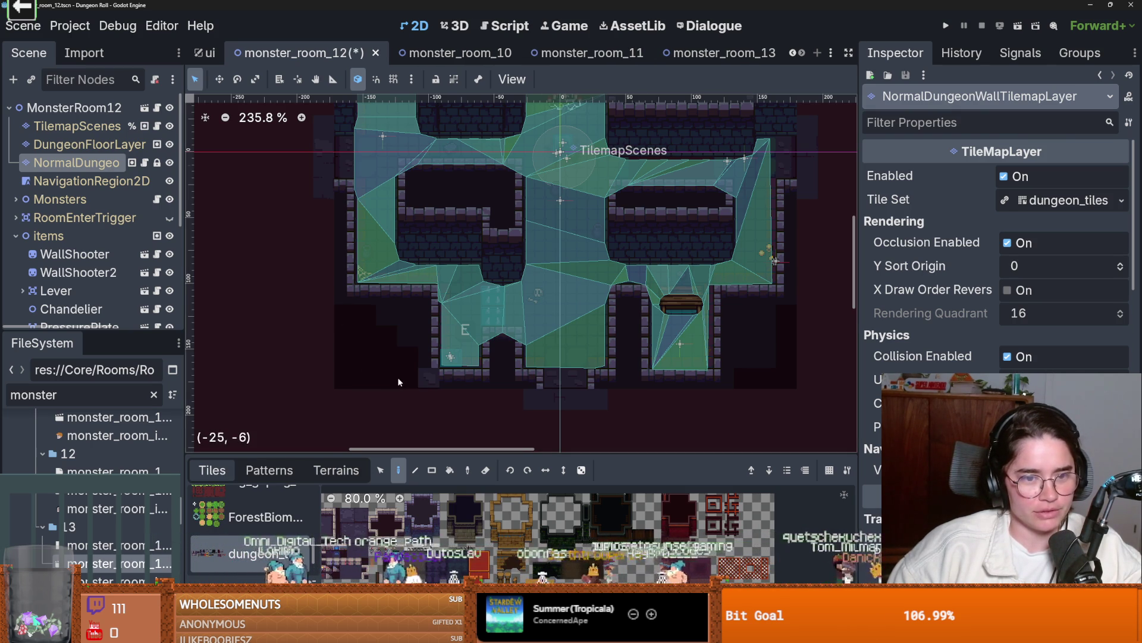
scroll(393, 382, "up", 3)
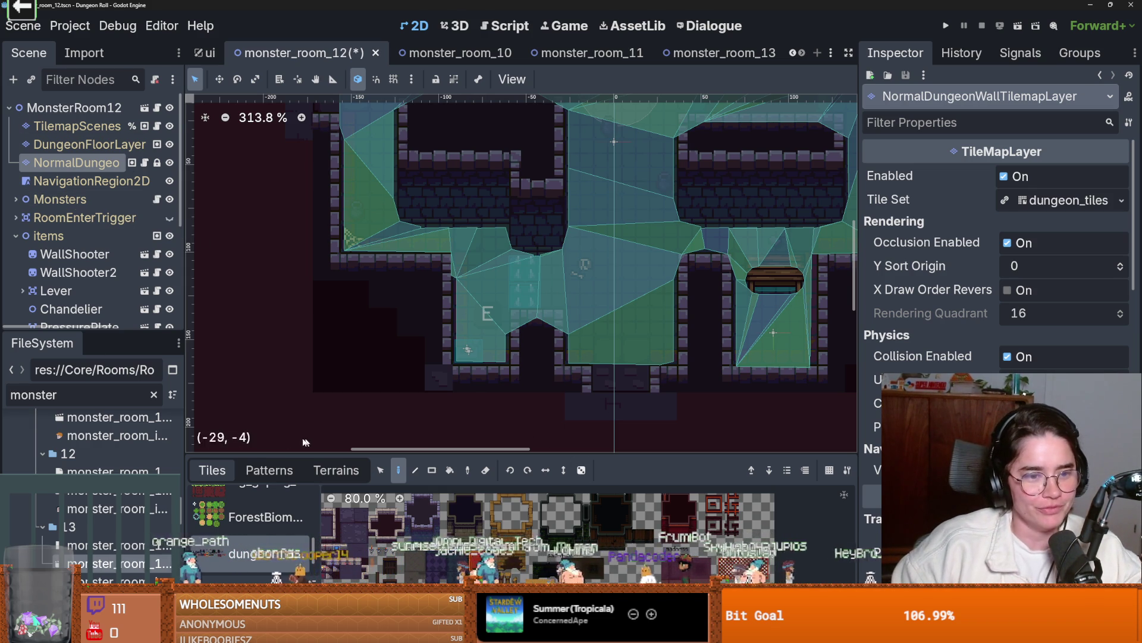
- Pick a new_walls terrain tile, then go back to individual tile painting
left_click(336, 470)
scroll(298, 551, "down", 5)
scroll(299, 551, "down", 3)
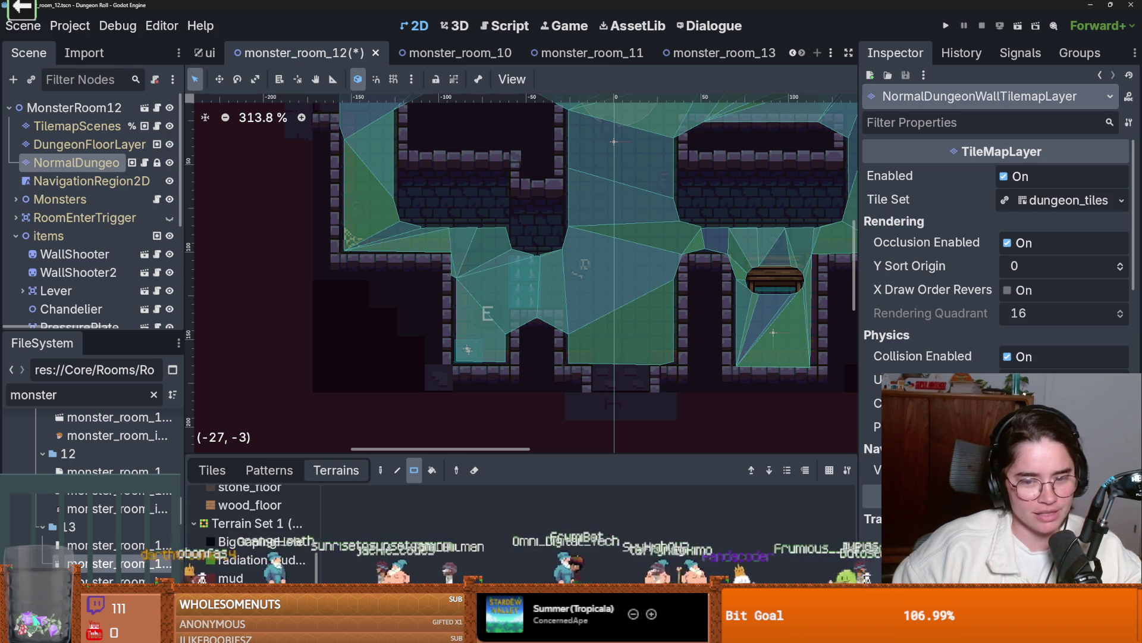
scroll(254, 527, "up", 2)
left_click(253, 505)
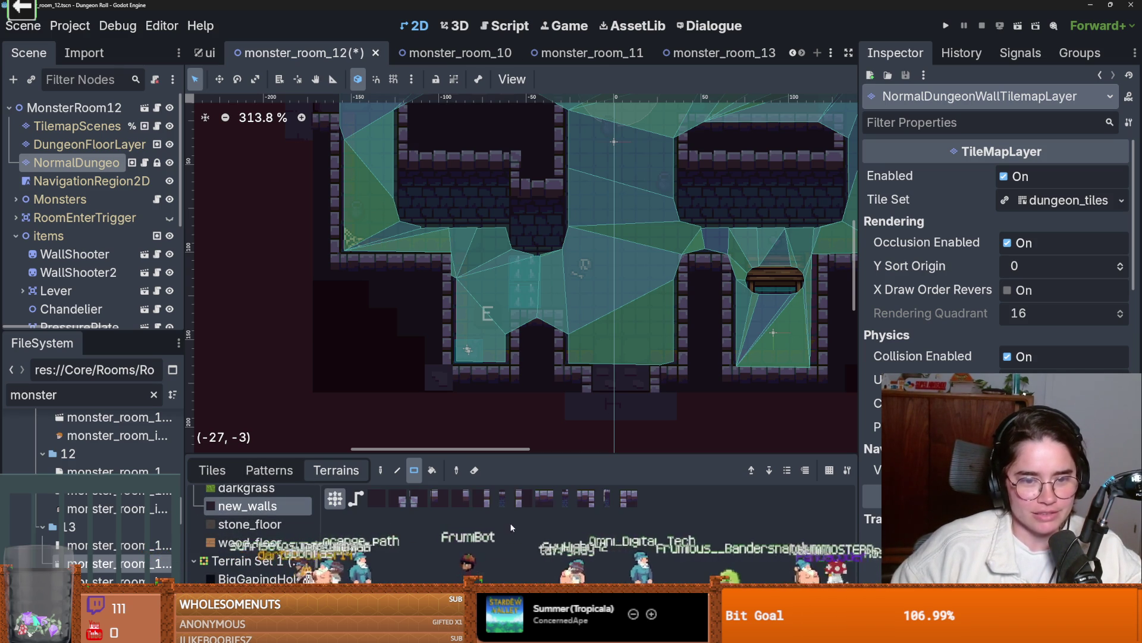
left_click(457, 498)
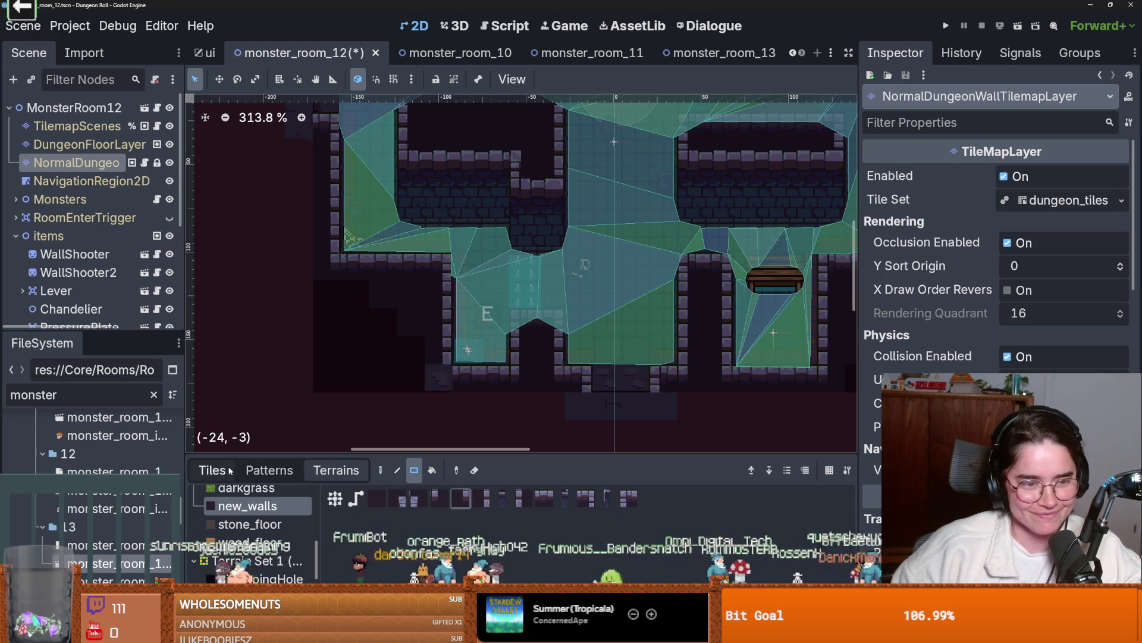
left_click(211, 470)
scroll(454, 538, "up", 5)
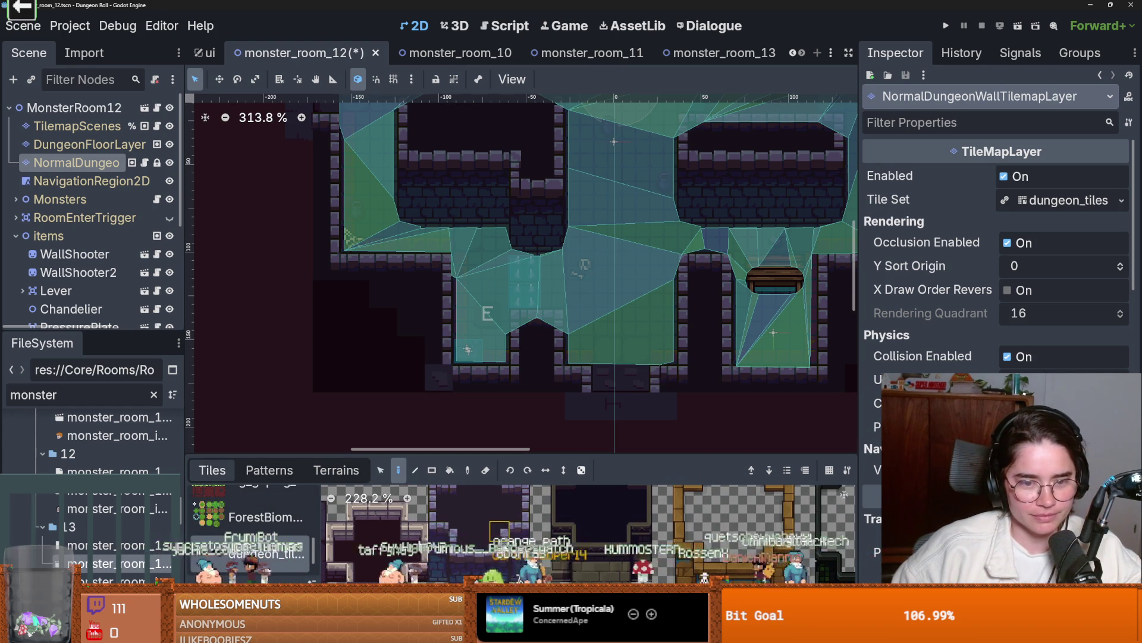
scroll(476, 521, "up", 2)
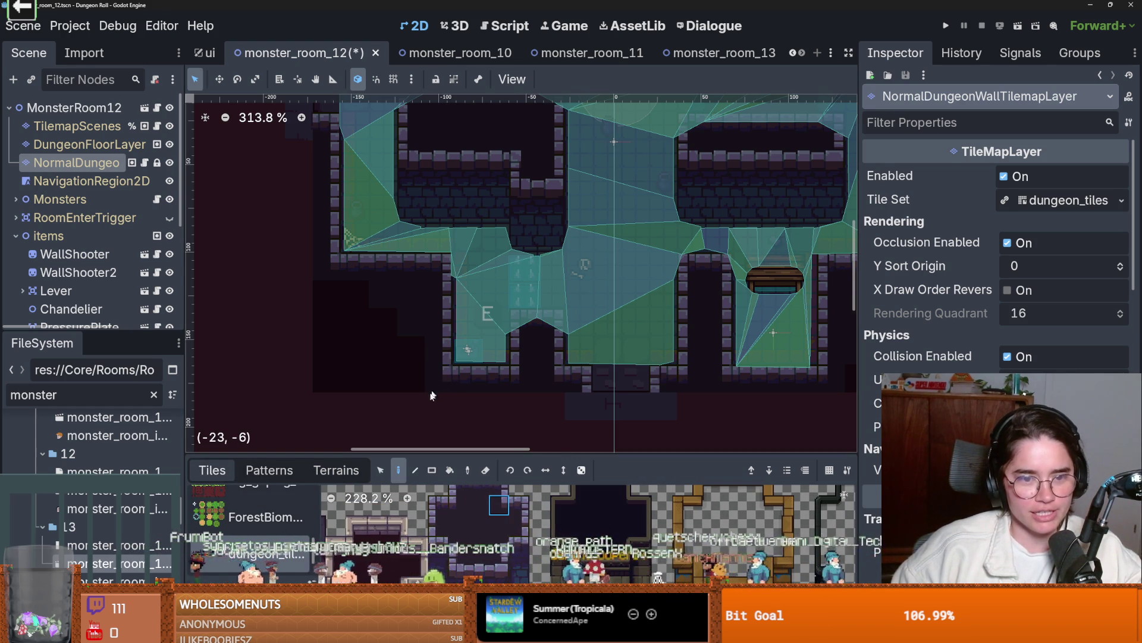
scroll(410, 396, "down", 3)
scroll(370, 403, "up", 3)
- Save monster_room_12 and bring up the Twitch clip in Firefox with the followed-channels sidebar collapsed
key("ctrl+s")
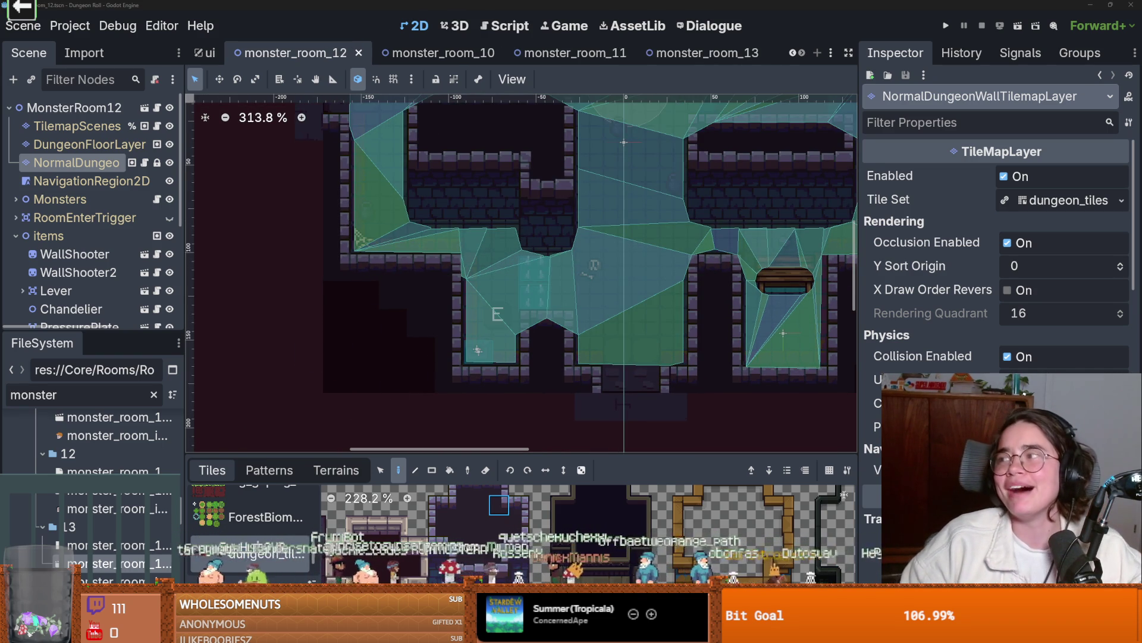
key("alt+Tab")
left_click(113, 75)
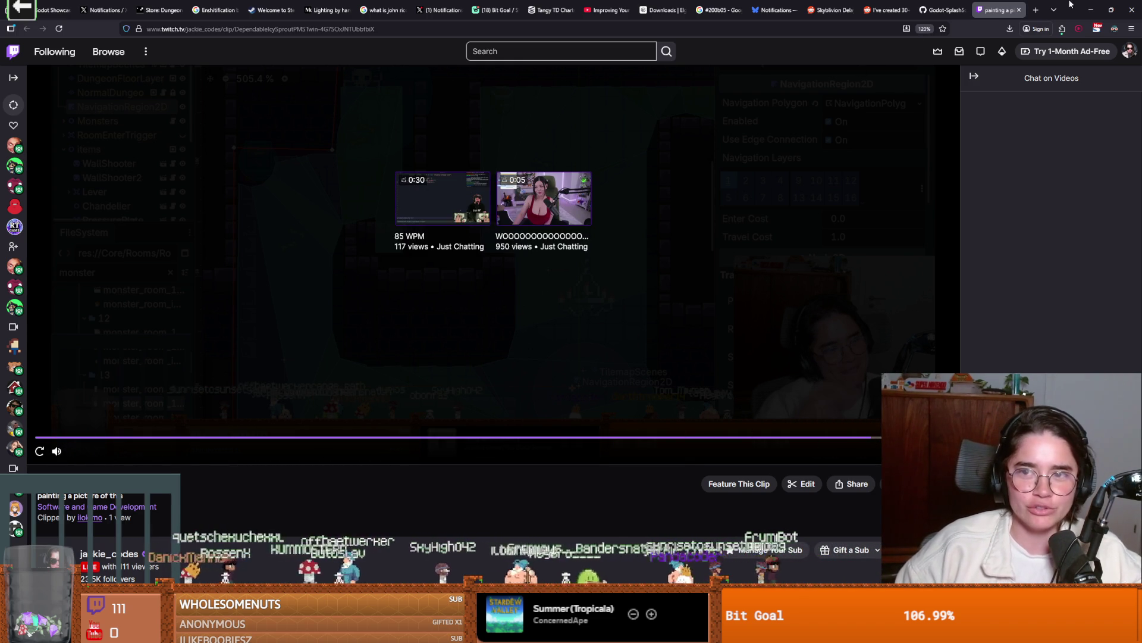
- Close the Twitch clip window and switch to the YouTube 'freestyle beat' search results
left_click(1091, 10)
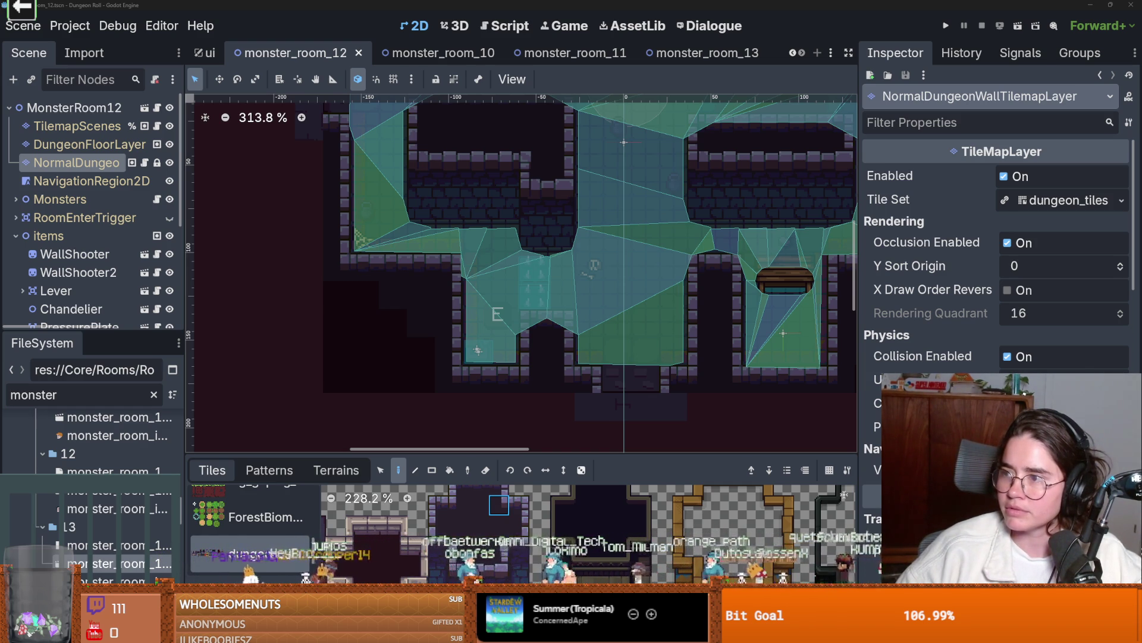
key("alt+Tab")
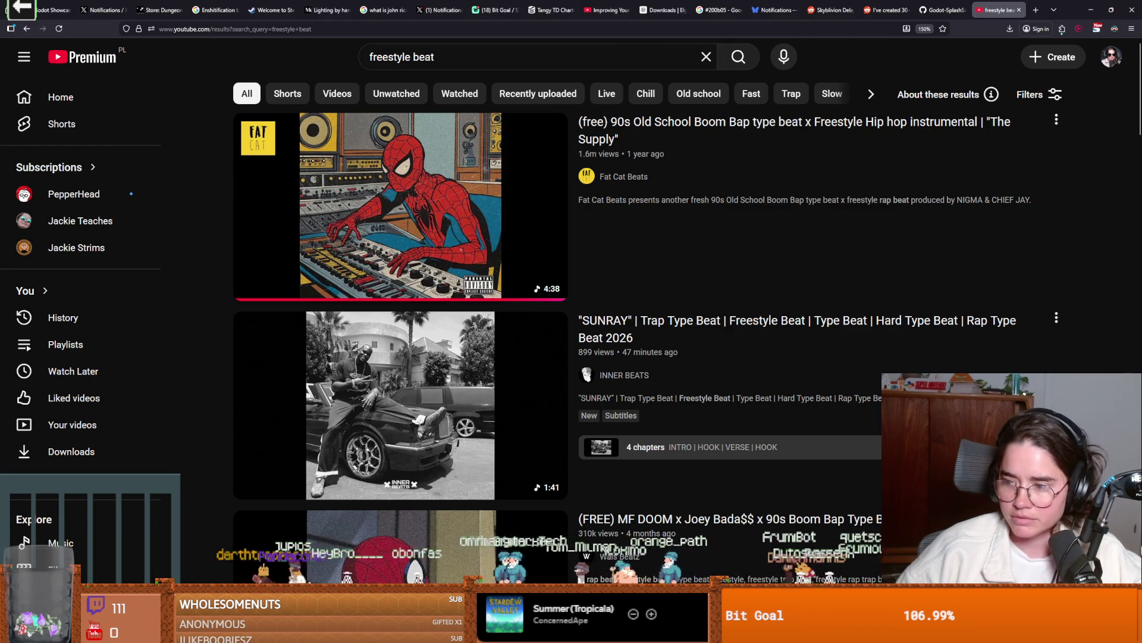
- Play the Einstein PRADA beat video from the search results in fullscreen
scroll(562, 433, "down", 15)
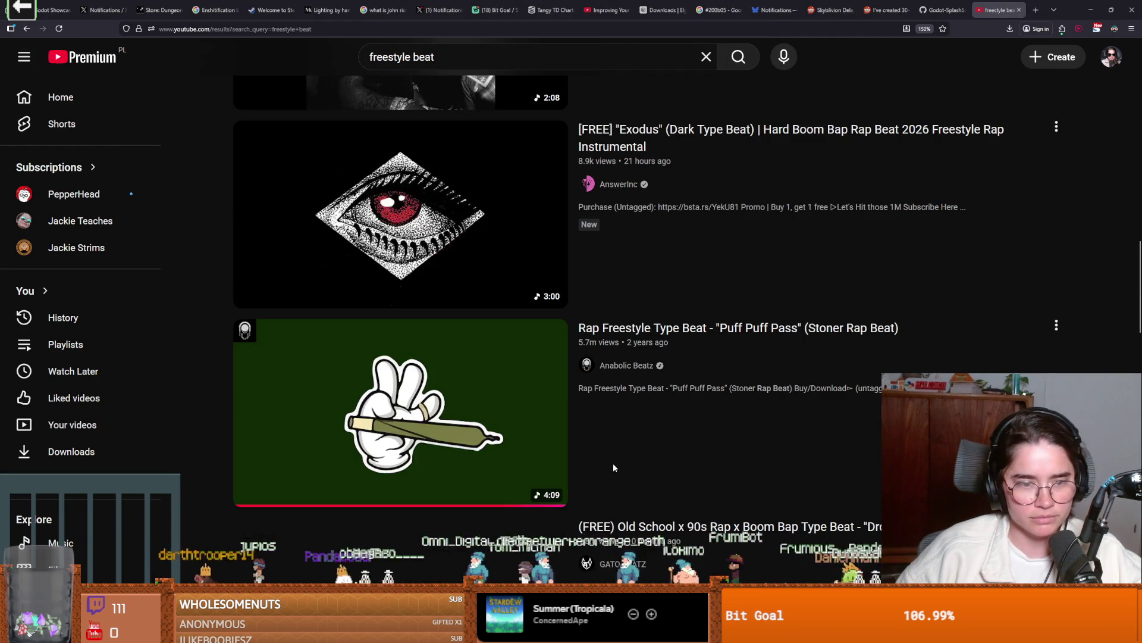
scroll(562, 433, "down", 10)
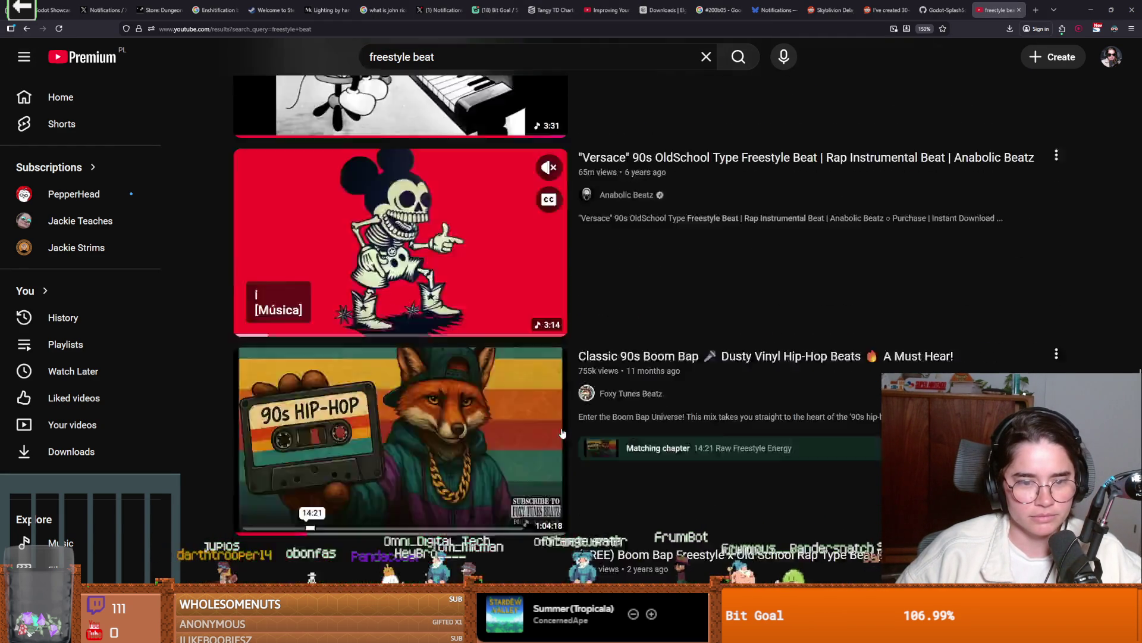
scroll(562, 433, "down", 8)
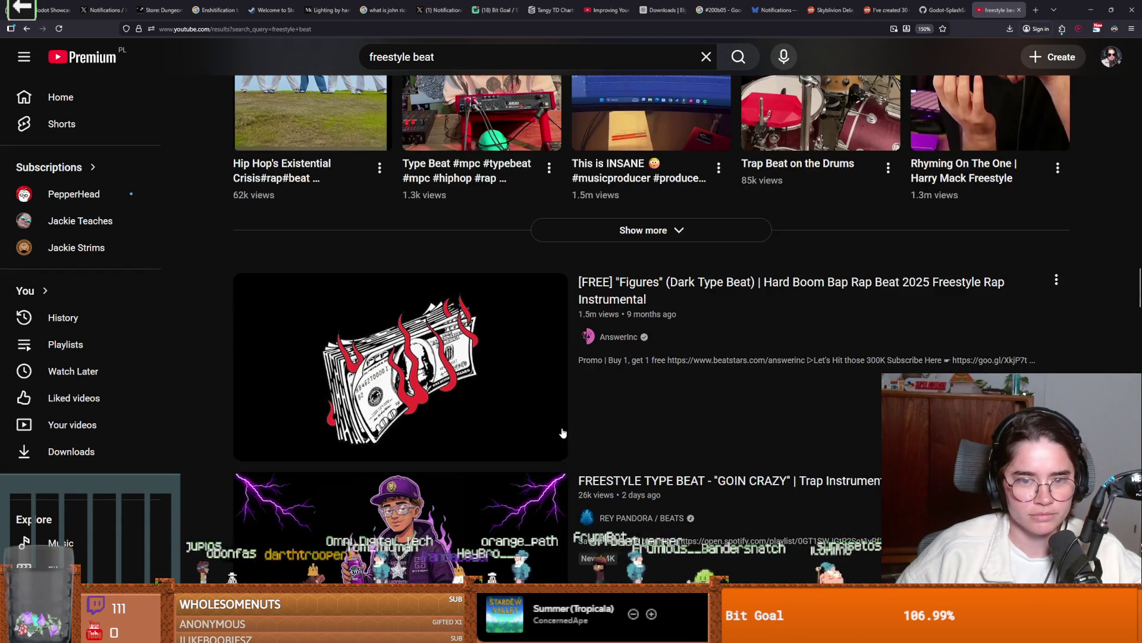
scroll(562, 433, "down", 8)
scroll(562, 433, "up", 5)
scroll(426, 376, "down", 4)
left_click(426, 376)
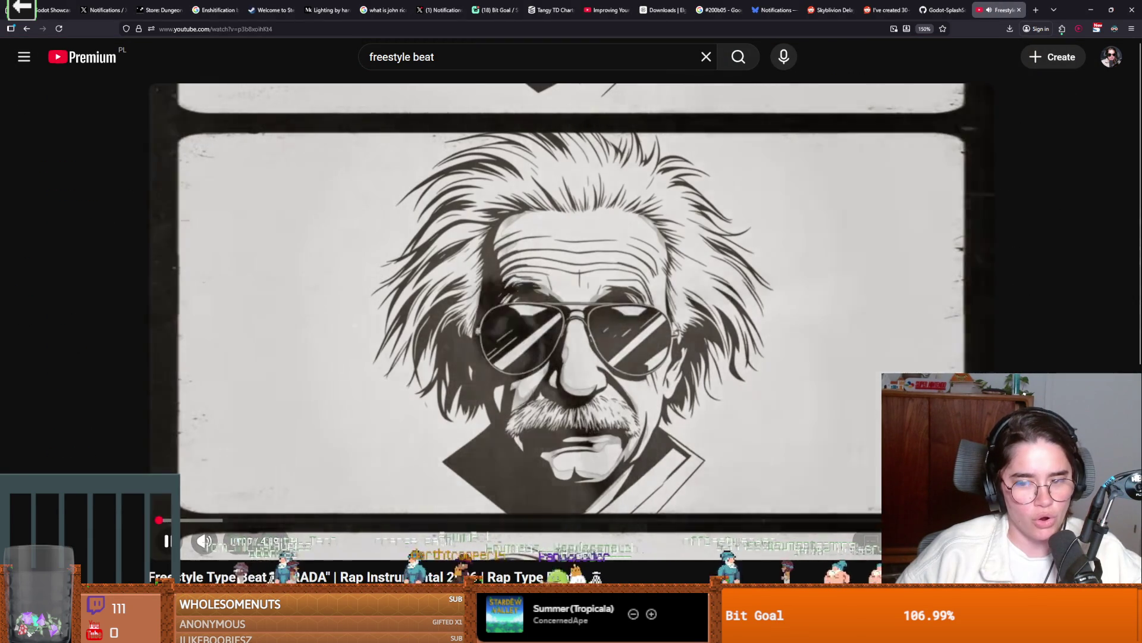
key("f")
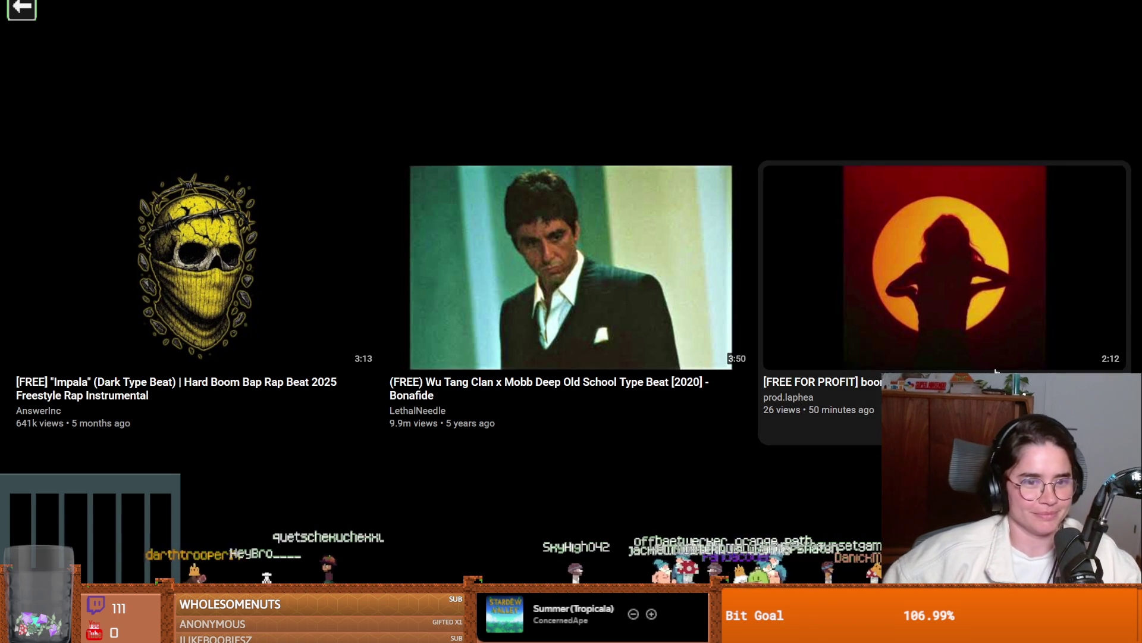
- Exit fullscreen after the PRADA beat video reaches its end screen
key("Escape")
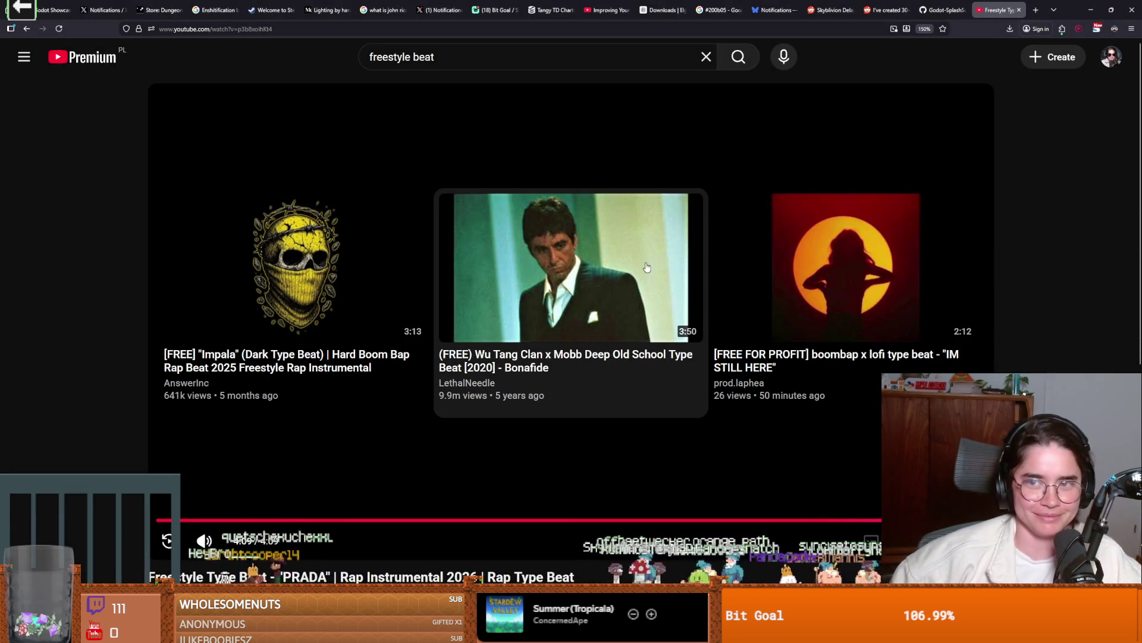
- Switch back to the Godot editor showing monster_room_12
key("alt+Tab")
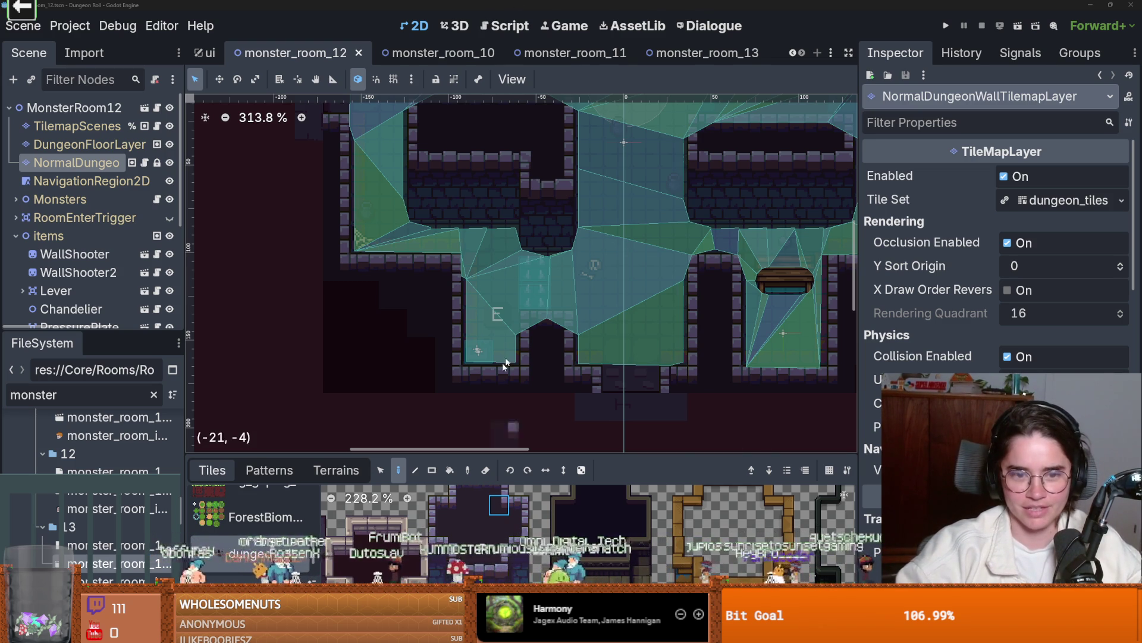
- Save the current room and open monster_room_14 from the FileSystem dock
scroll(388, 324, "down", 1)
key("ctrl+s")
scroll(388, 324, "right", 3)
scroll(387, 323, "down", 3)
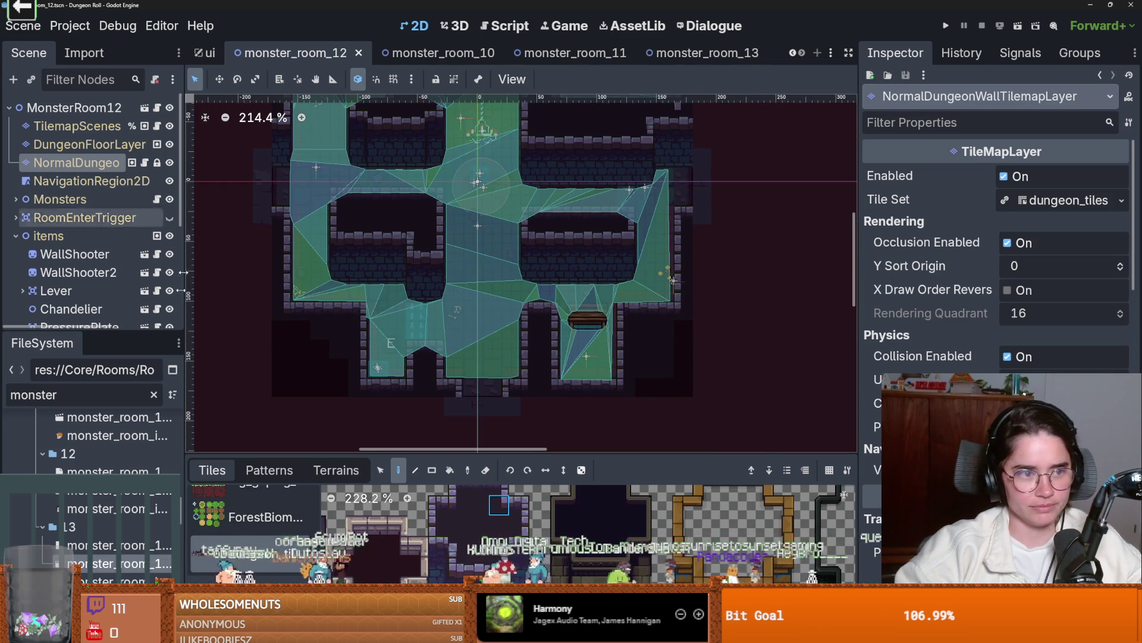
scroll(425, 295, "down", 2)
scroll(107, 513, "down", 3)
double_click(113, 469)
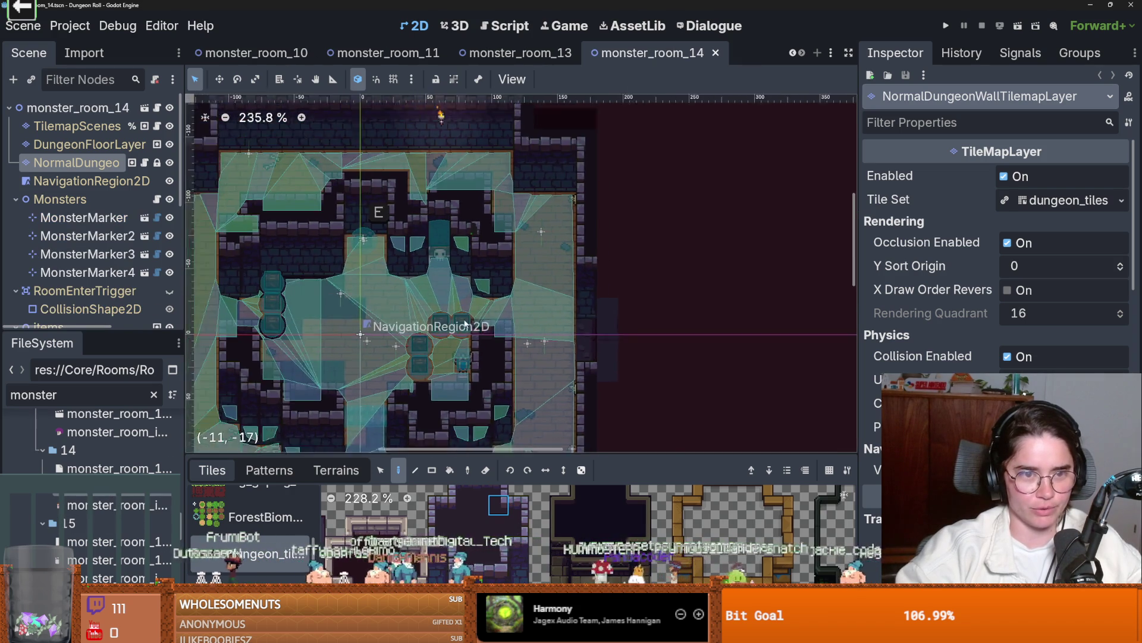
- Bake monster_room_14's navigation polygon and select the wall tilemap layer
scroll(473, 324, "down", 1)
left_click(91, 181)
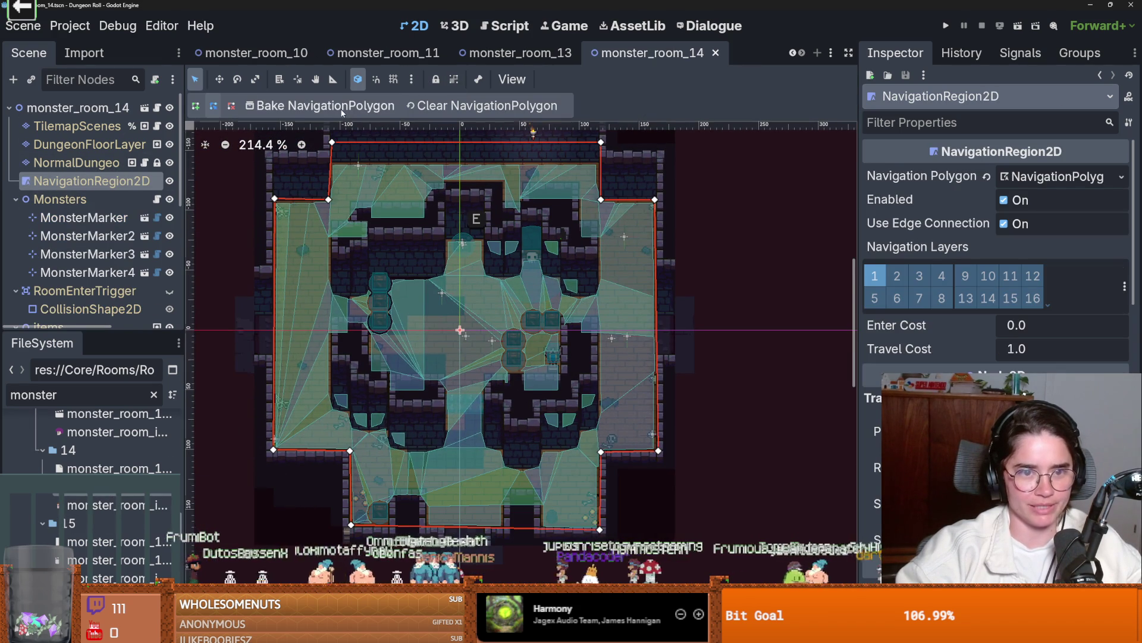
left_click(342, 107)
scroll(391, 263, "up", 6)
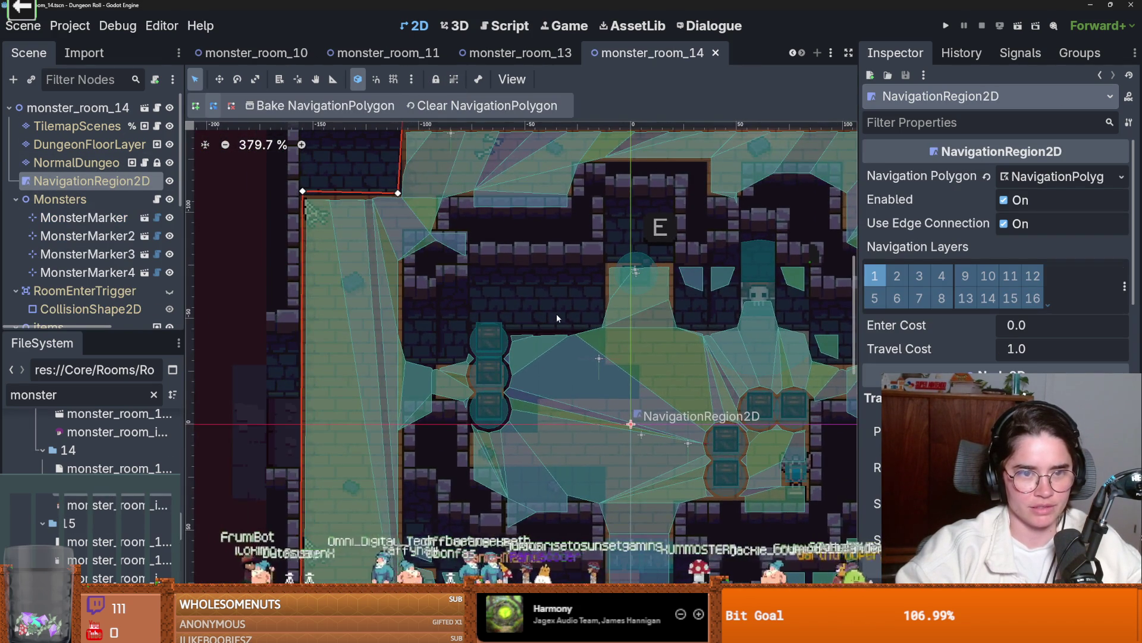
scroll(364, 359, "up", 7)
scroll(364, 359, "down", 3)
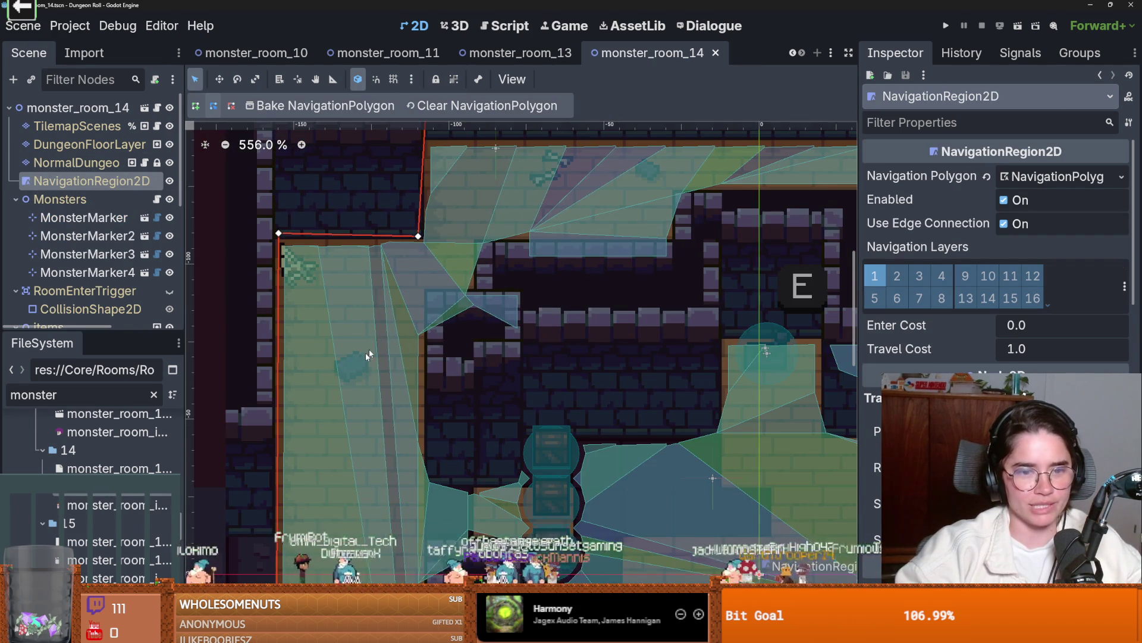
left_click(76, 163)
scroll(500, 381, "down", 3)
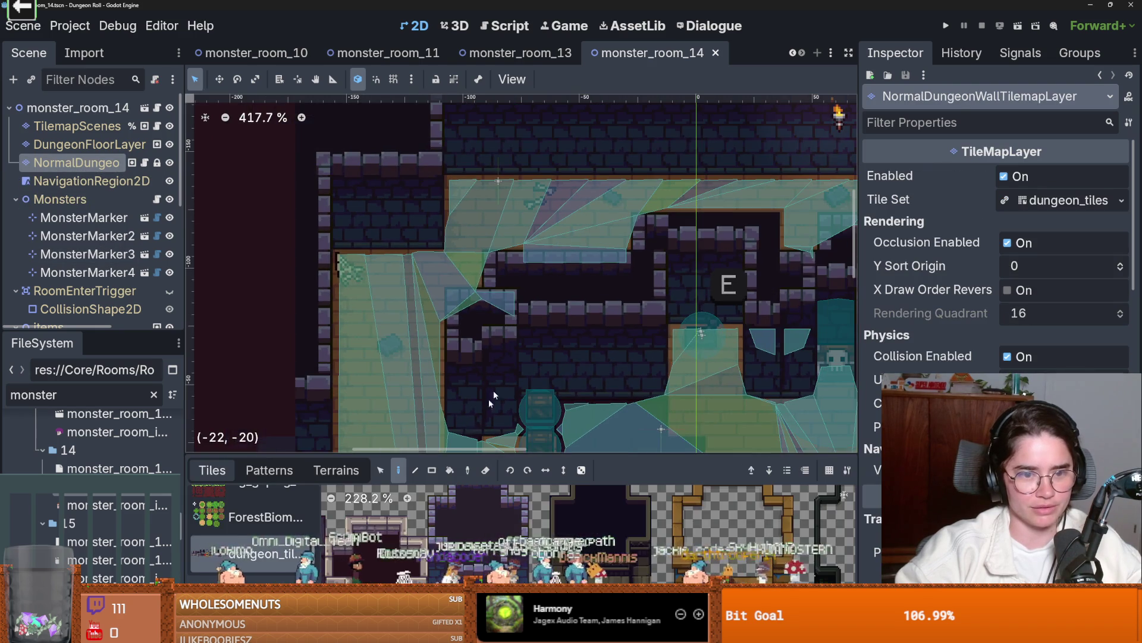
- Paint a 2x1 block and a 3x1 strip of new_walls terrain tiles, saving
left_click(336, 473)
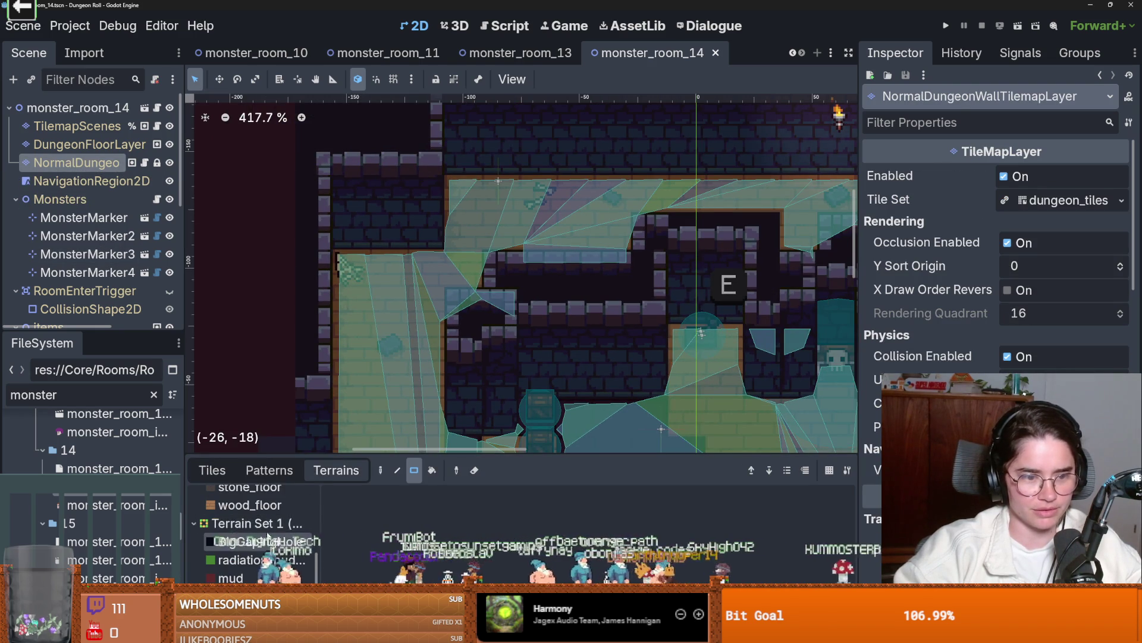
left_click(250, 518)
left_click(518, 311)
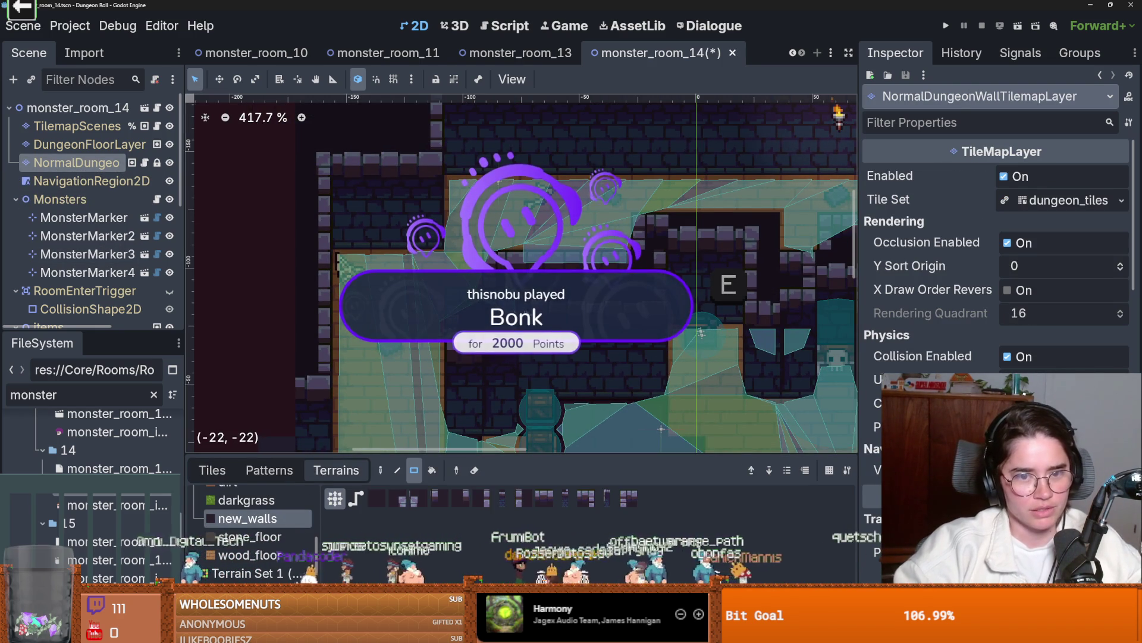
mouse_move(514, 300)
left_mouse_down()
mouse_move(554, 312)
mouse_move(524, 322)
left_mouse_up()
scroll(564, 232, "down", 2)
key("ctrl+s")
scroll(564, 232, "right", 3)
mouse_move(487, 232)
left_mouse_down()
mouse_move(563, 232)
mouse_move(592, 261)
left_mouse_up()
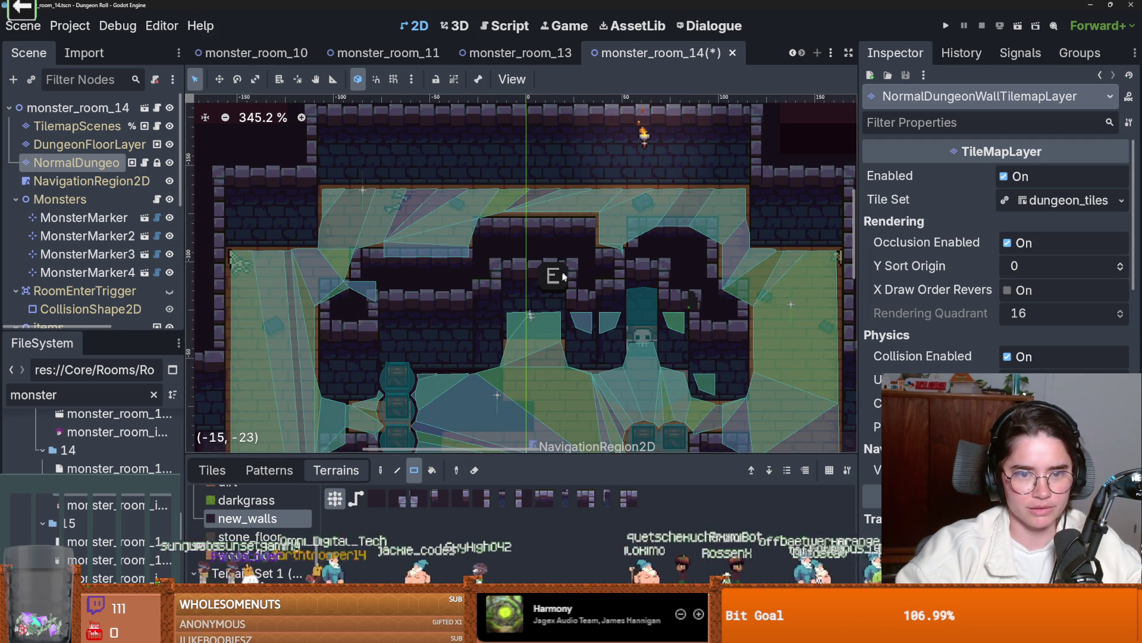
scroll(87, 240, "down", 1)
scroll(88, 239, "down", 3)
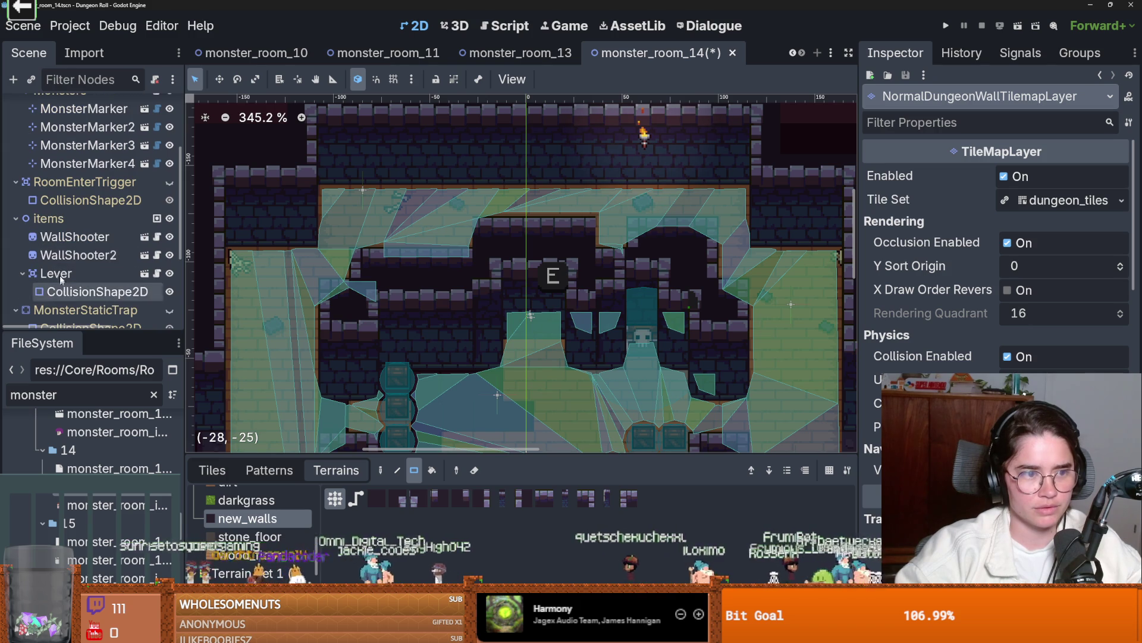
- Move the Lever lower in the room and save
left_click(56, 274)
left_click_drag(539, 324, 541, 360)
key("ctrl+s")
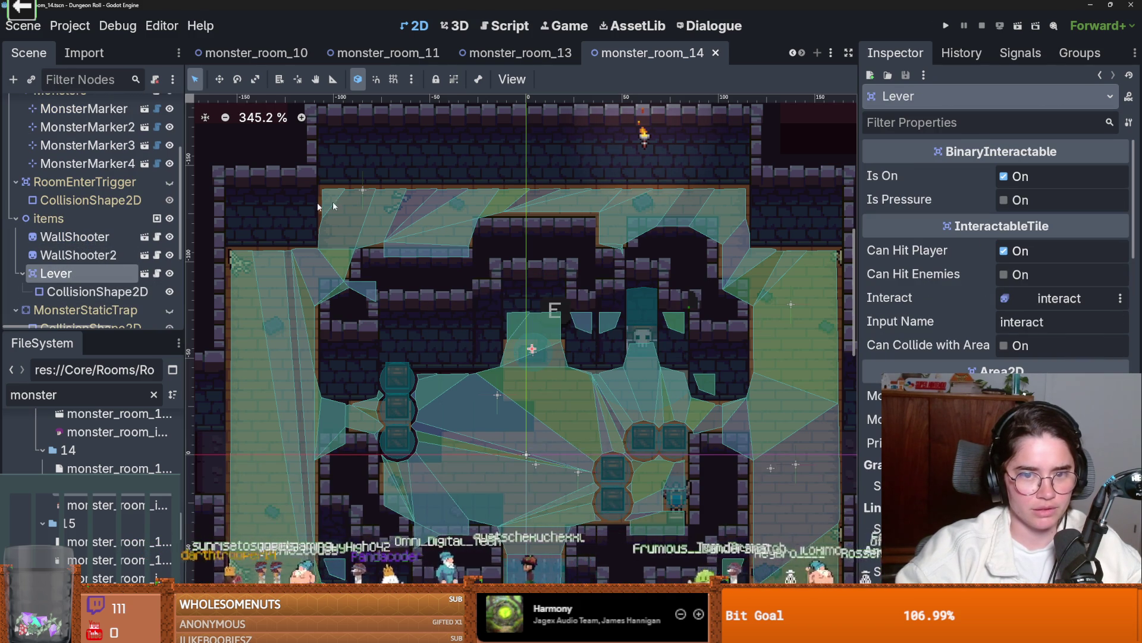
- Repaint a wall tile along the room's top wall and save
scroll(153, 263, "up", 3)
left_click(76, 162)
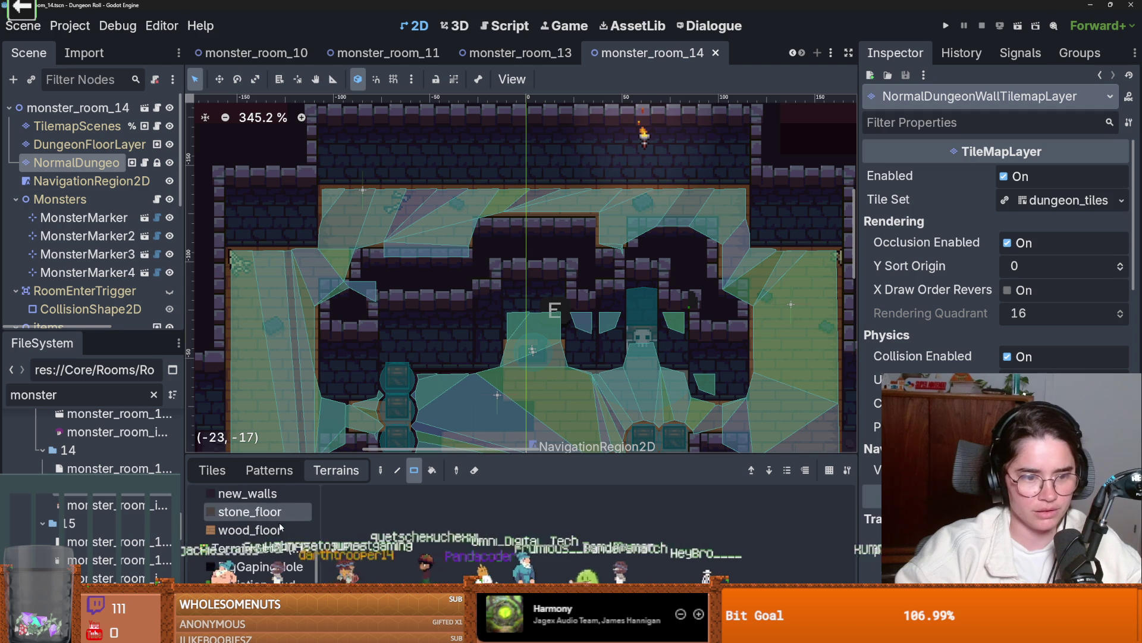
left_click(643, 255)
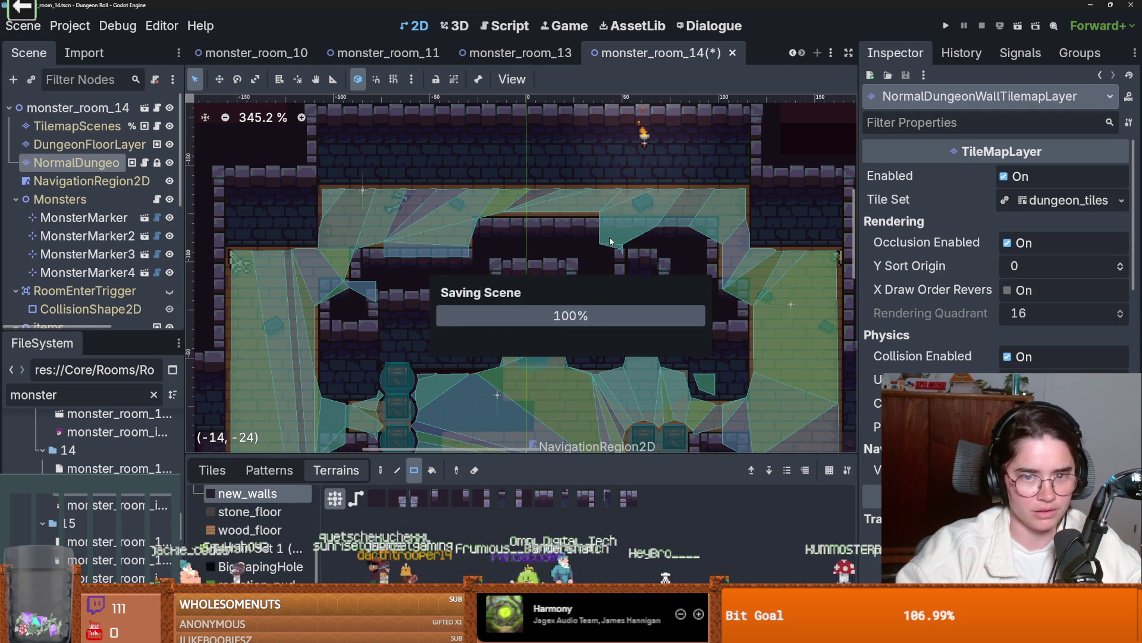
key("ctrl+s")
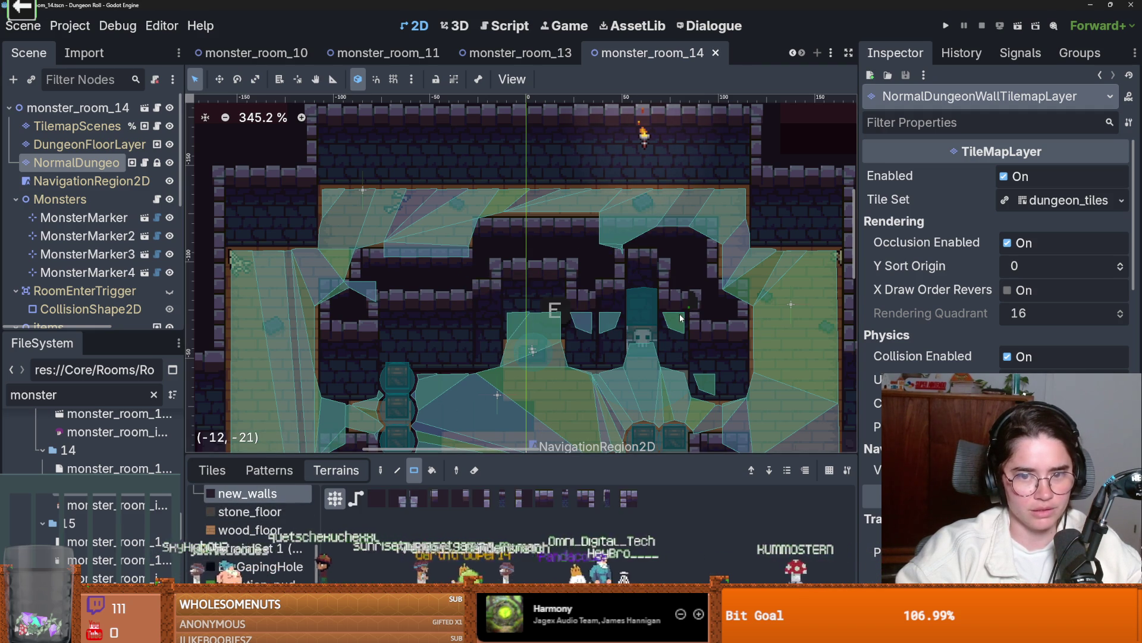
- Re-bake the NavigationRegion2D polygon around the new walls and save
left_click(77, 179)
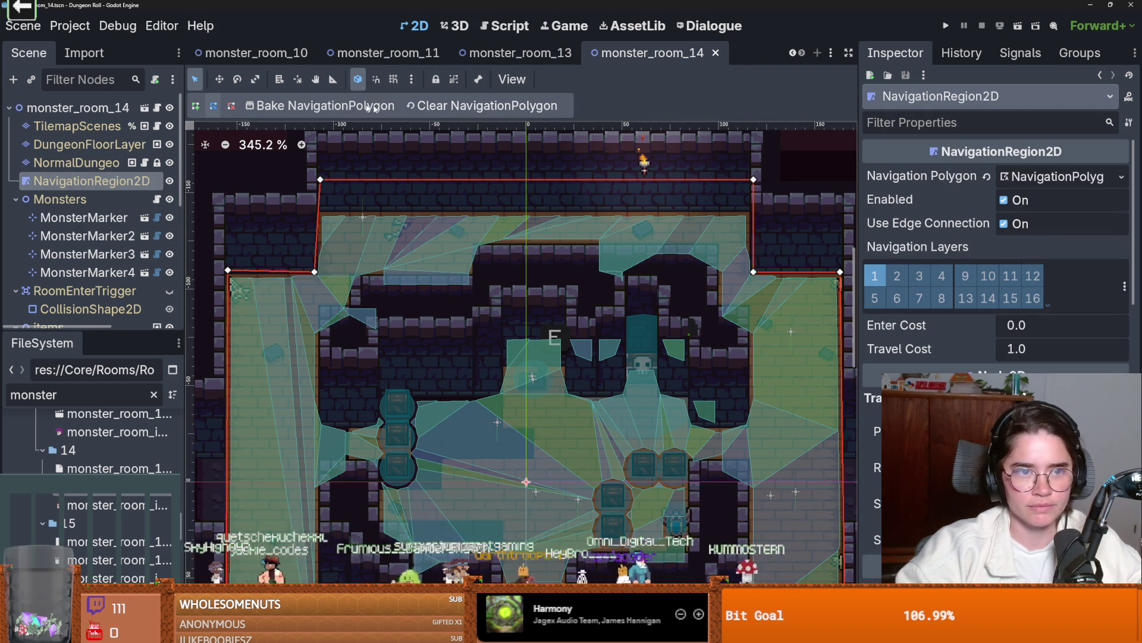
left_click(347, 106)
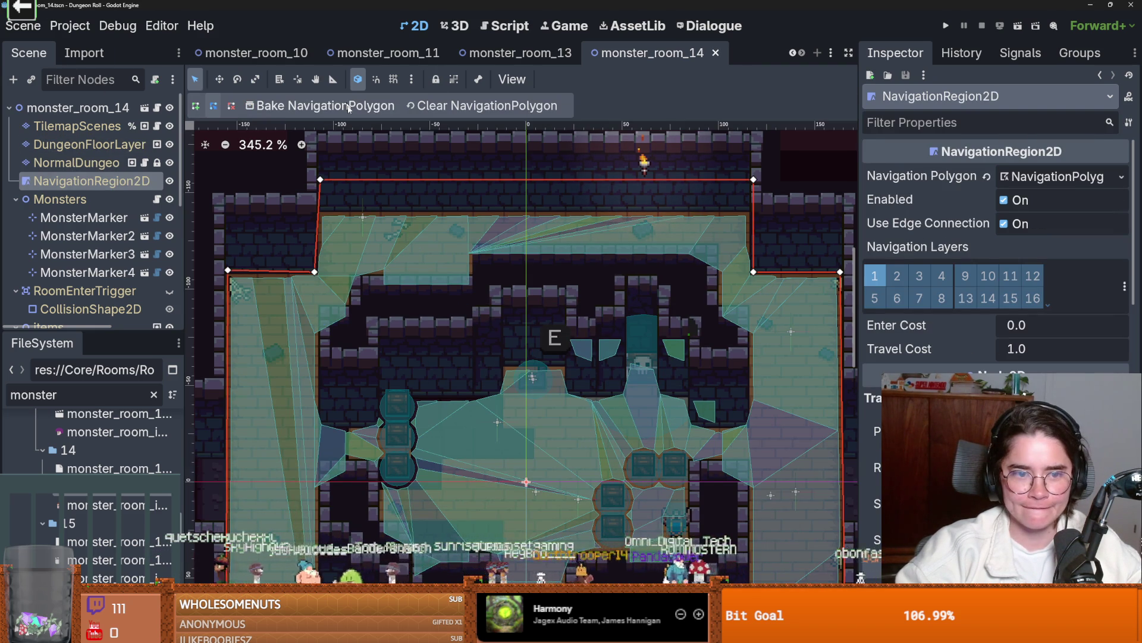
scroll(548, 332, "down", 2)
scroll(543, 331, "up", 1)
scroll(548, 334, "down", 2)
scroll(553, 353, "up", 2)
key("ctrl+s")
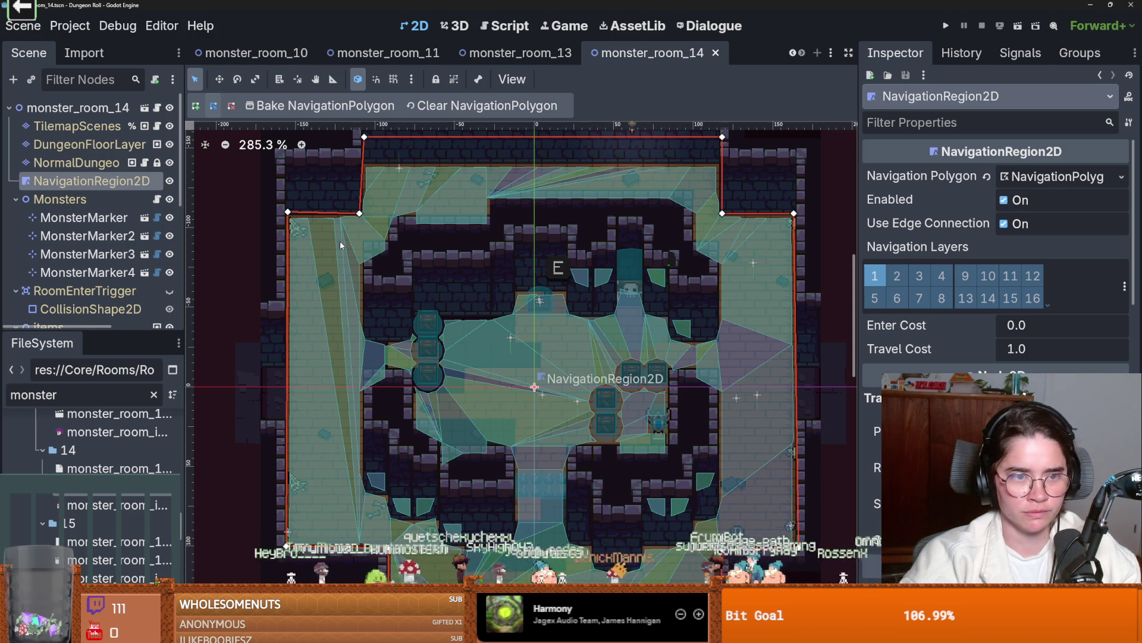
- Bring the upper-left wall into view and select the wall tilemap layer
left_click_drag(341, 241, 448, 356)
left_click(476, 269)
left_click(107, 169)
key("Up")
- Paint a 2x1 new_walls block and two wall tiles at the upper-left corner
scroll(392, 437, "down", 3)
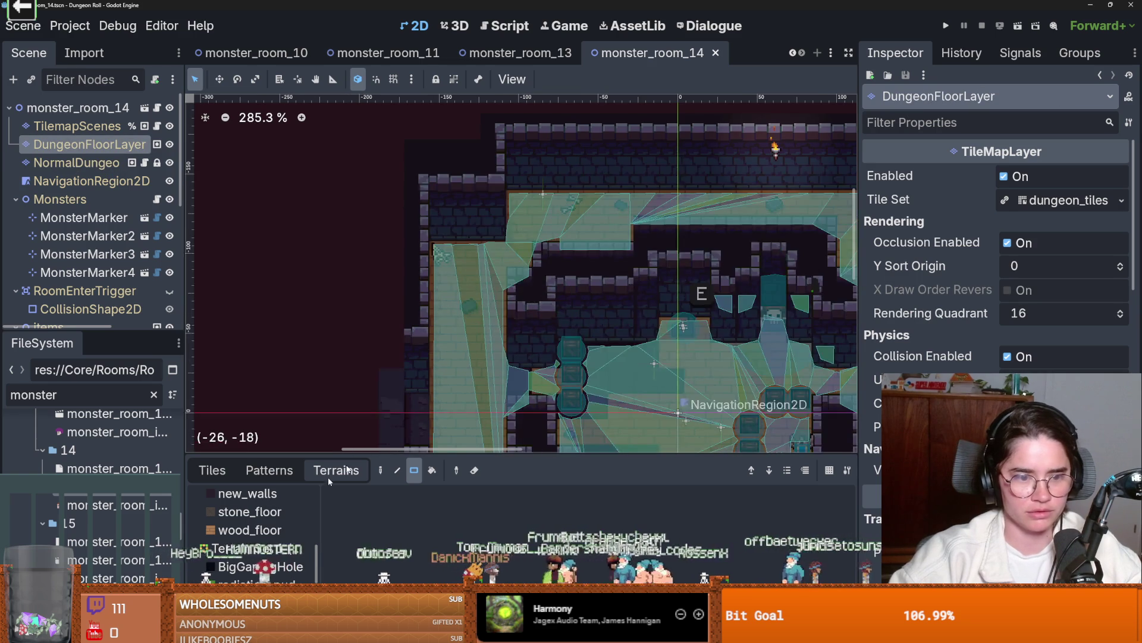
left_click(262, 497)
left_click_drag(527, 203, 506, 194)
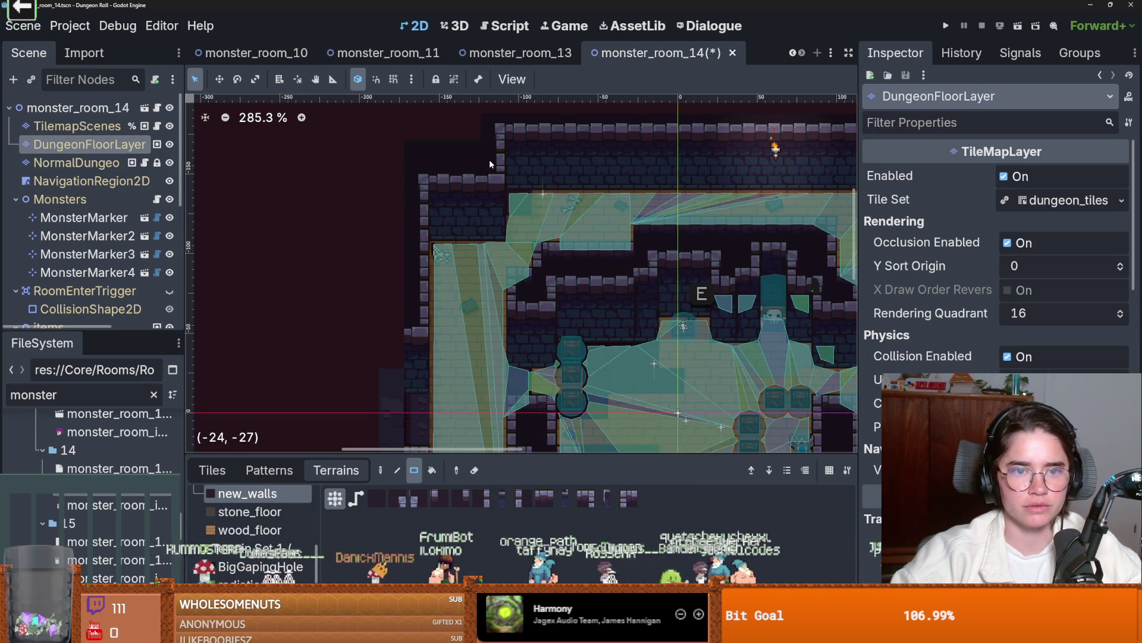
left_click(76, 163)
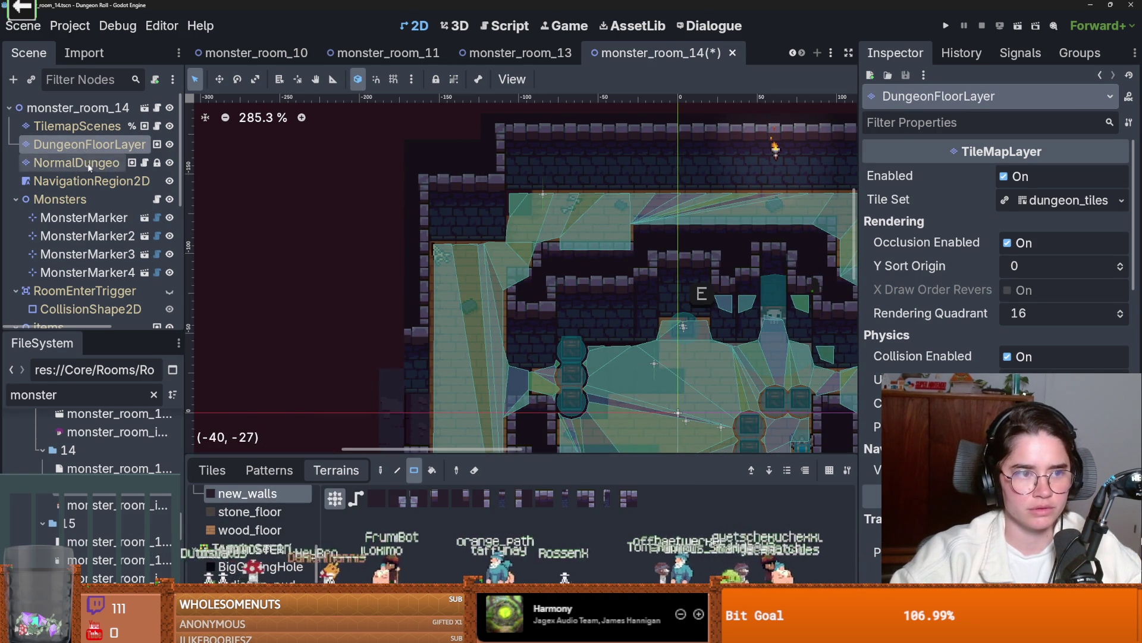
left_click(247, 493)
left_click_drag(491, 174, 467, 176)
left_click(497, 195)
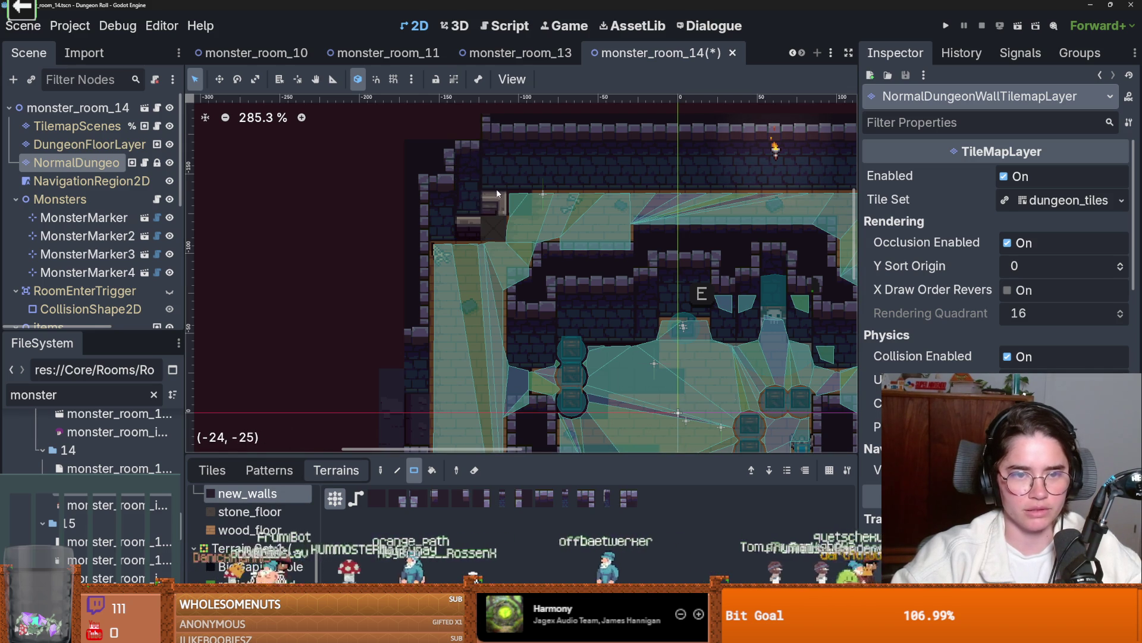
- Paint a 2x1 patch of floor terrain on the floor tilemap layer
left_click(119, 144)
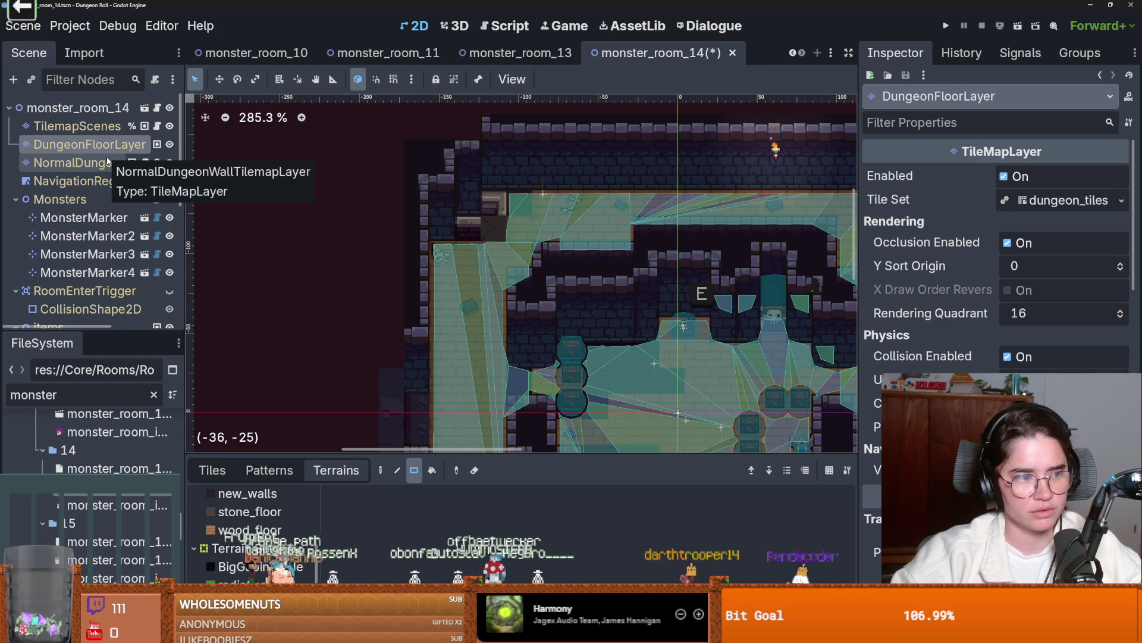
left_click(89, 163)
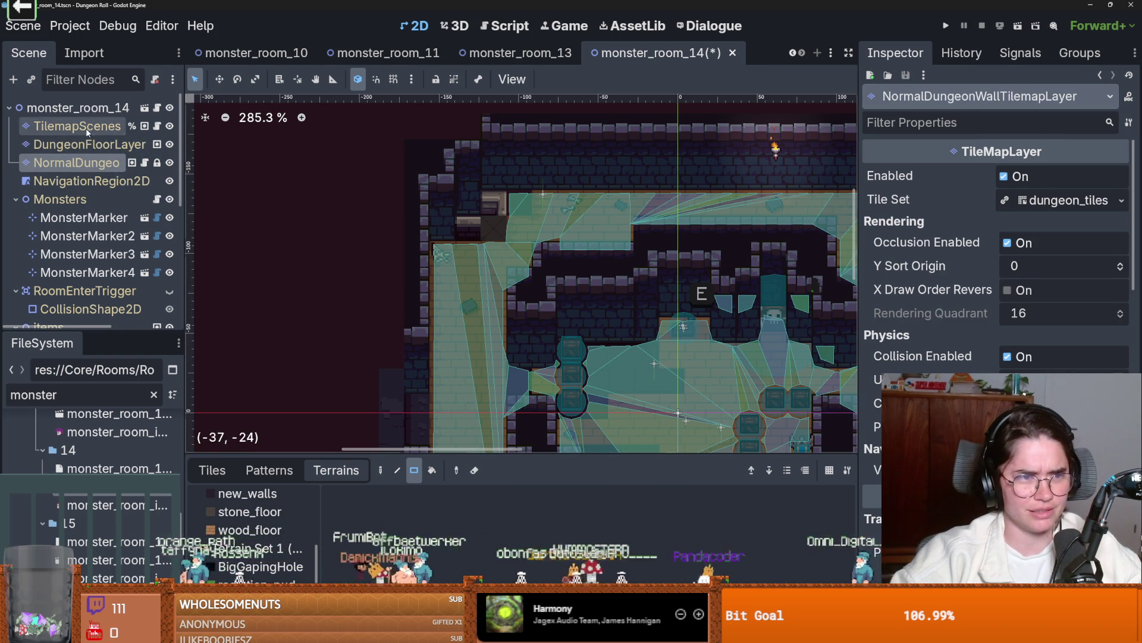
left_click(152, 148)
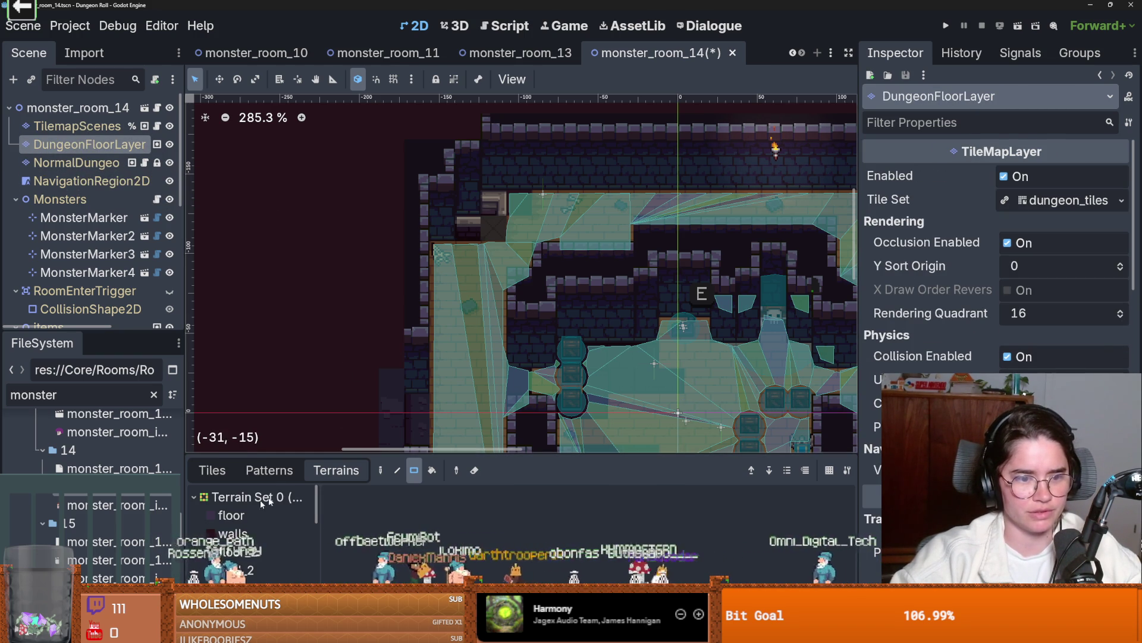
left_click(236, 516)
left_click_drag(494, 203, 519, 204)
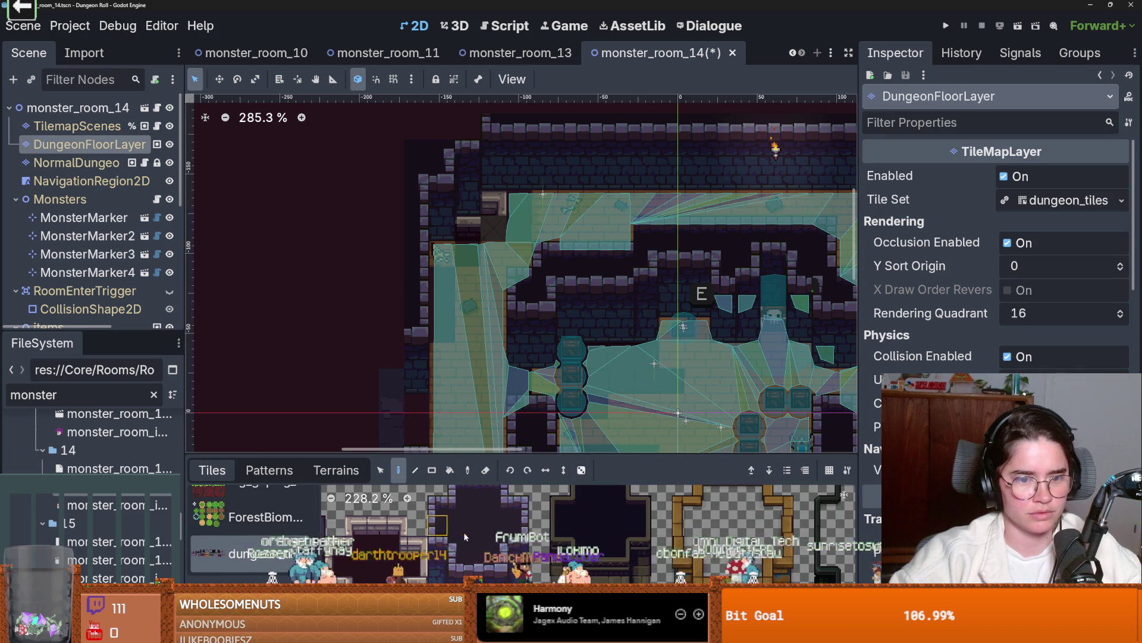
- Paint one walls-terrain tile, then try the floor_2, wall_2 and laboratory_floor terrains
left_click(336, 471)
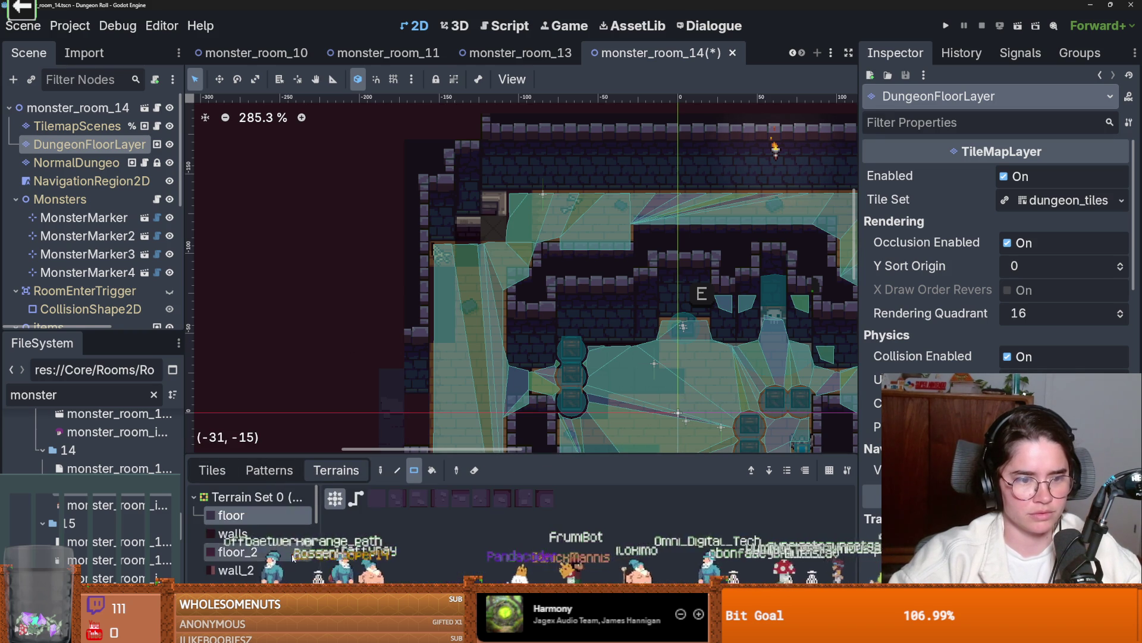
left_click(266, 534)
mouse_move(489, 205)
left_mouse_down()
mouse_move(460, 237)
mouse_move(486, 237)
mouse_move(429, 257)
left_mouse_up()
scroll(250, 535, "down", 1)
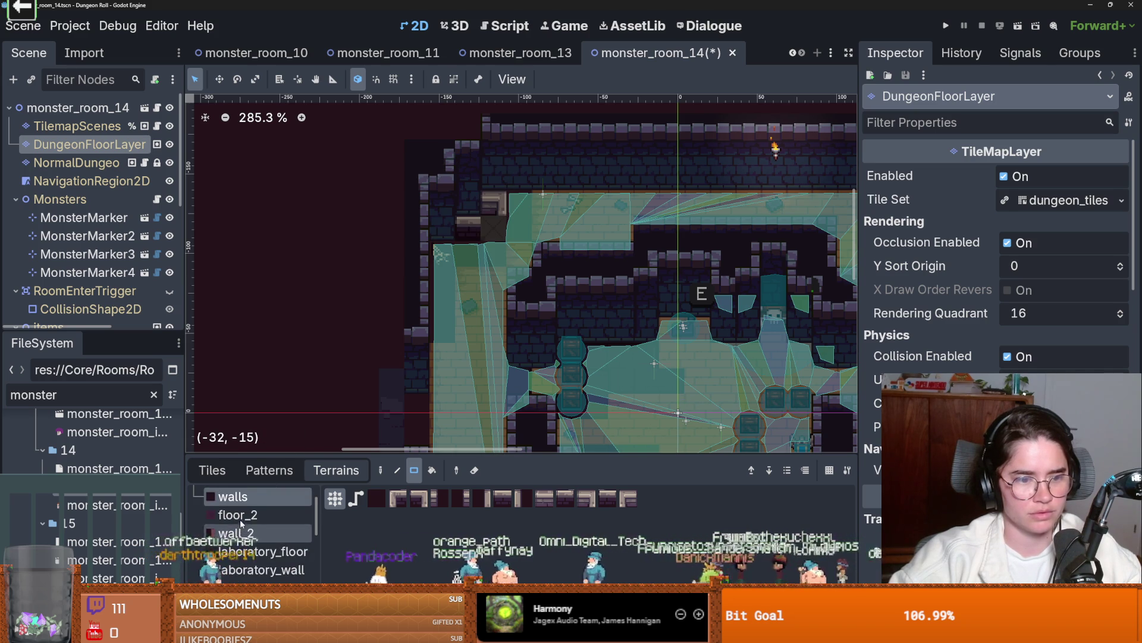
left_click(238, 514)
left_click(238, 533)
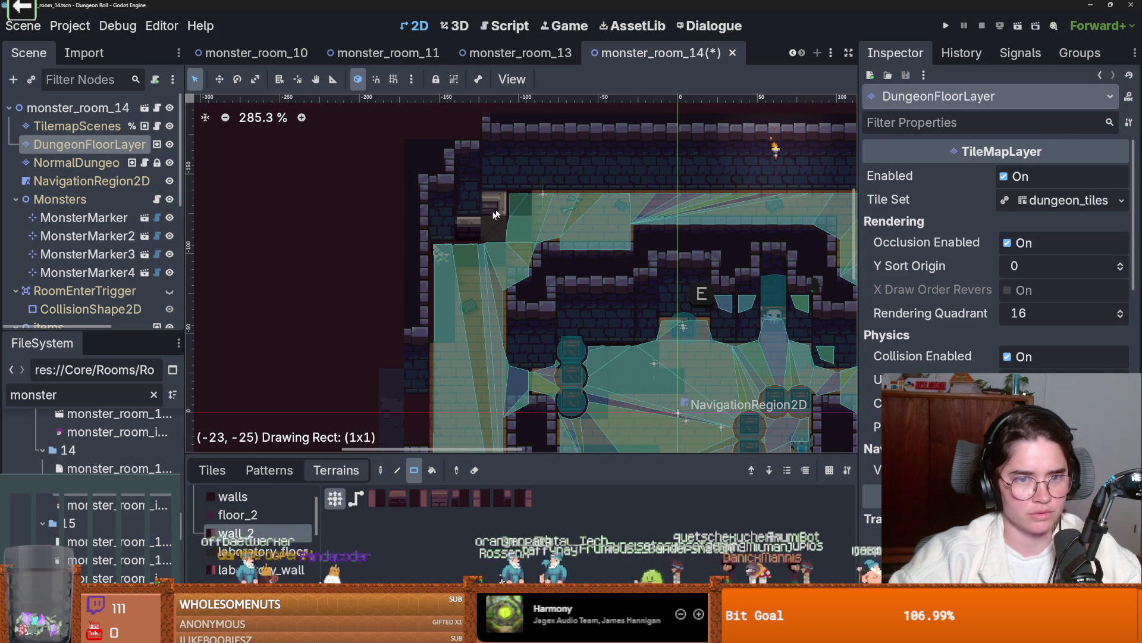
left_click(238, 551)
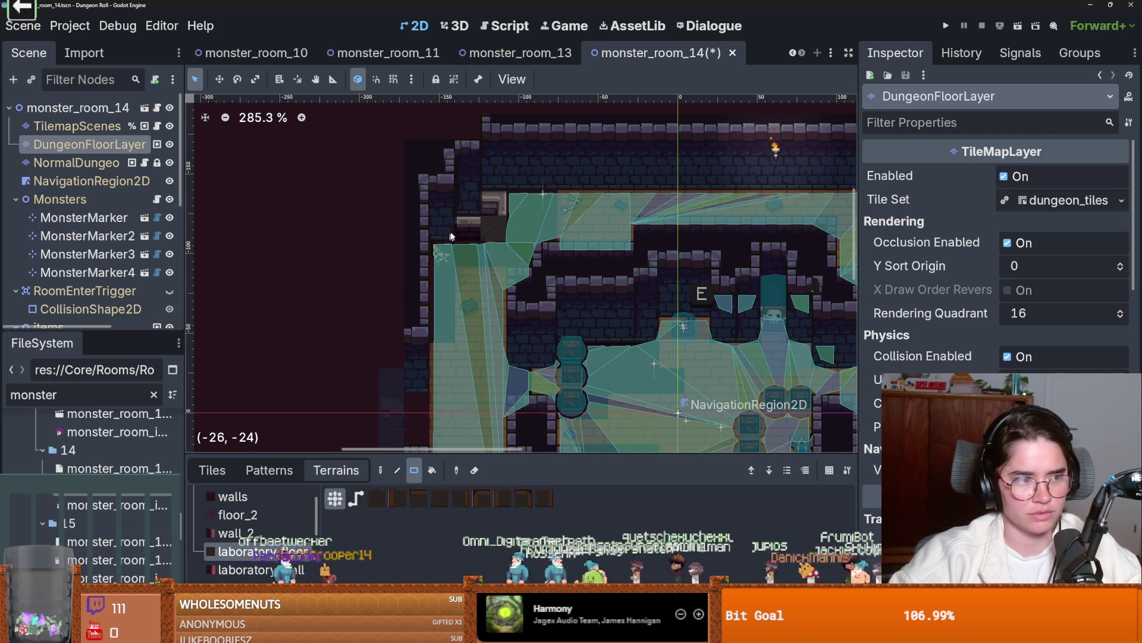
- Paint a single laboratory_wall terrain tile near the room's left side
left_click_drag(462, 217, 483, 161)
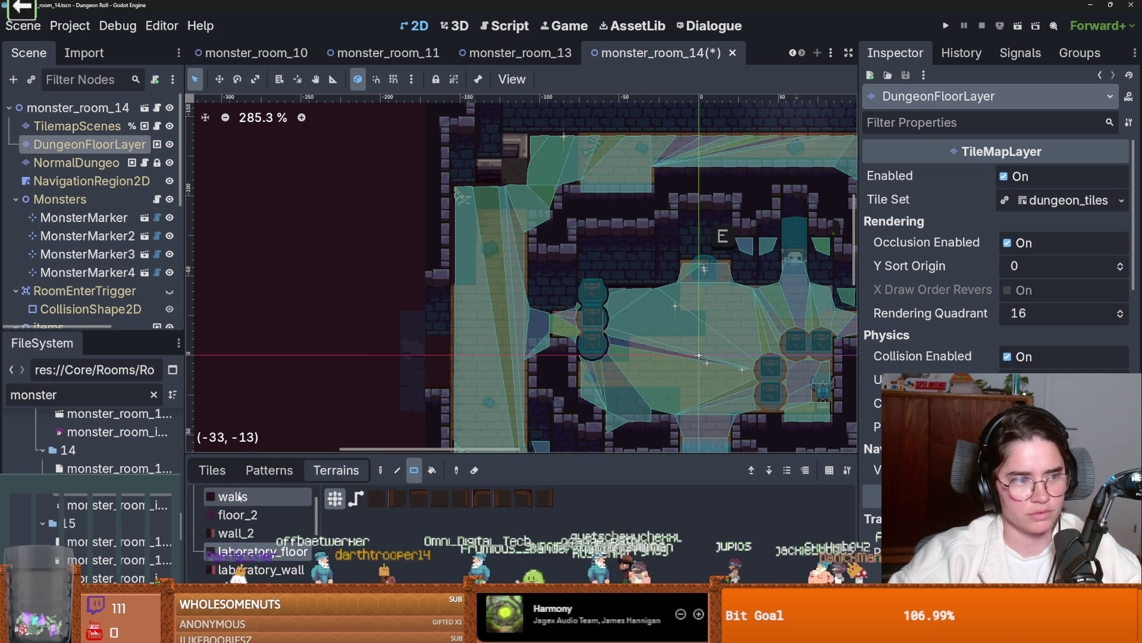
scroll(273, 554, "down", 2)
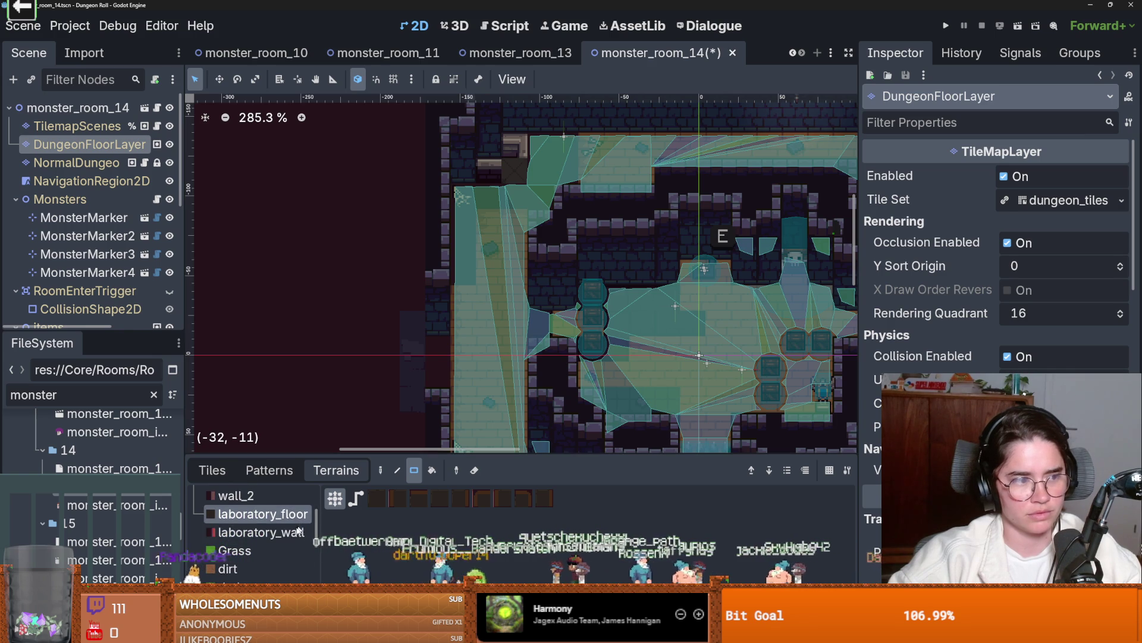
left_click(262, 532)
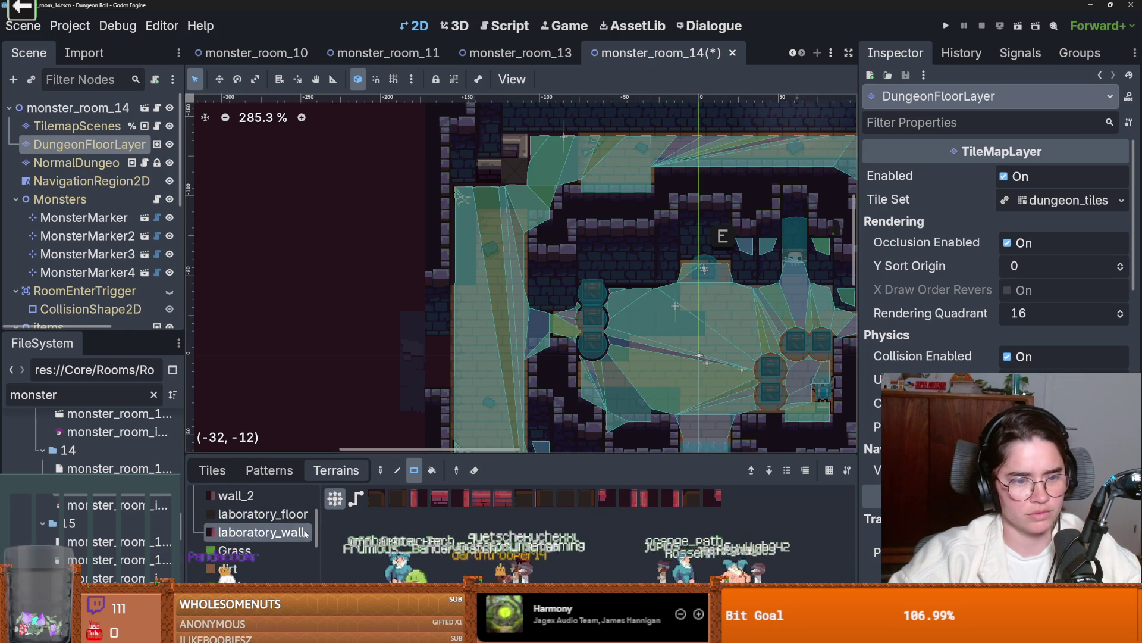
scroll(261, 564, "down", 5)
scroll(260, 564, "up", 2)
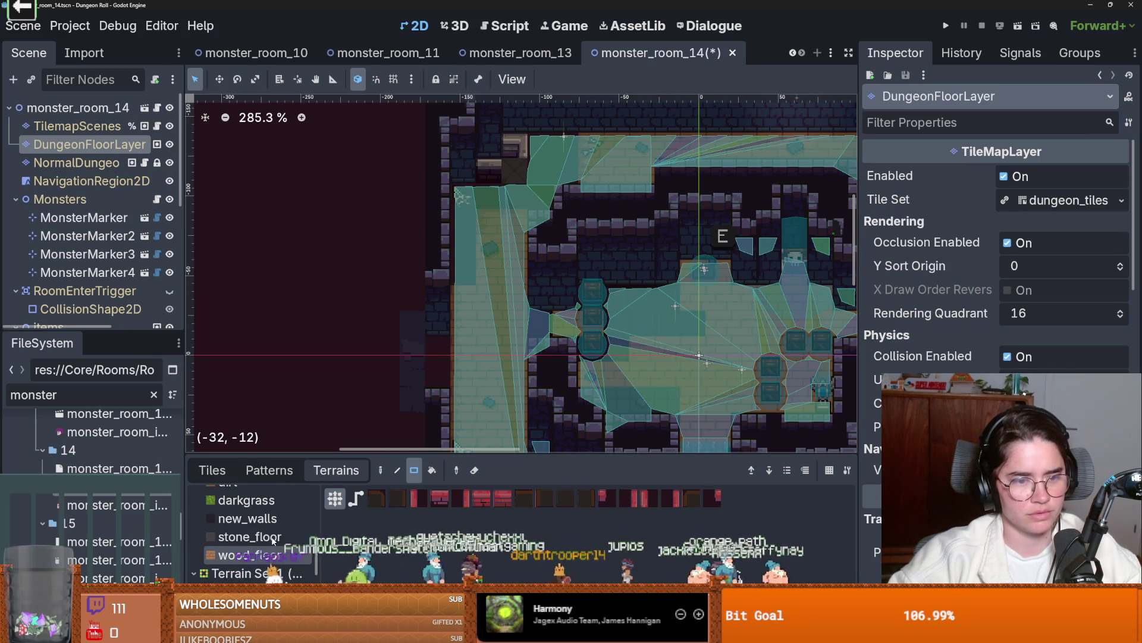
left_click(517, 146)
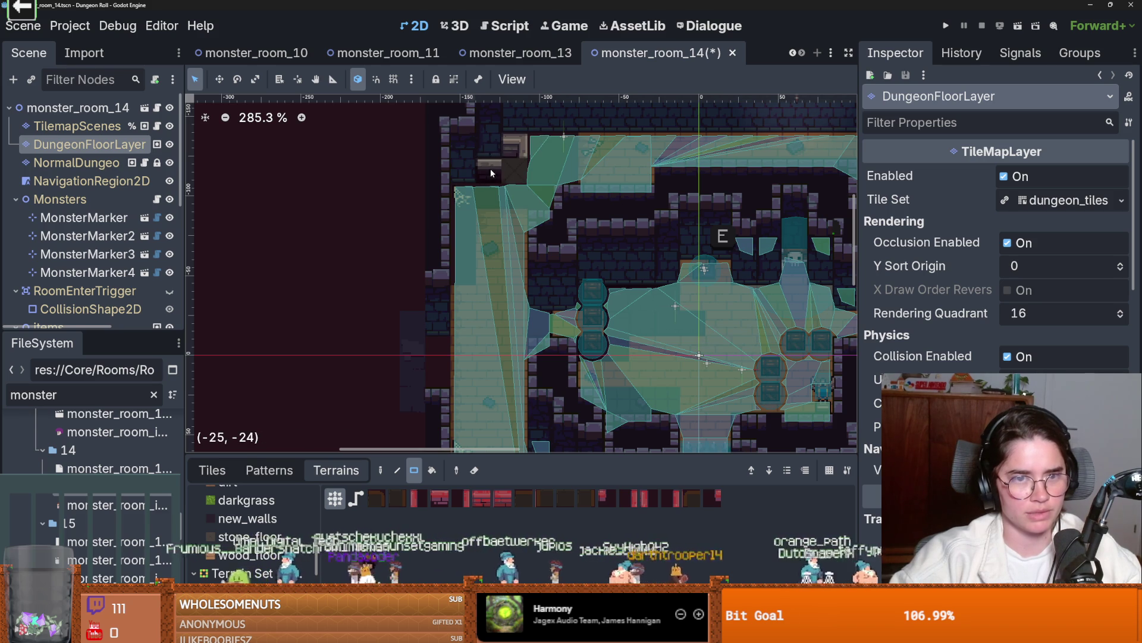
key("f")
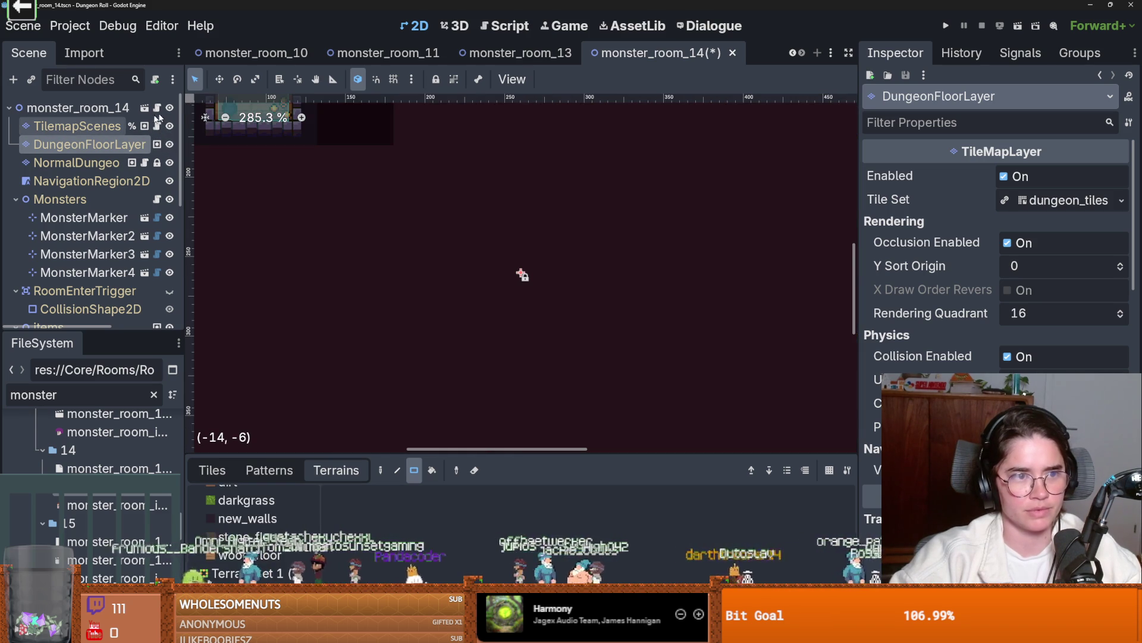
scroll(446, 357, "down", 3)
scroll(447, 357, "up", 4)
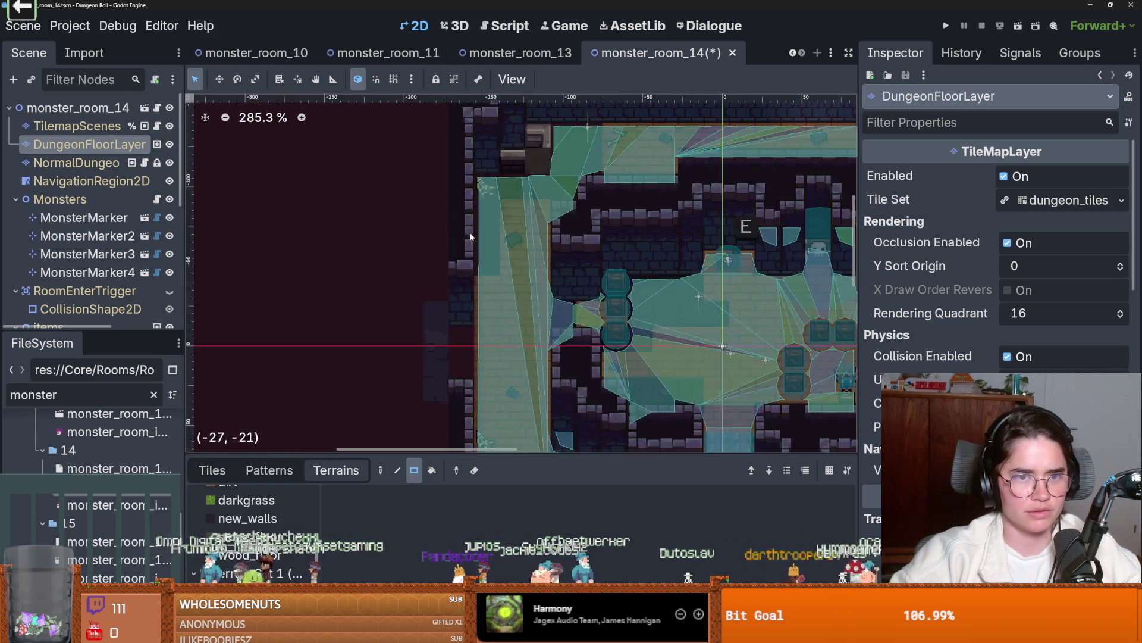
- Paint new_walls tiles over the tan crate tile and left of the top wall
left_click(89, 163)
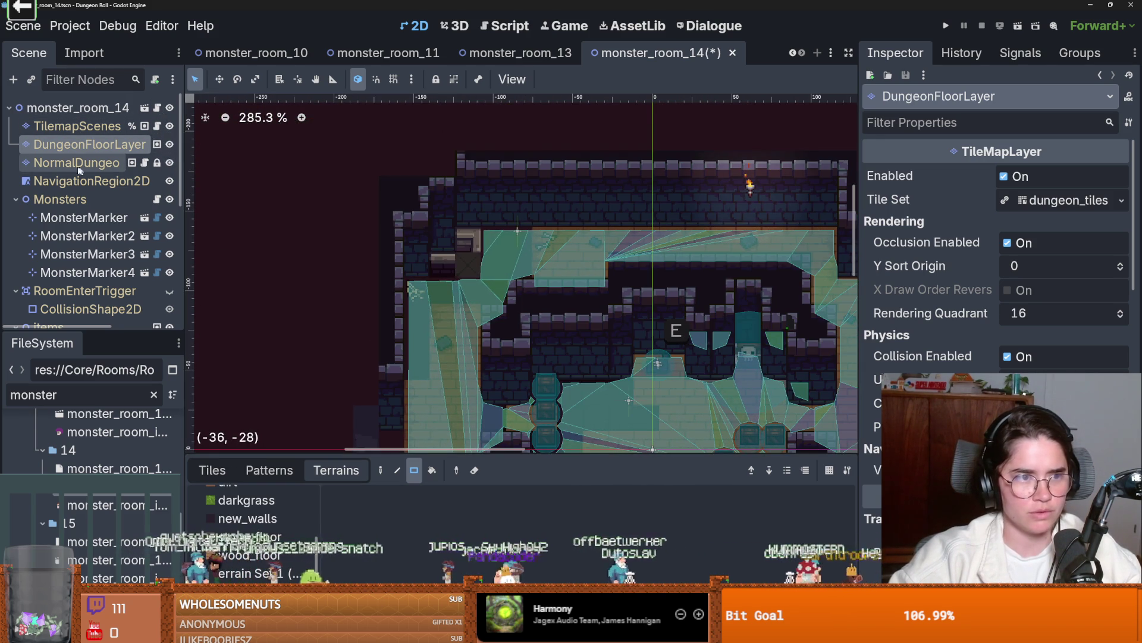
left_click(247, 518)
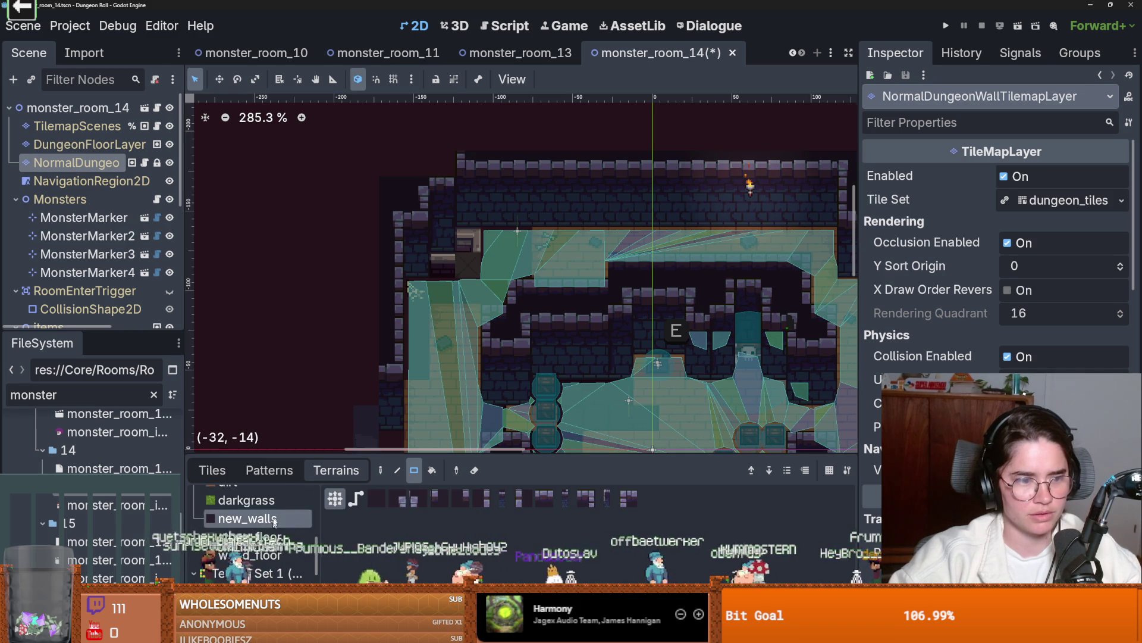
left_click(471, 239)
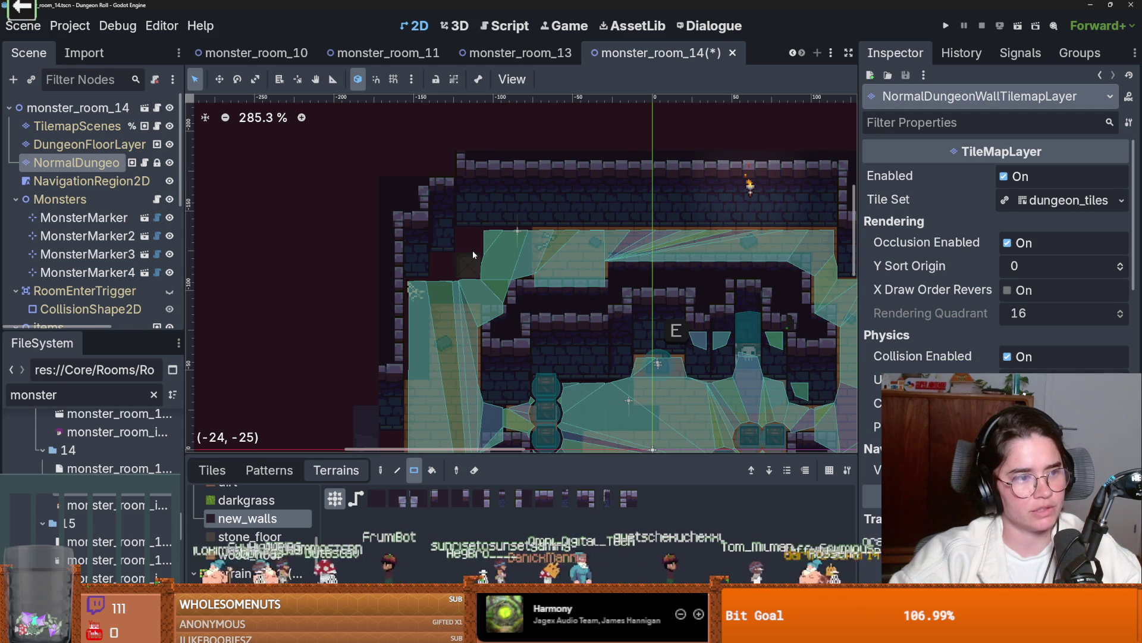
scroll(419, 315, "down", 2)
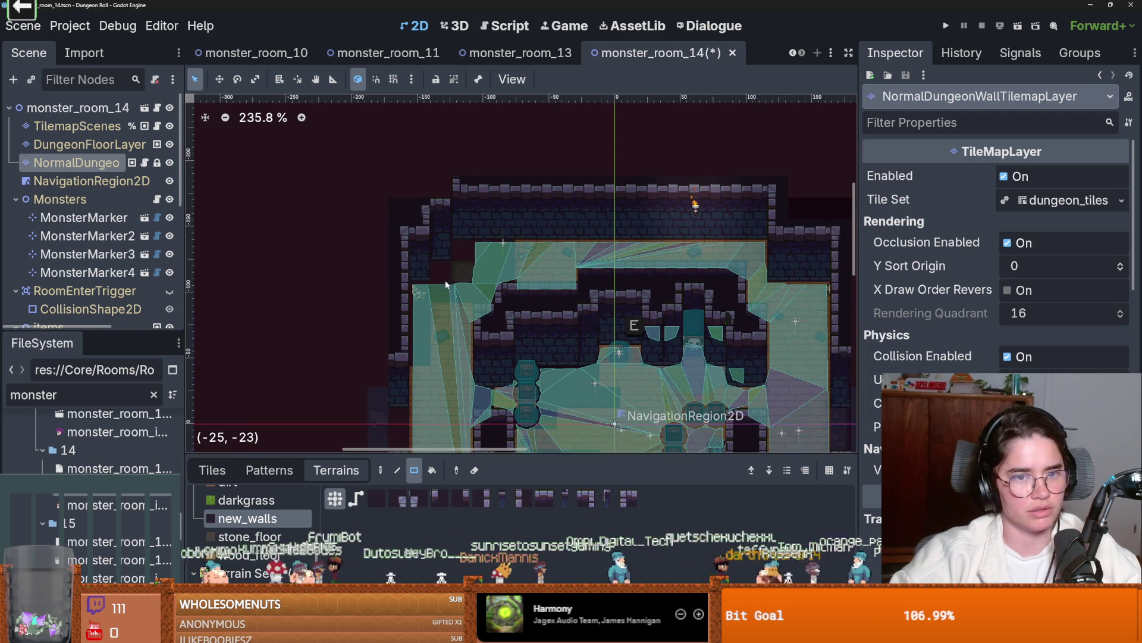
scroll(419, 315, "up", 1)
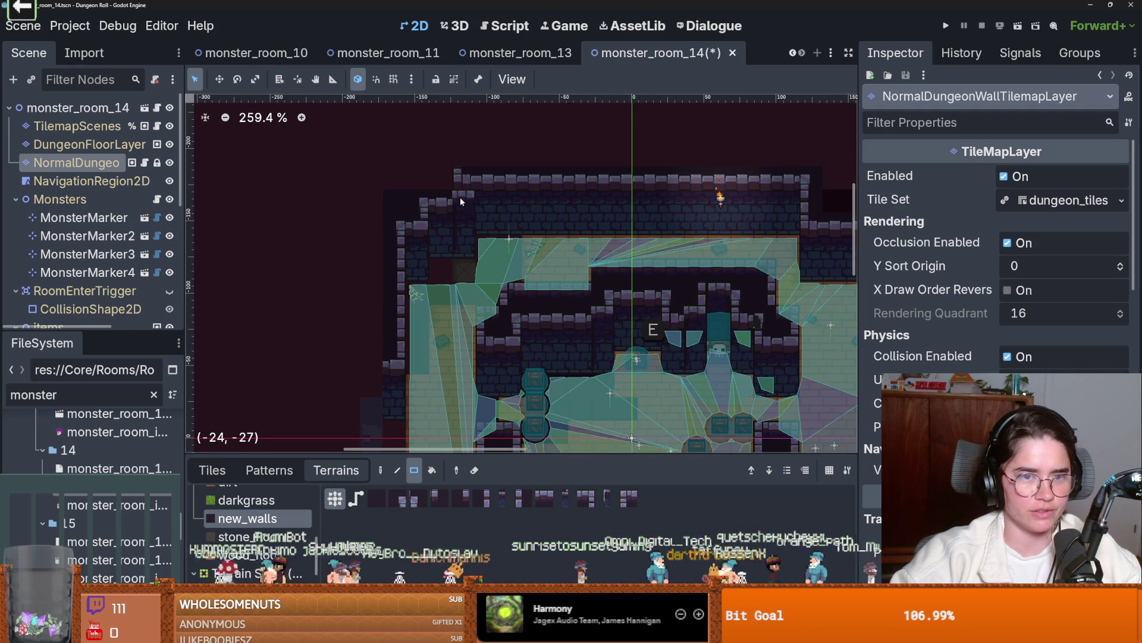
mouse_move(459, 180)
left_mouse_down()
mouse_move(443, 202)
mouse_move(384, 180)
mouse_move(390, 197)
left_mouse_up()
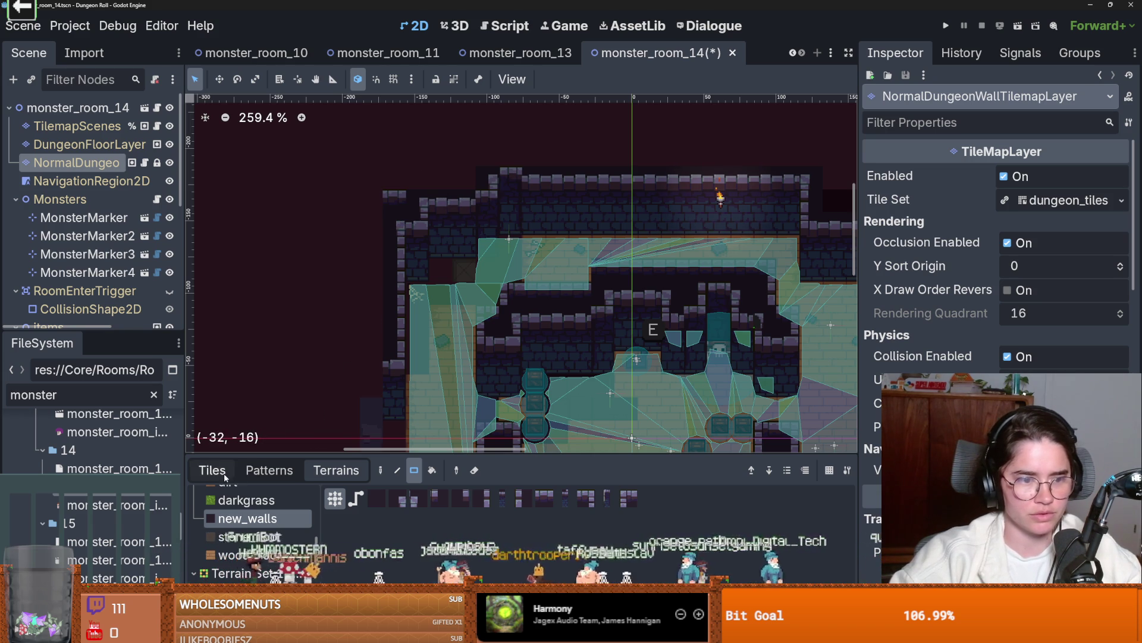
- Choose the wood_floor terrain on the floor tilemap layer
left_click(220, 471)
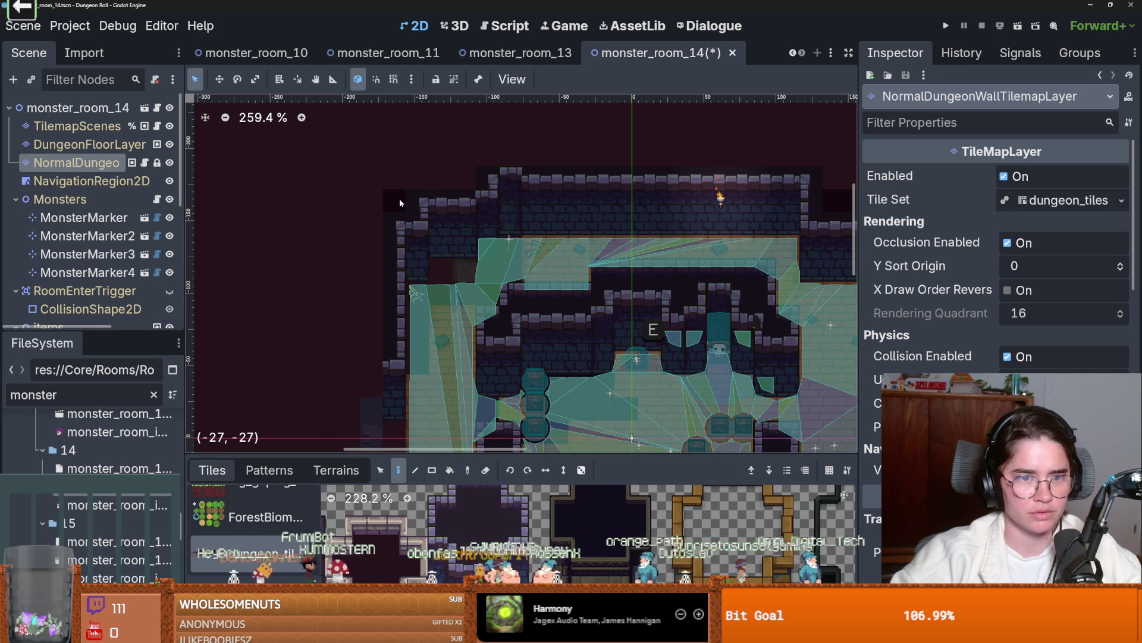
scroll(645, 420, "down", 3)
scroll(646, 419, "up", 5)
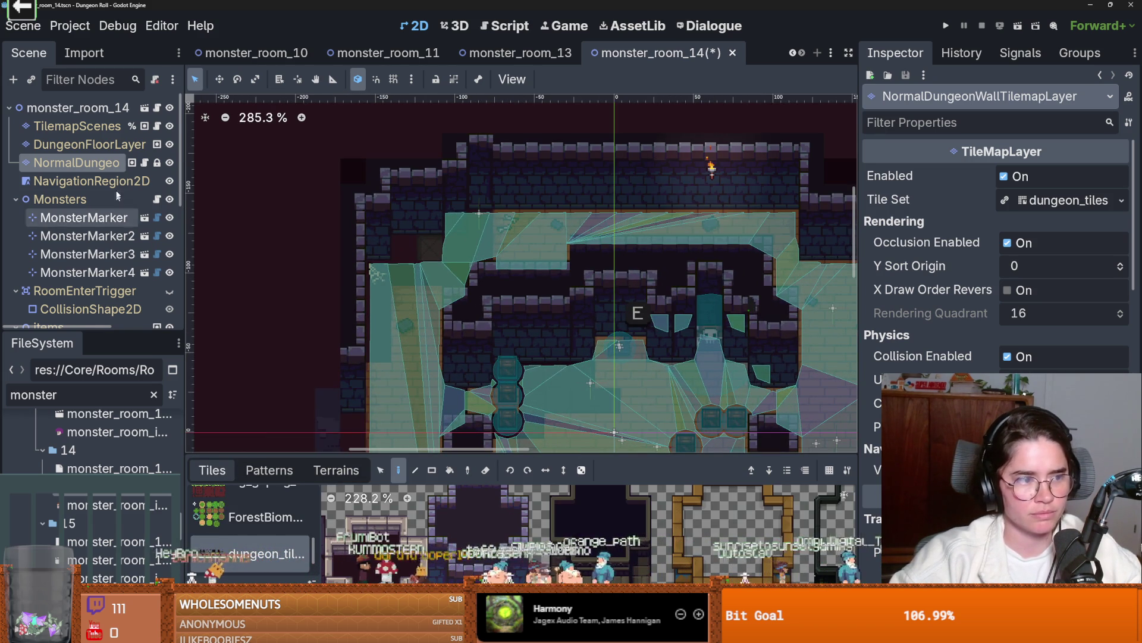
left_click(89, 144)
left_click(336, 470)
scroll(251, 529, "down", 1)
left_click(250, 542)
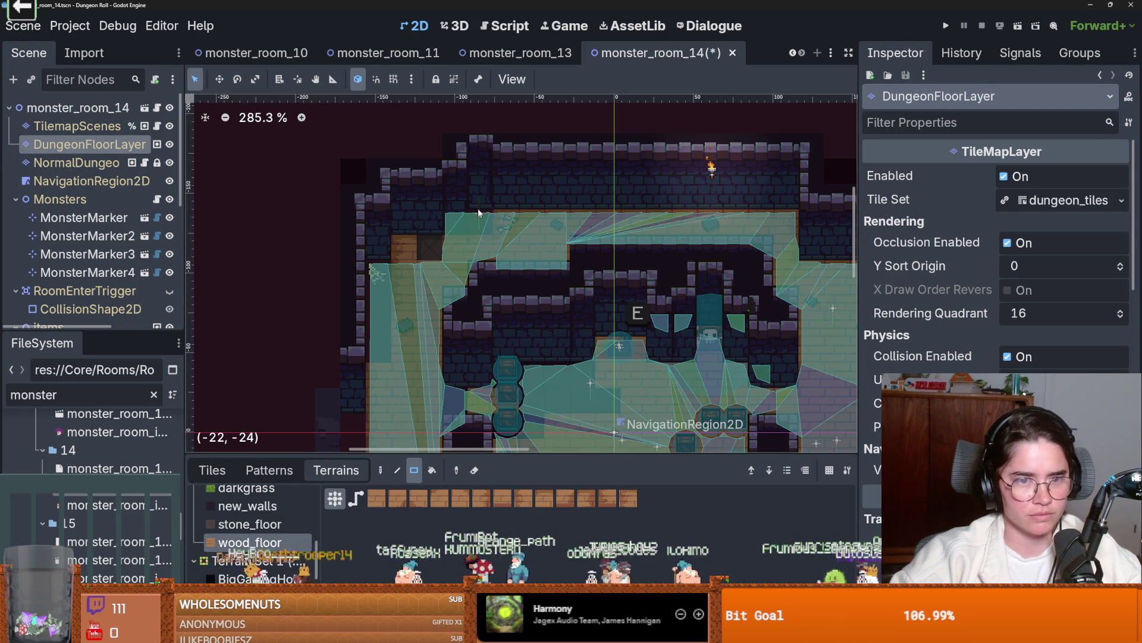
scroll(476, 267, "up", 2)
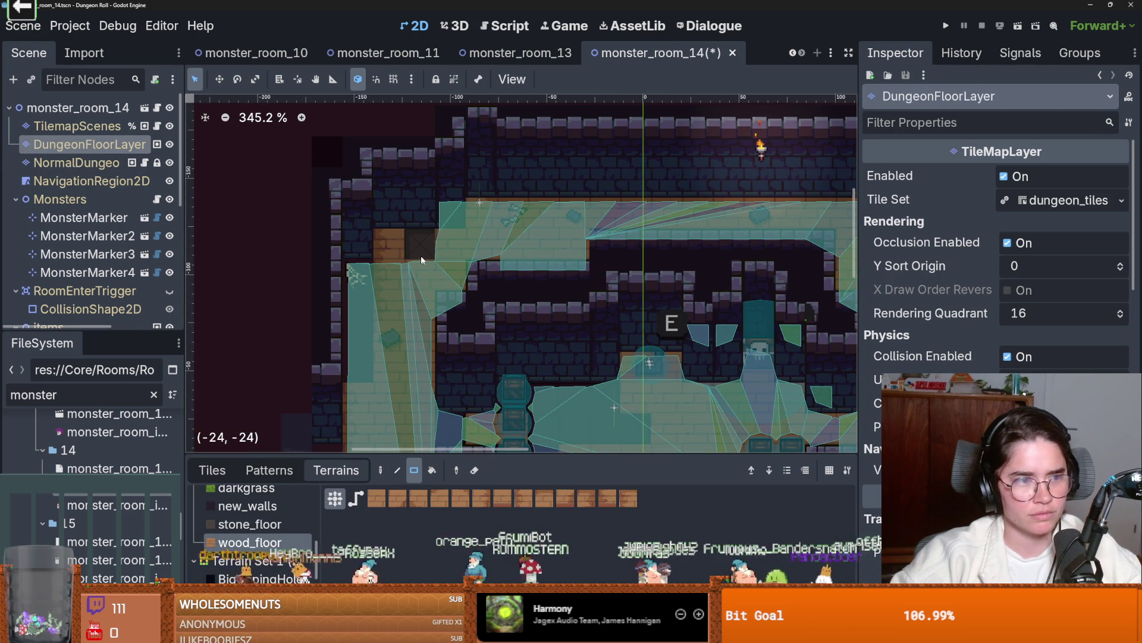
double_click(123, 147)
- Paint new_walls tiles on the upper wall and beside the skull doorway
left_click(87, 164)
left_click(247, 506)
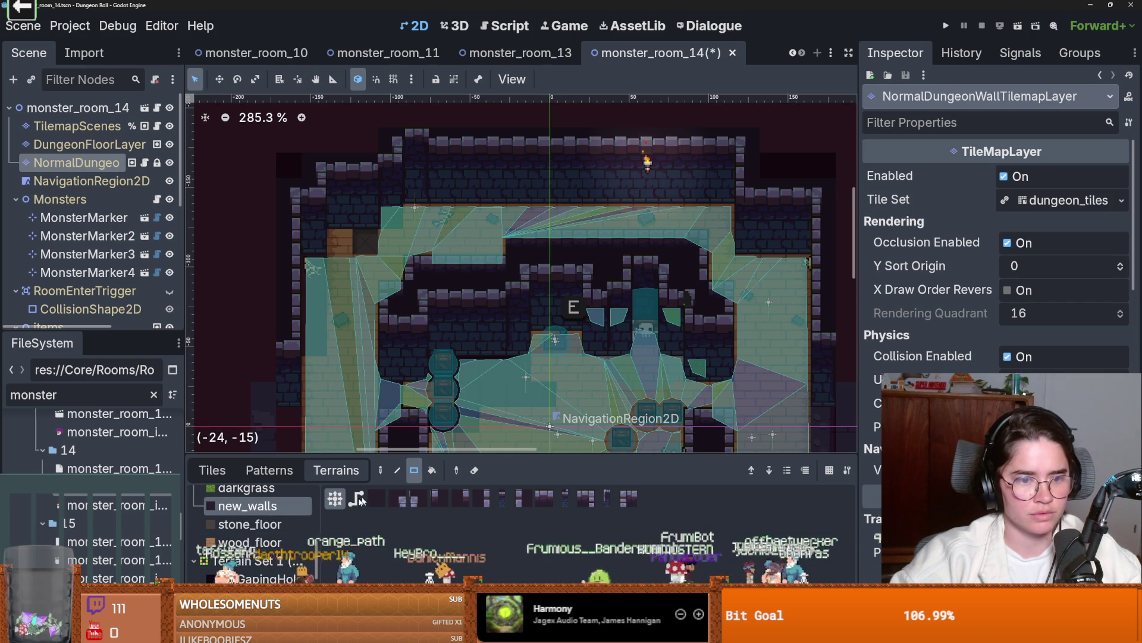
left_click_drag(398, 276, 398, 276)
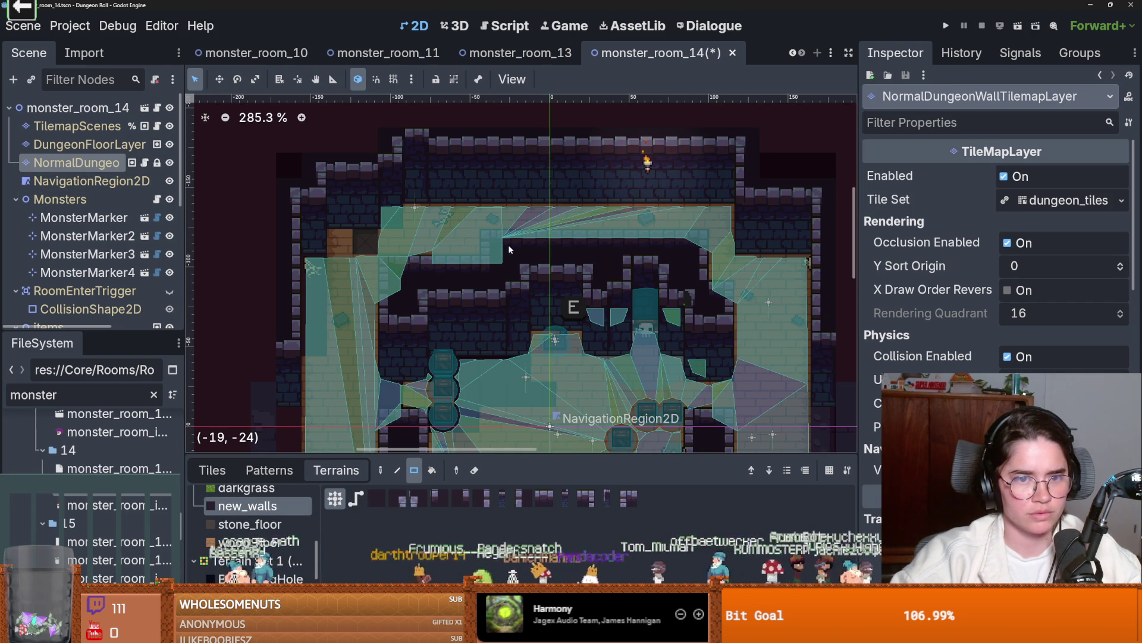
scroll(620, 290, "up", 2)
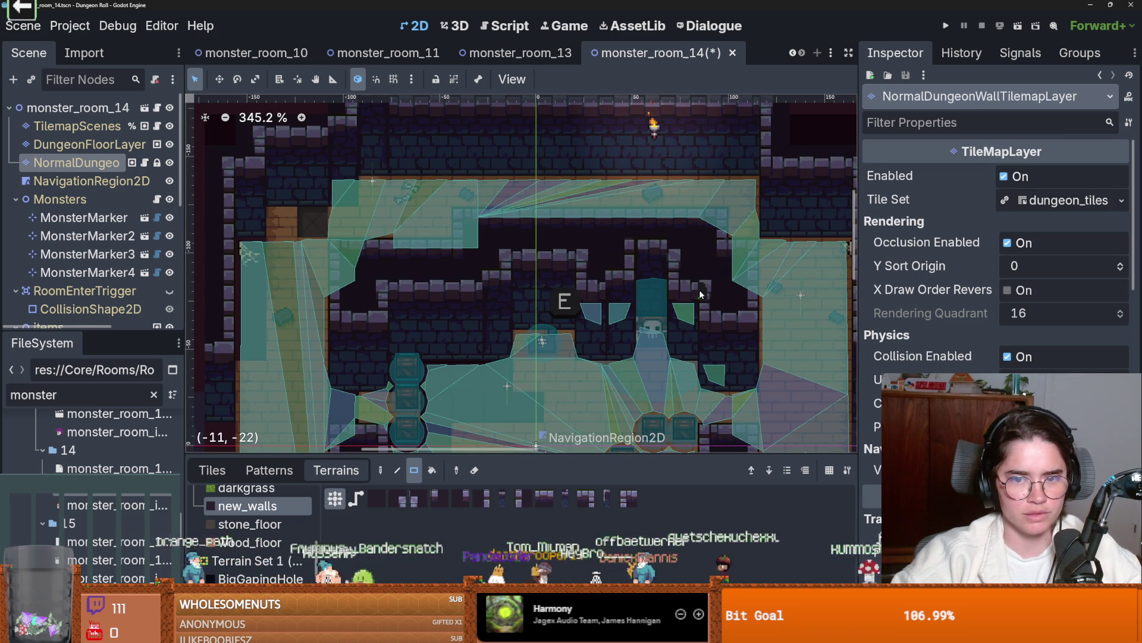
scroll(700, 294, "up", 5)
left_click(724, 284)
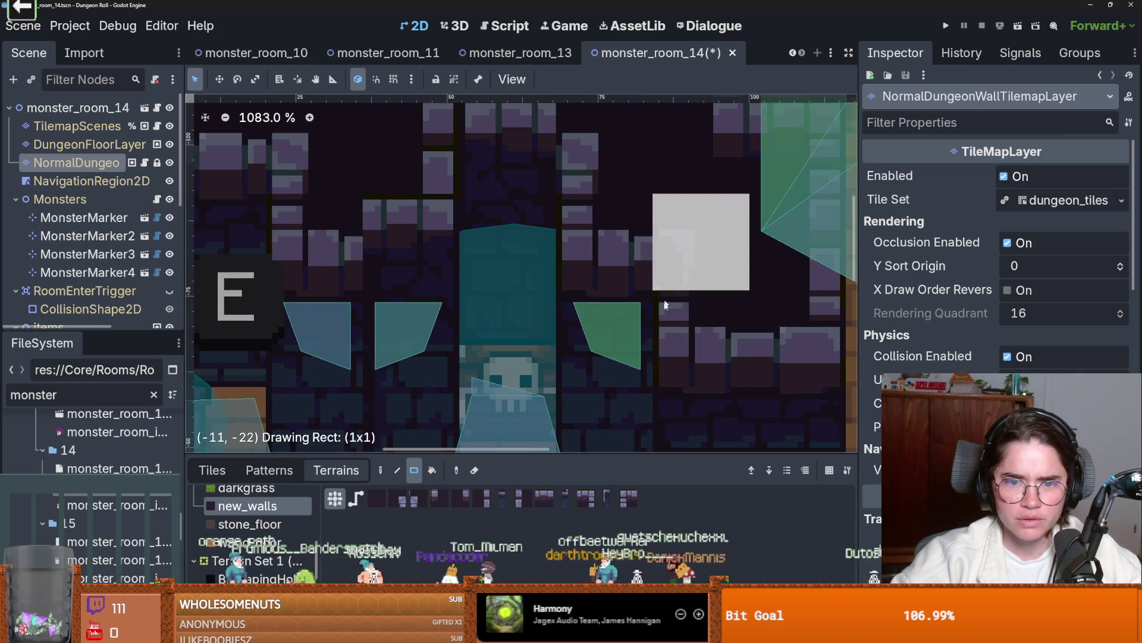
scroll(659, 309, "down", 2)
- Paint wall tiles over the brown tiles right of the skull doorway
left_click(90, 144)
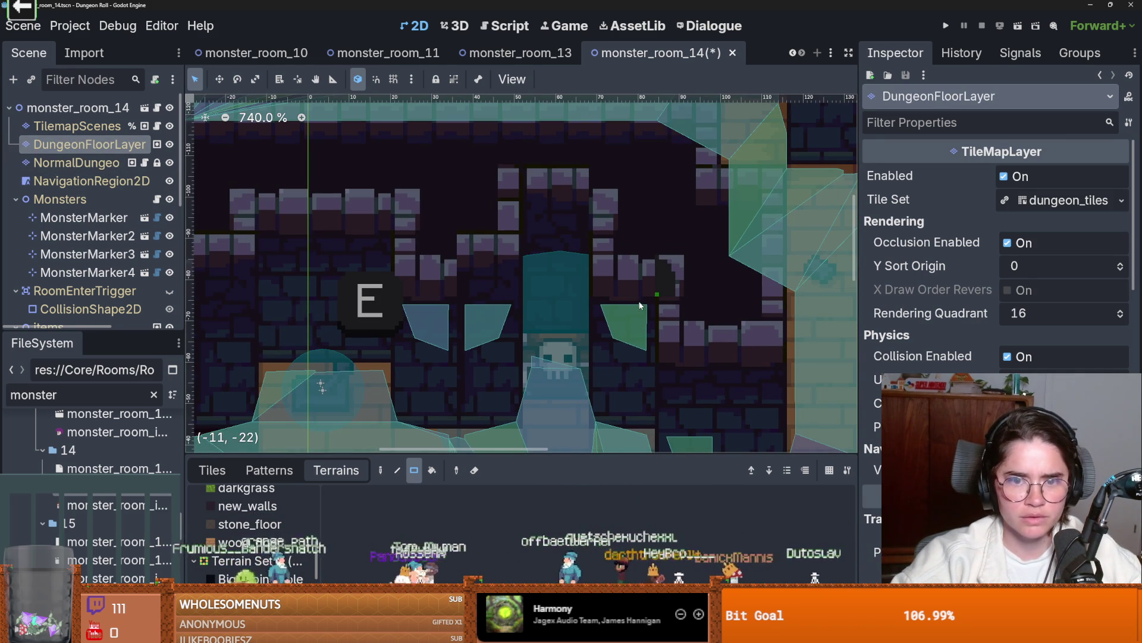
left_click(57, 125)
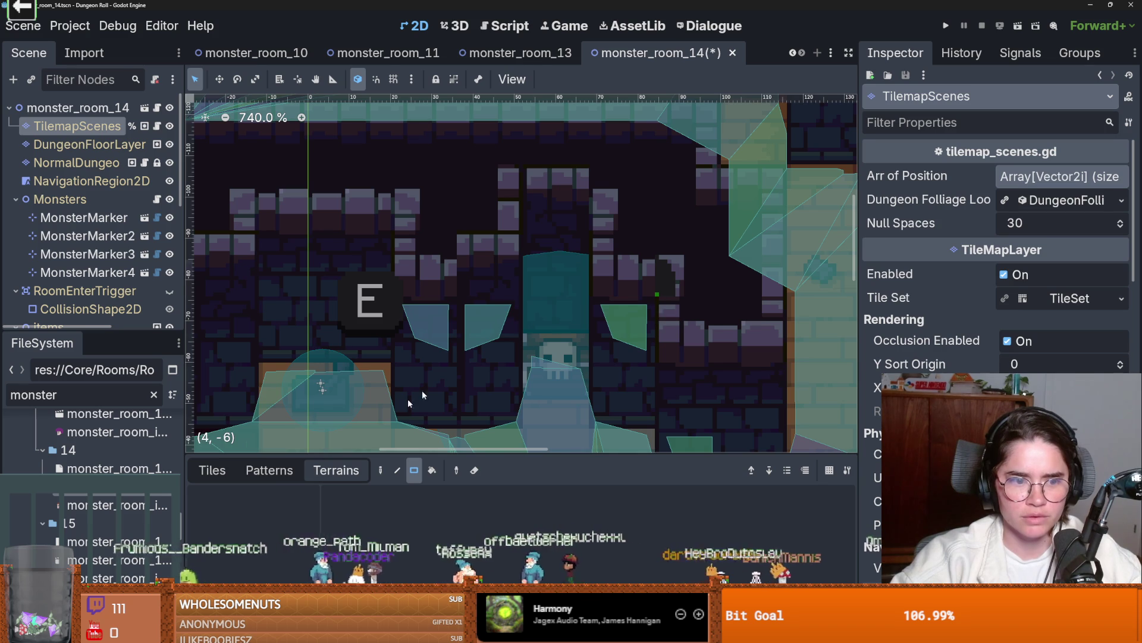
key("Down")
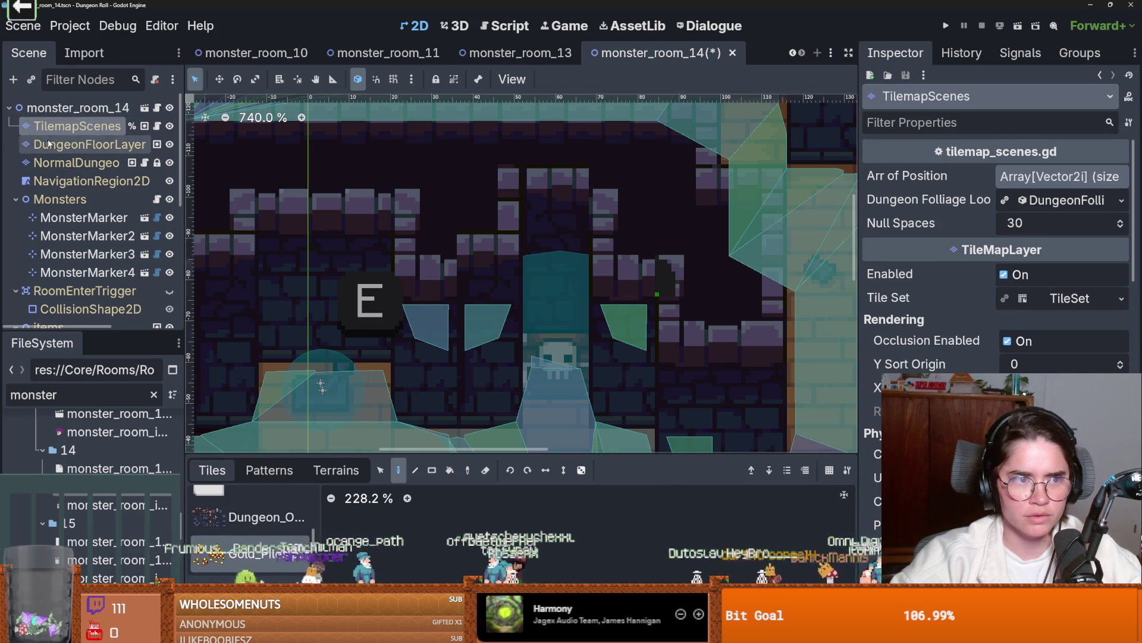
left_click(111, 168)
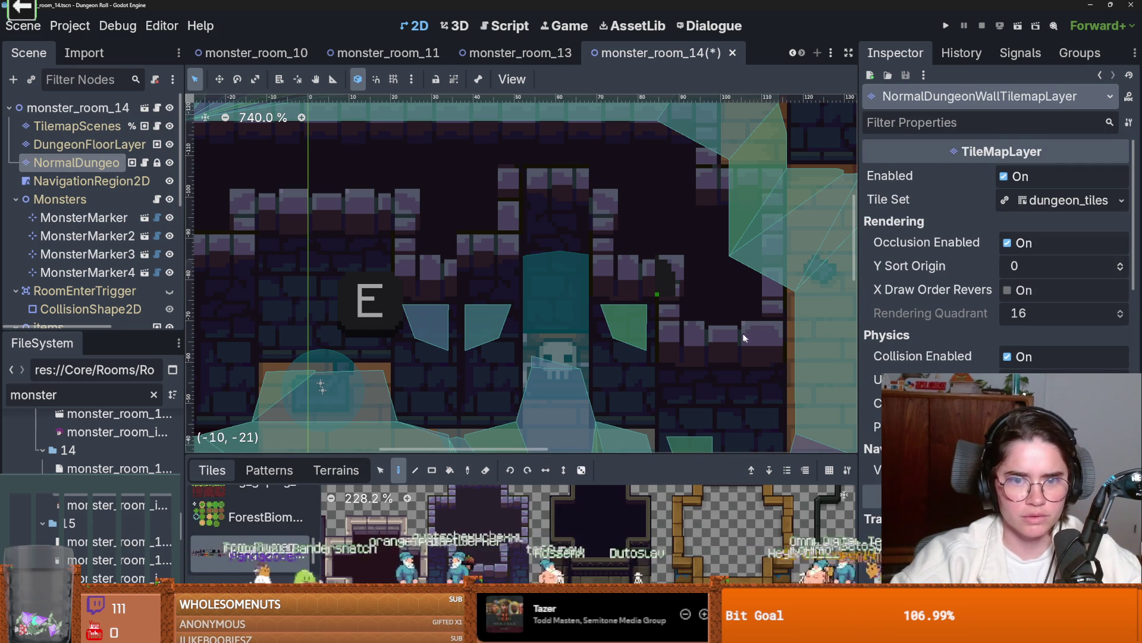
scroll(642, 316, "down", 1)
left_click_drag(634, 313, 716, 312)
scroll(716, 313, "down", 3)
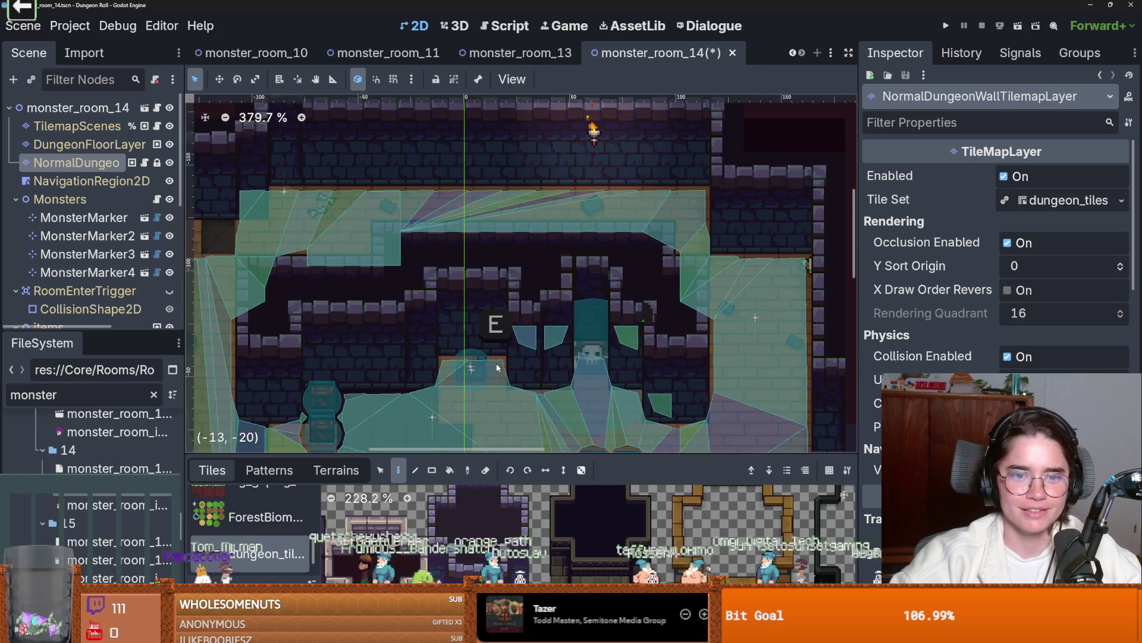
- Pick the wood_floor terrain on the floor tile layer for painting
left_click(89, 181)
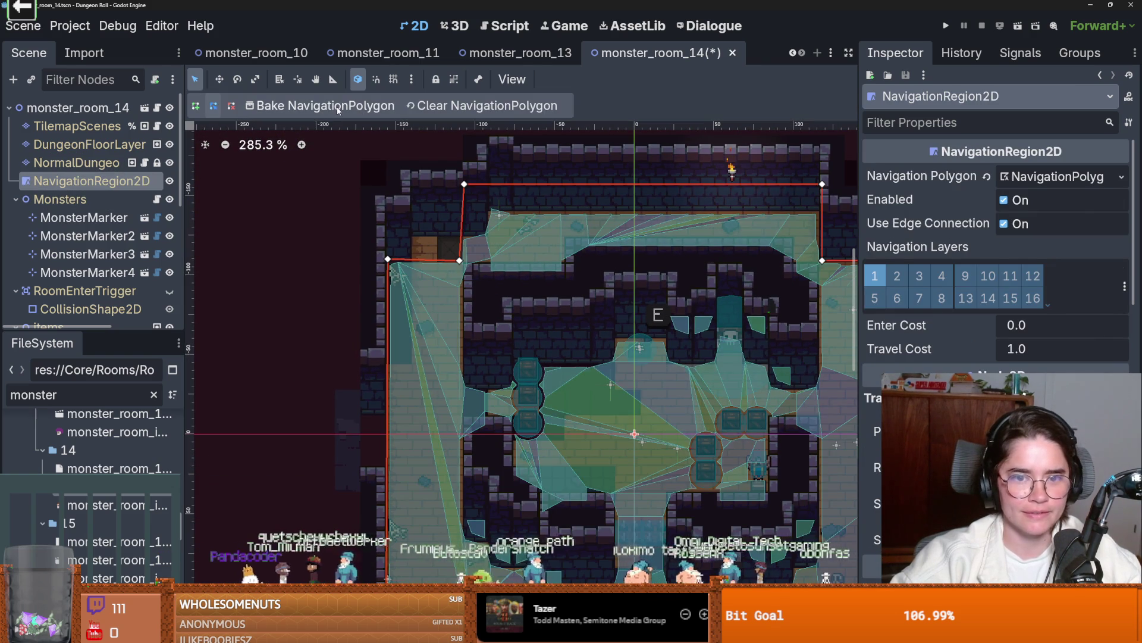
scroll(524, 274, "down", 1)
scroll(554, 295, "up", 1)
scroll(556, 293, "up", 1)
scroll(536, 286, "down", 1)
scroll(476, 280, "up", 2)
left_click(90, 144)
left_click(335, 470)
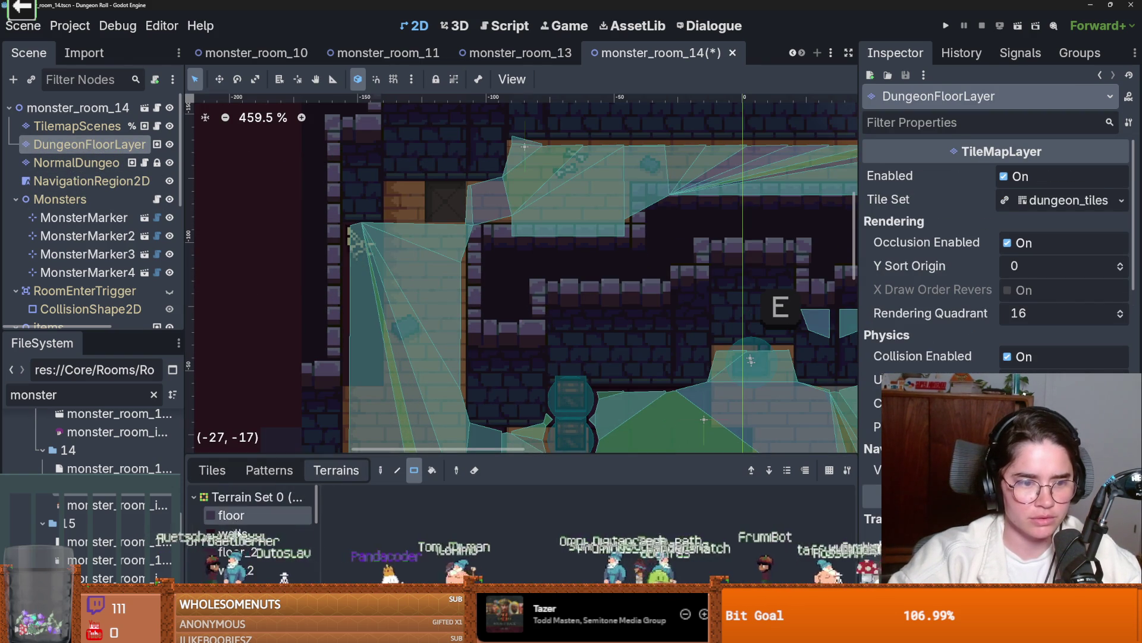
scroll(266, 541, "down", 5)
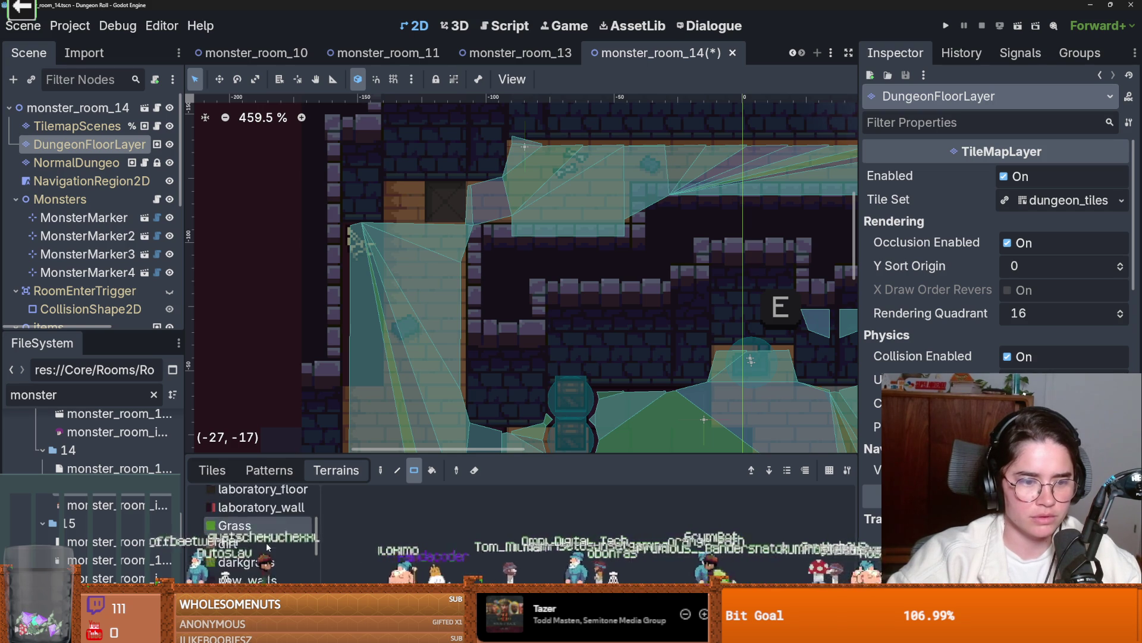
left_click(250, 579)
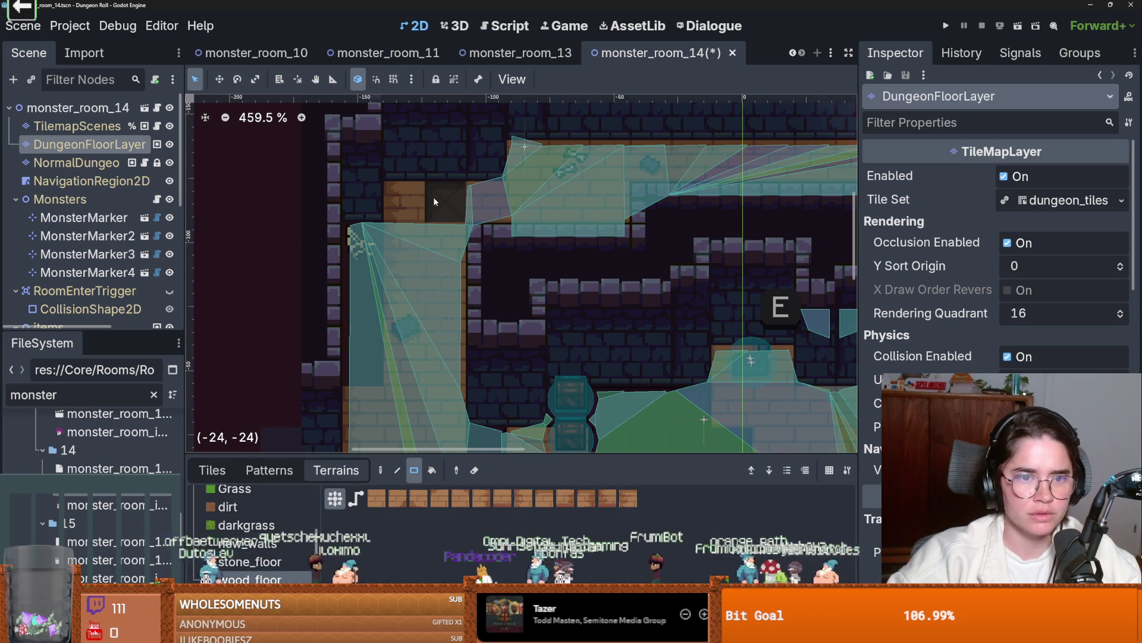
- Show the NormalDungeo wall layer's tiles and save monster_room_14
left_click(131, 159)
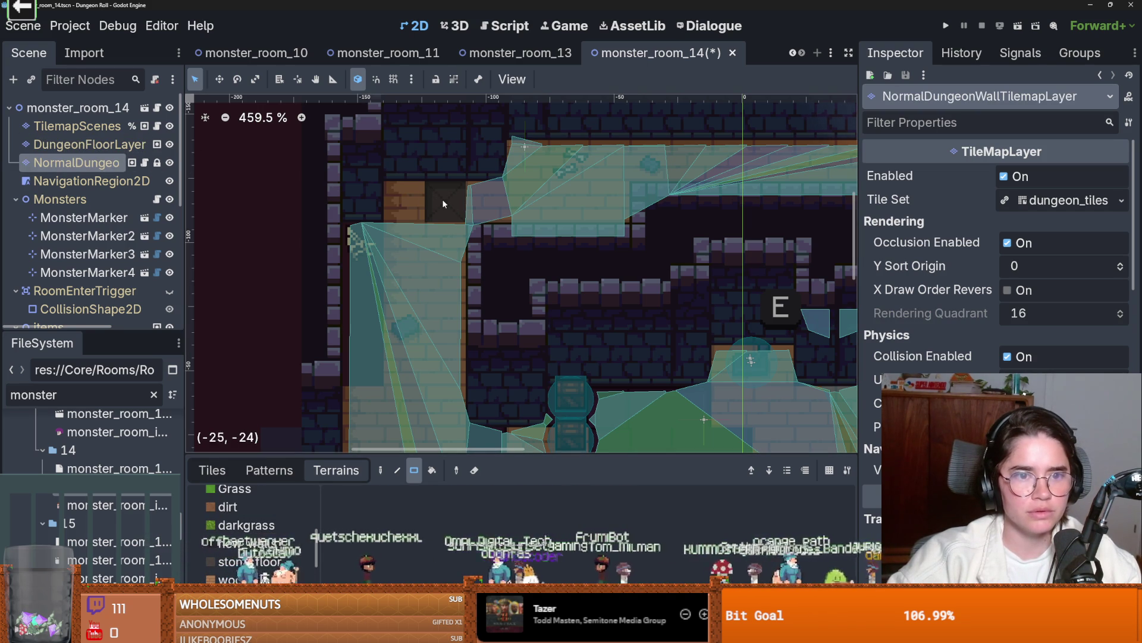
left_click(213, 470)
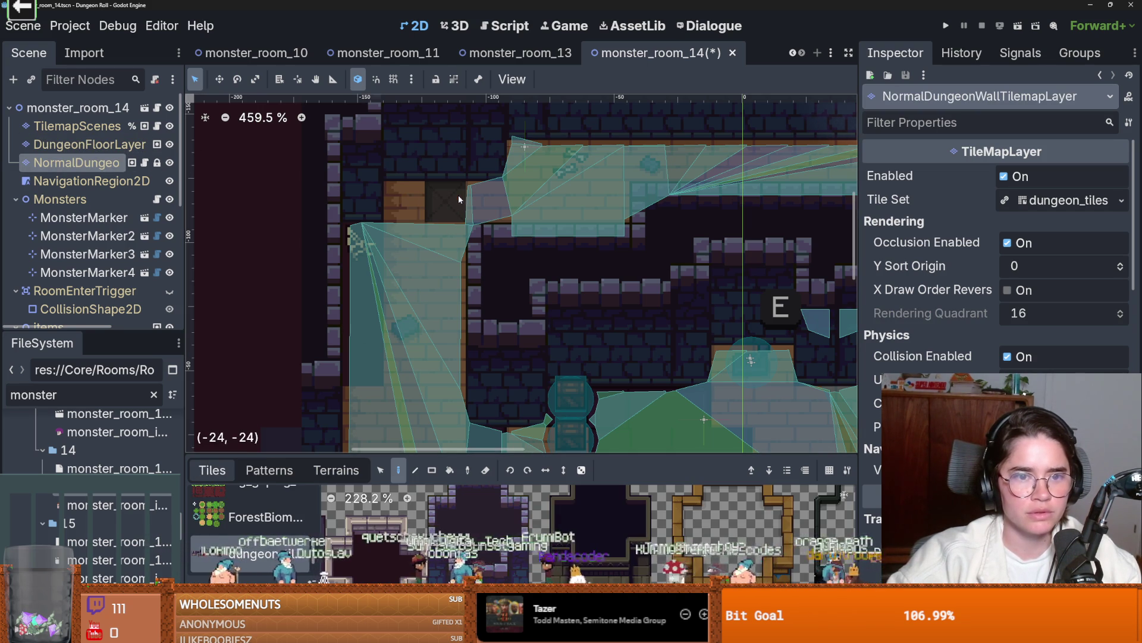
scroll(524, 294, "down", 5)
key("ctrl+s")
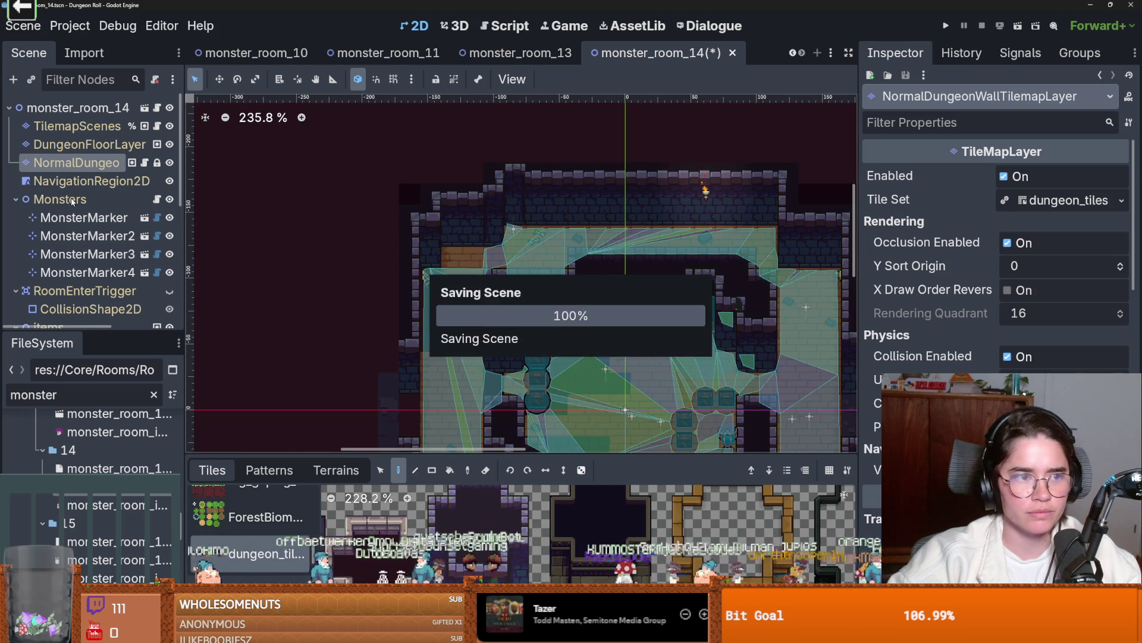
- Rebake the NavigationRegion2D polygon and drag its inner corner vertex into a diagonal edge
left_click(158, 174)
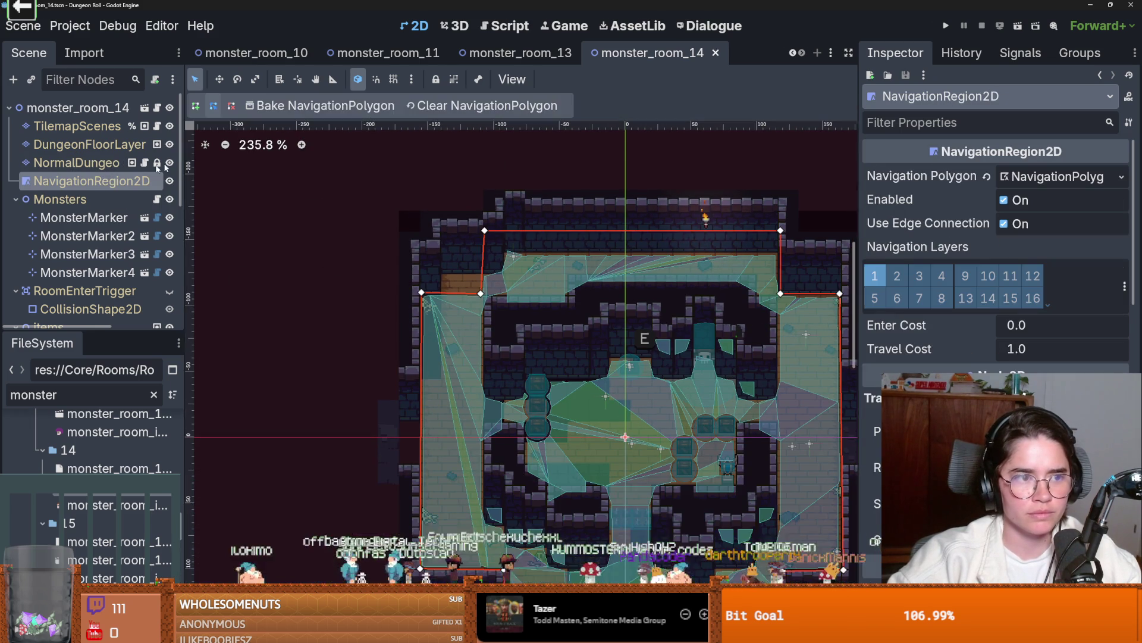
left_click(337, 106)
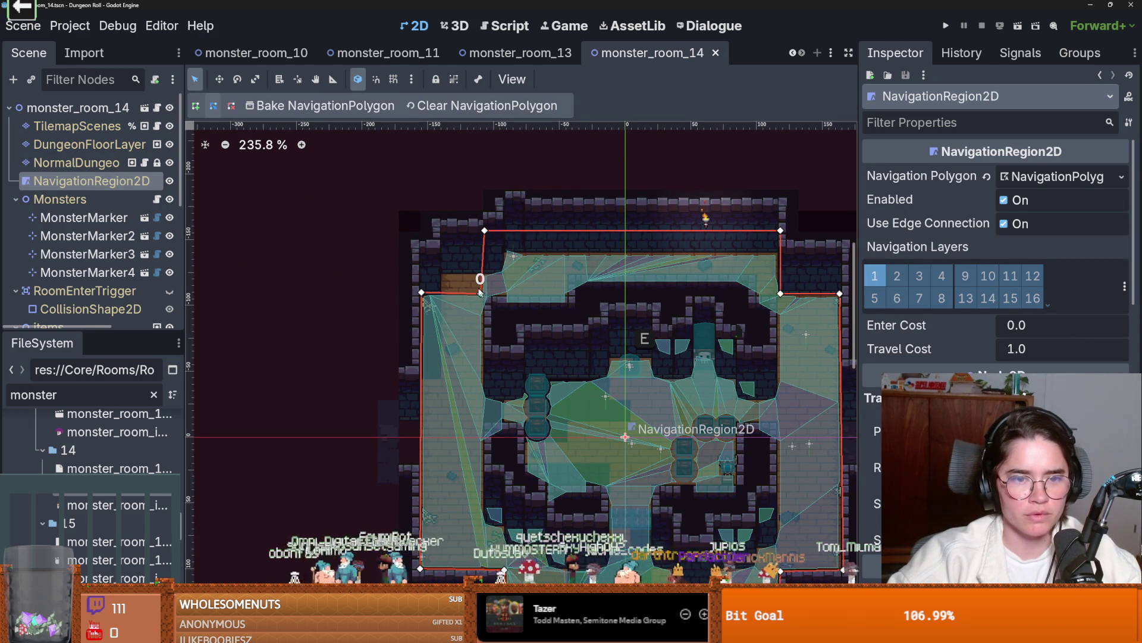
left_click_drag(482, 293, 441, 260)
scroll(554, 330, "down", 2)
scroll(550, 337, "up", 2)
mouse_move(651, 357)
left_mouse_down()
mouse_move(556, 316)
mouse_move(499, 268)
left_mouse_up()
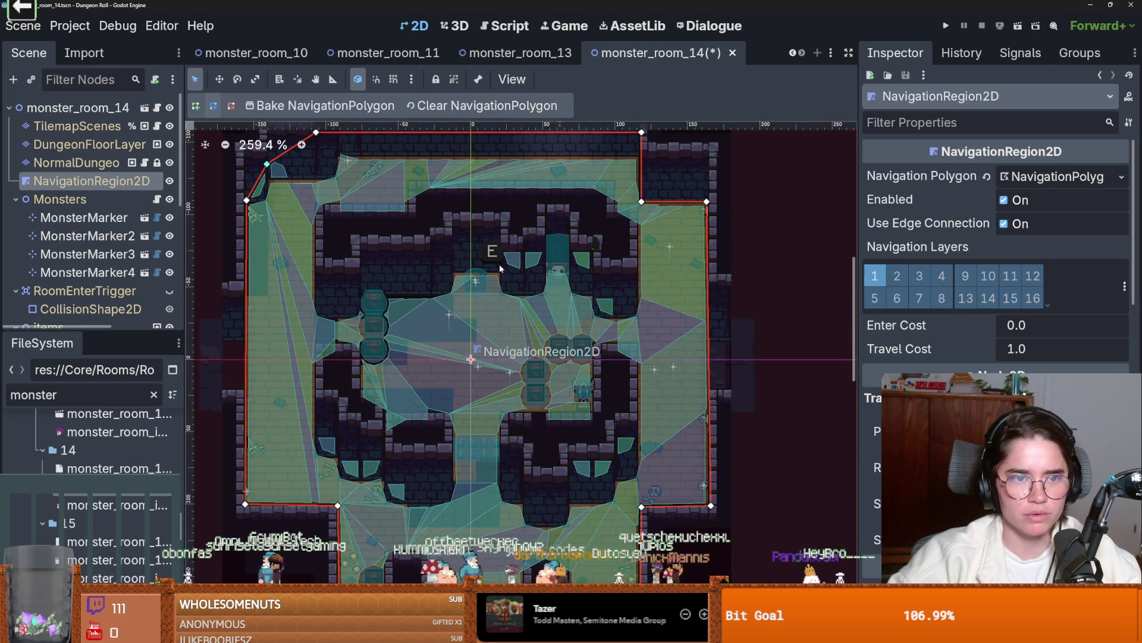
- Save monster_room_14 with the reshaped navigation polygon
key("ctrl+s")
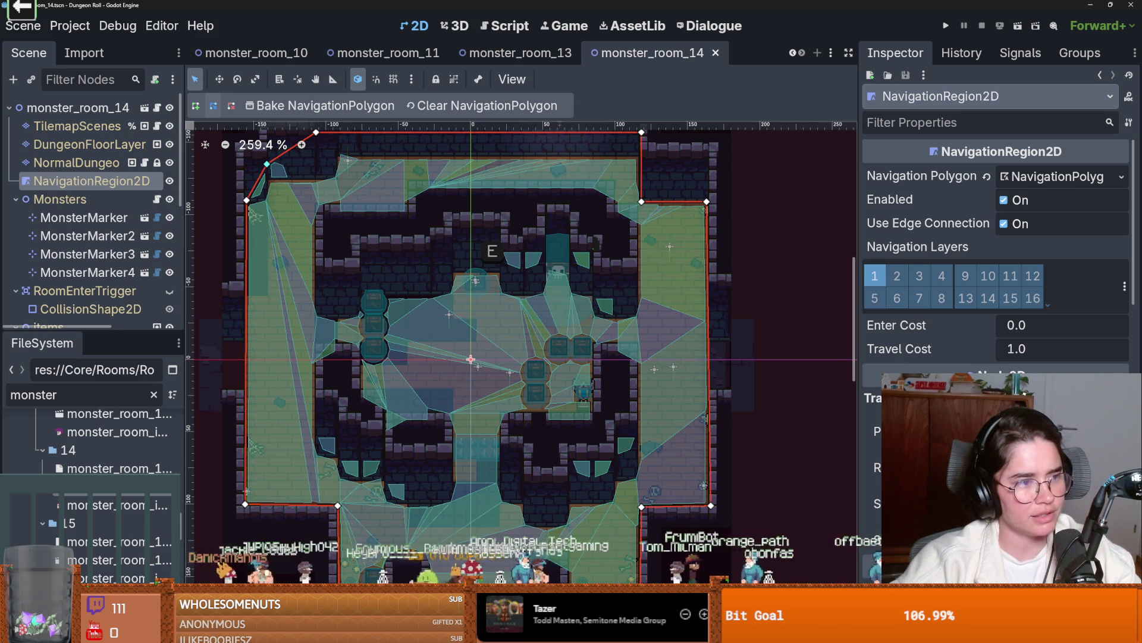
scroll(509, 282, "up", 1)
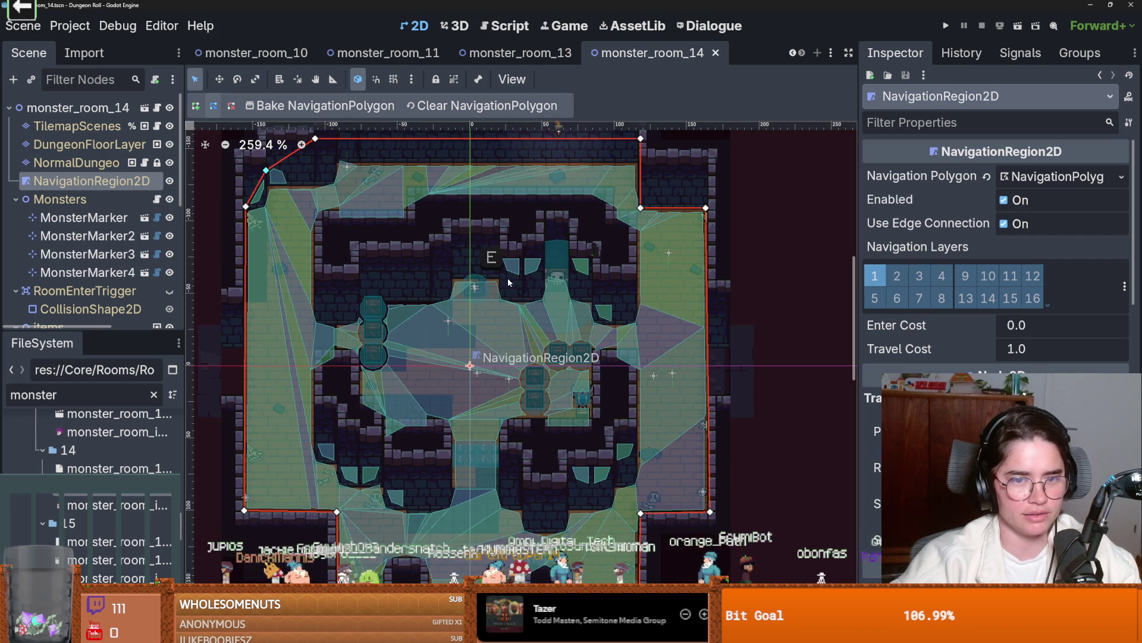
key("ctrl+s")
scroll(328, 354, "up", 6)
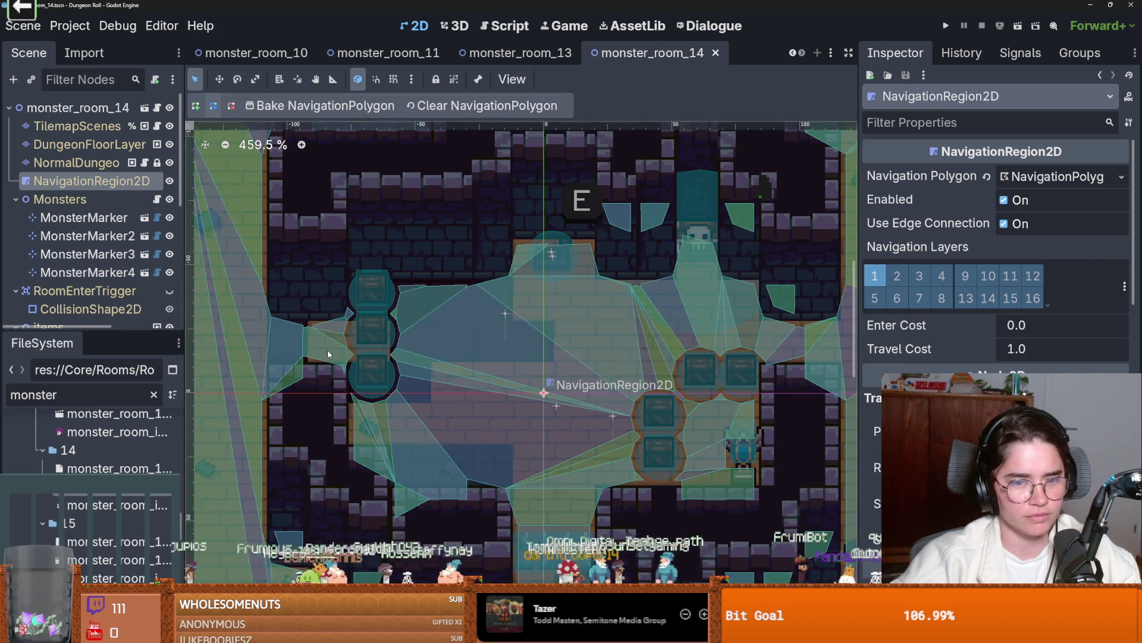
scroll(327, 349, "down", 6)
key("ctrl+s")
scroll(612, 400, "up", 3)
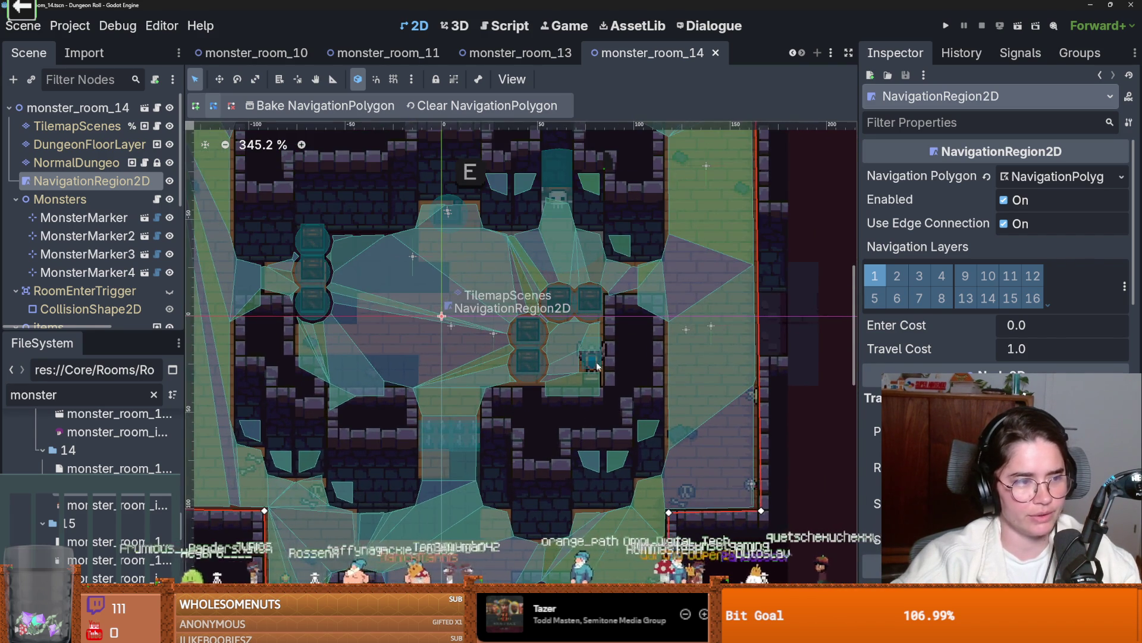
scroll(595, 364, "down", 1)
key("ctrl+s")
mouse_move(427, 318)
left_mouse_down()
mouse_move(515, 341)
mouse_move(551, 408)
left_mouse_up()
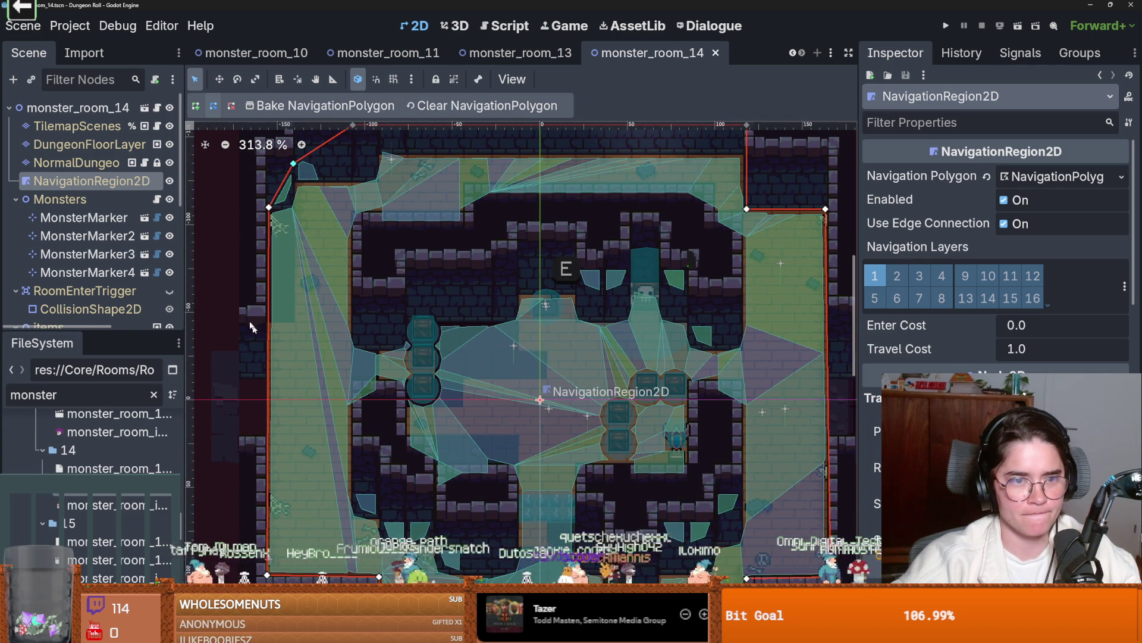
- Collapse the Monsters and RoomEnterTrigger nodes, save, and switch to GitHub Desktop
left_click_drag(135, 335, 135, 470)
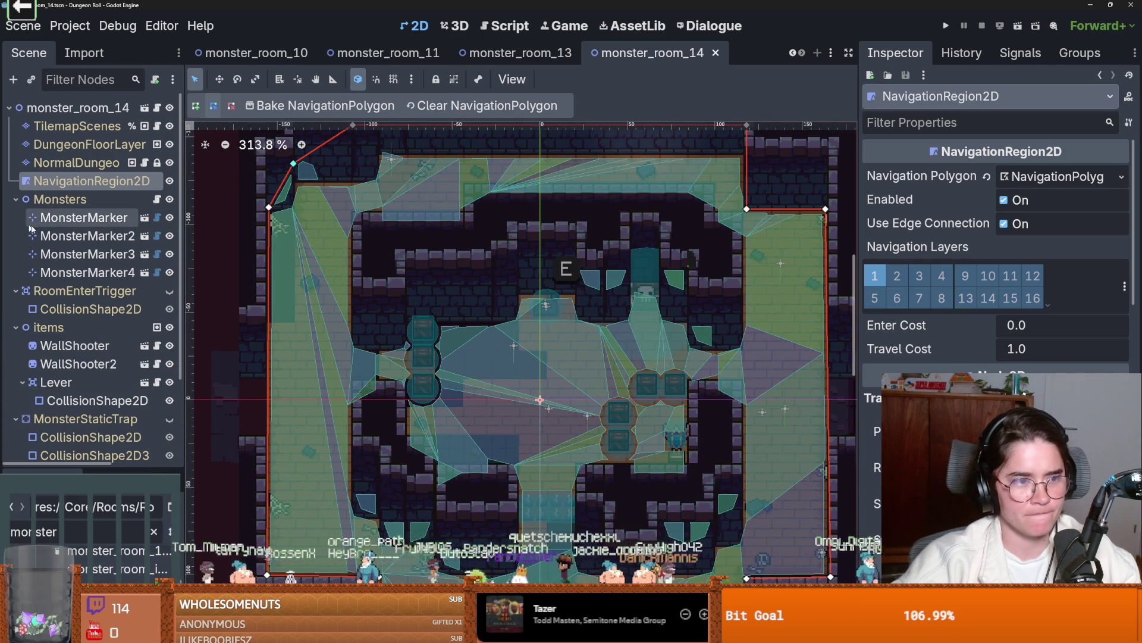
left_click(15, 199)
key("ctrl+s")
left_click(15, 217)
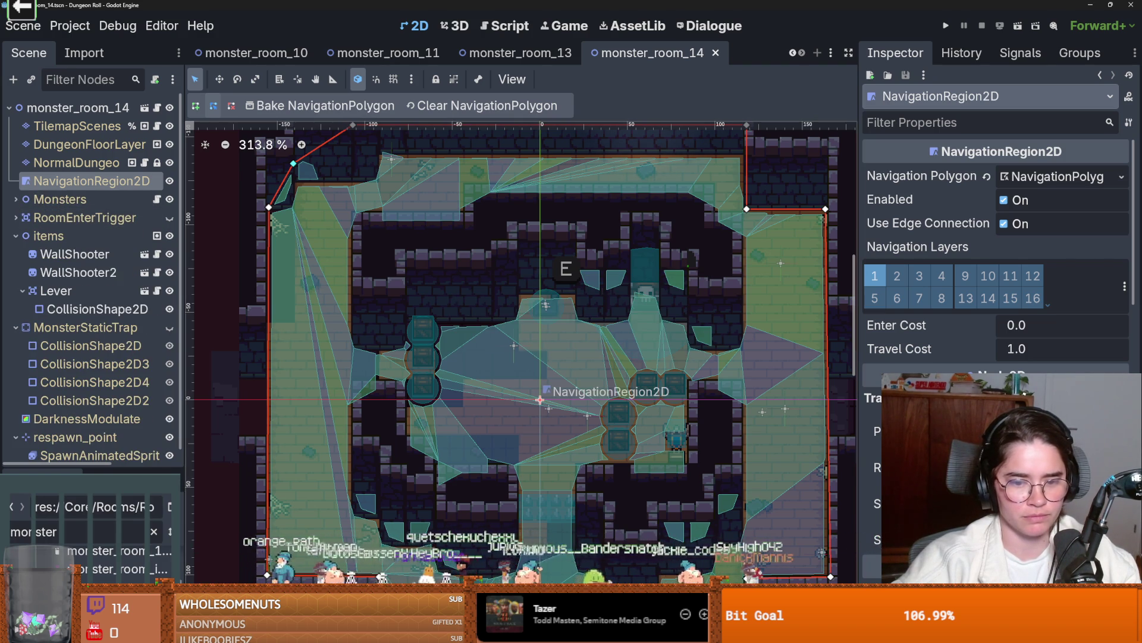
key("alt+Tab")
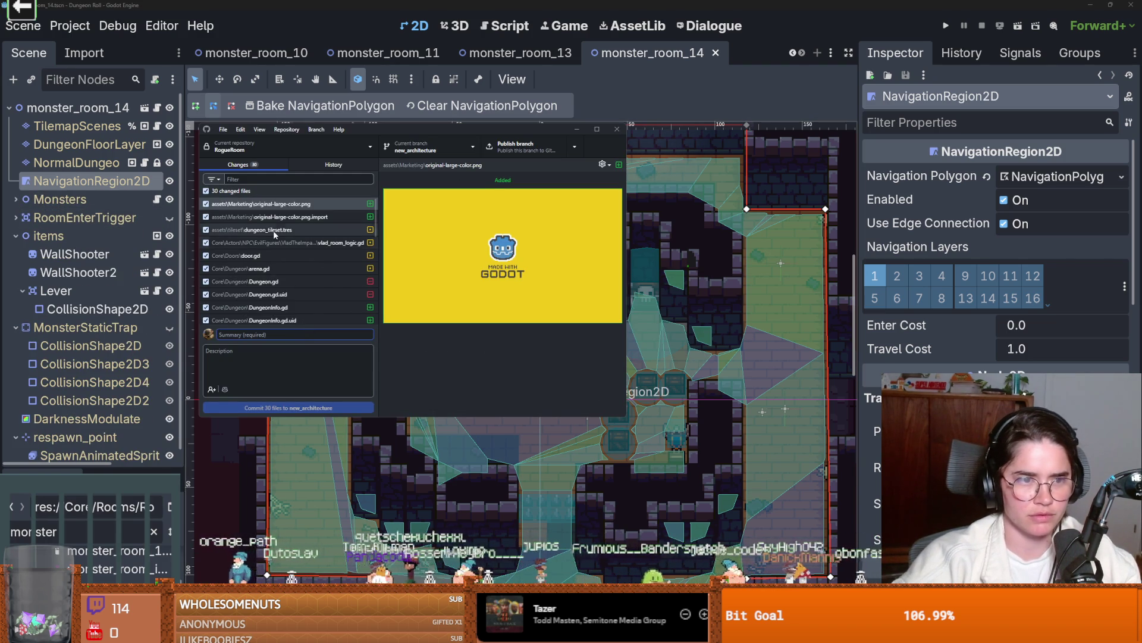
- Commit the 30 changed files to new_architecture as 'new architecture and fixed walls'
type("new architecture")
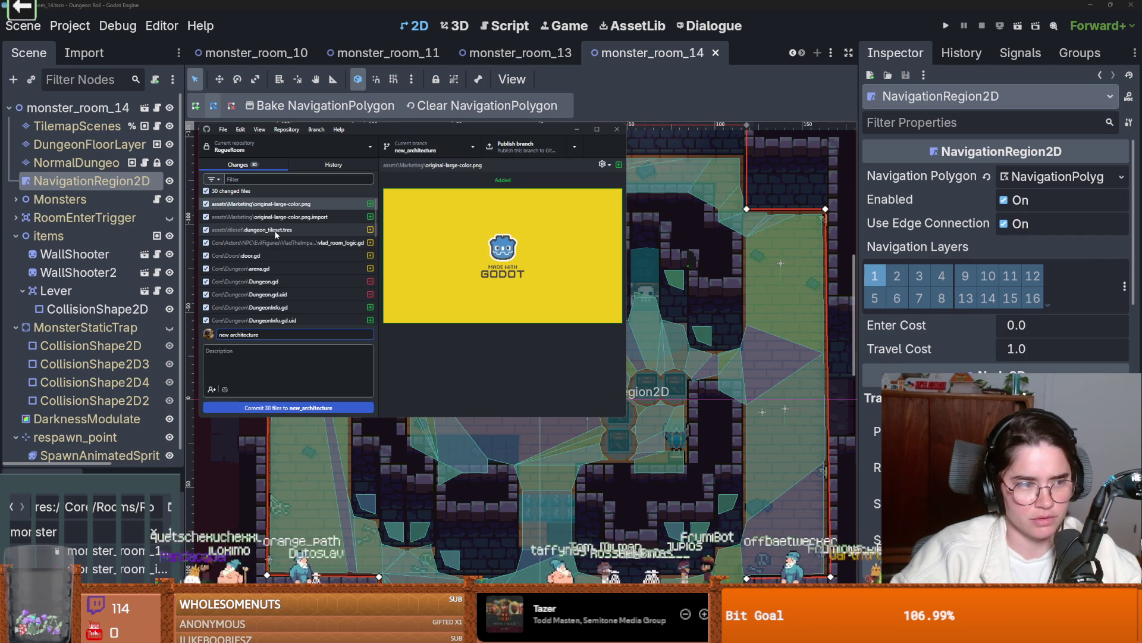
type(" and fixed walls")
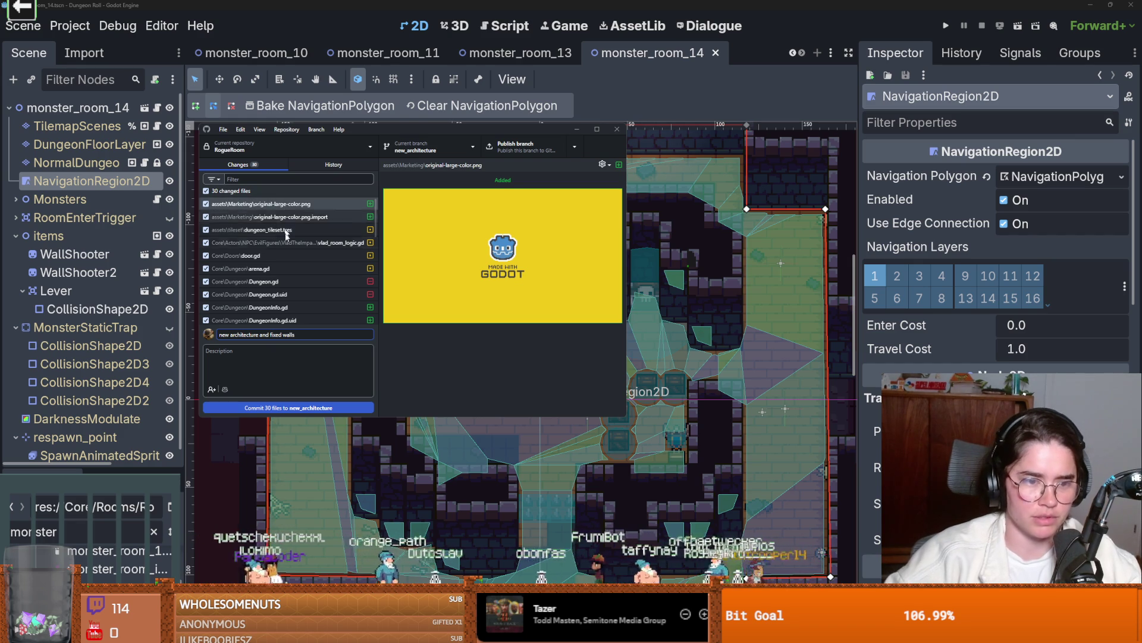
left_click(301, 408)
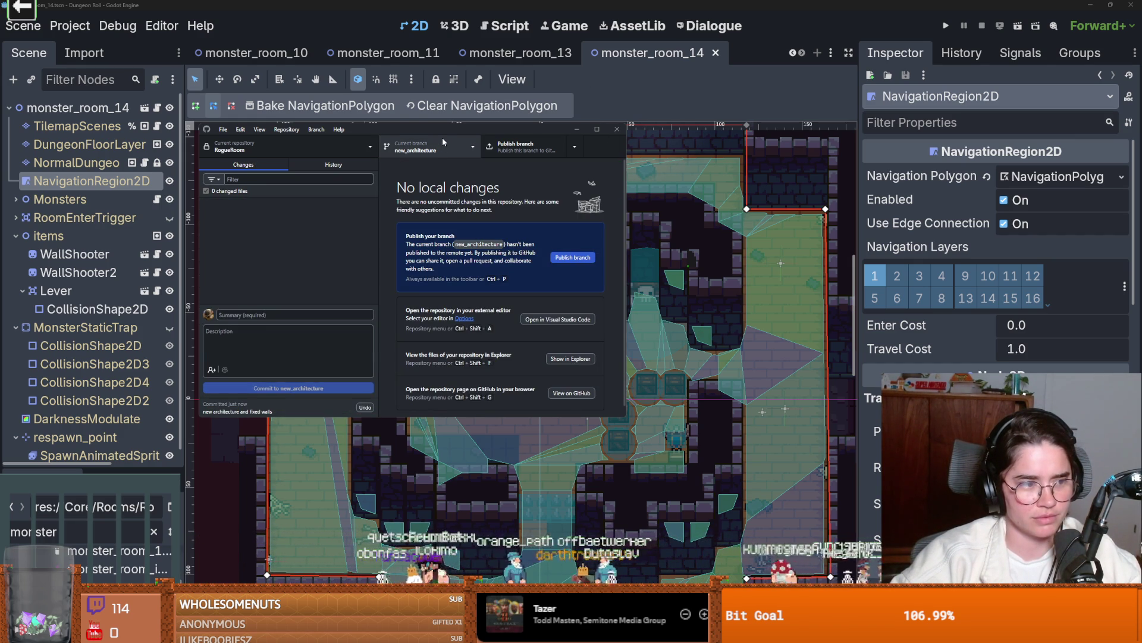
- Close the Godot editor and maximize the GitHub Desktop window
mouse_move(502, 133)
left_mouse_down()
mouse_move(531, 141)
mouse_move(447, 156)
left_mouse_up()
left_click(648, 93)
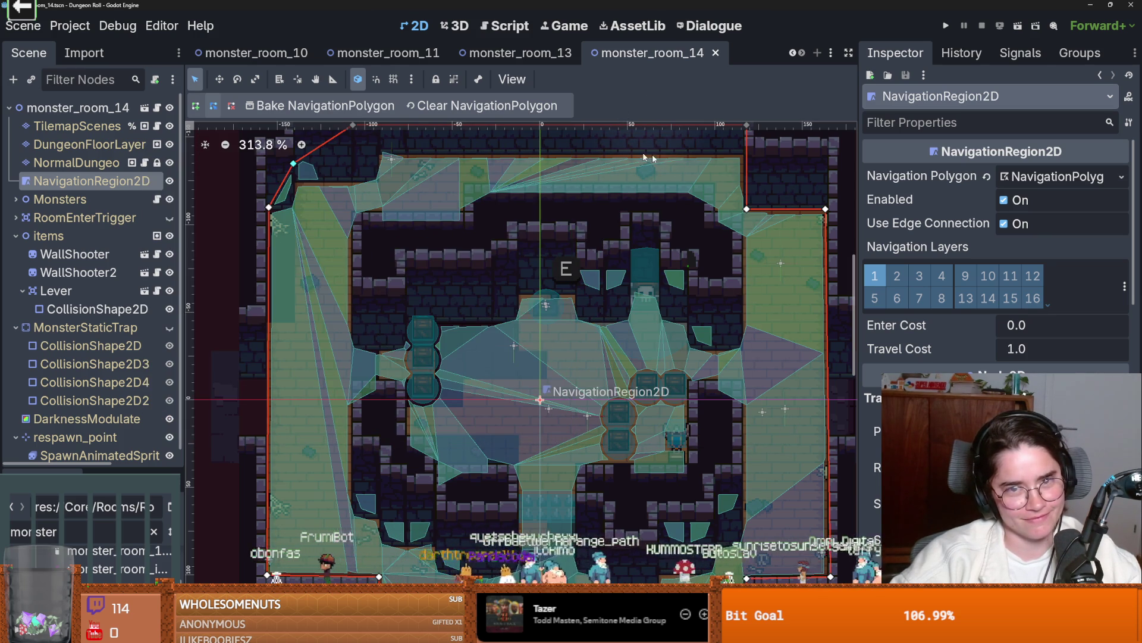
left_click_drag(691, 6, 691, 163)
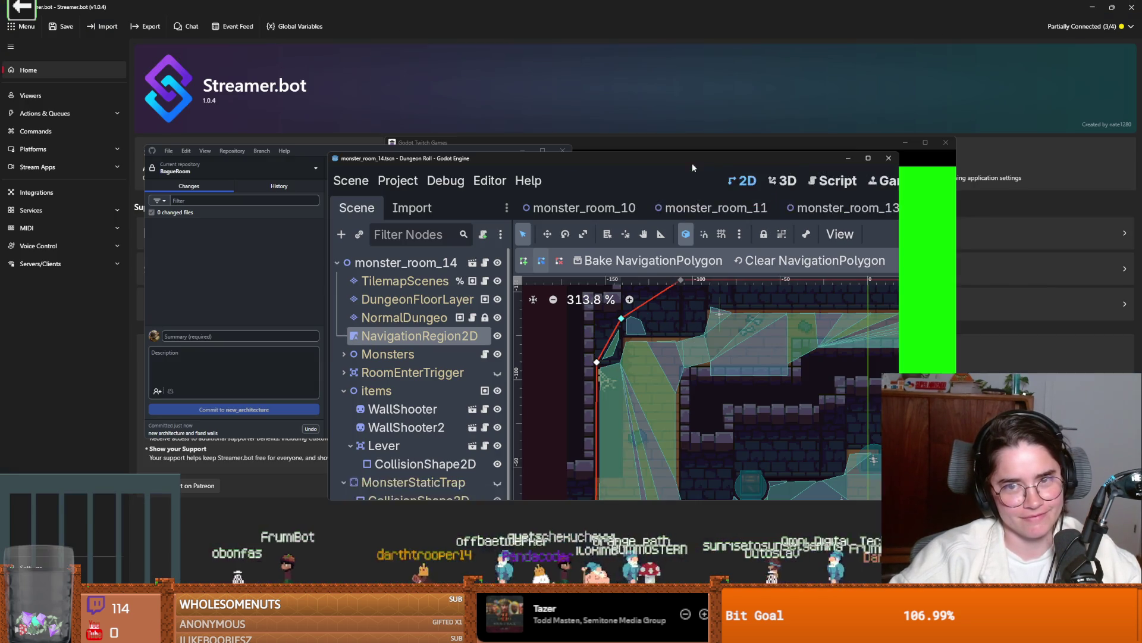
left_click(889, 159)
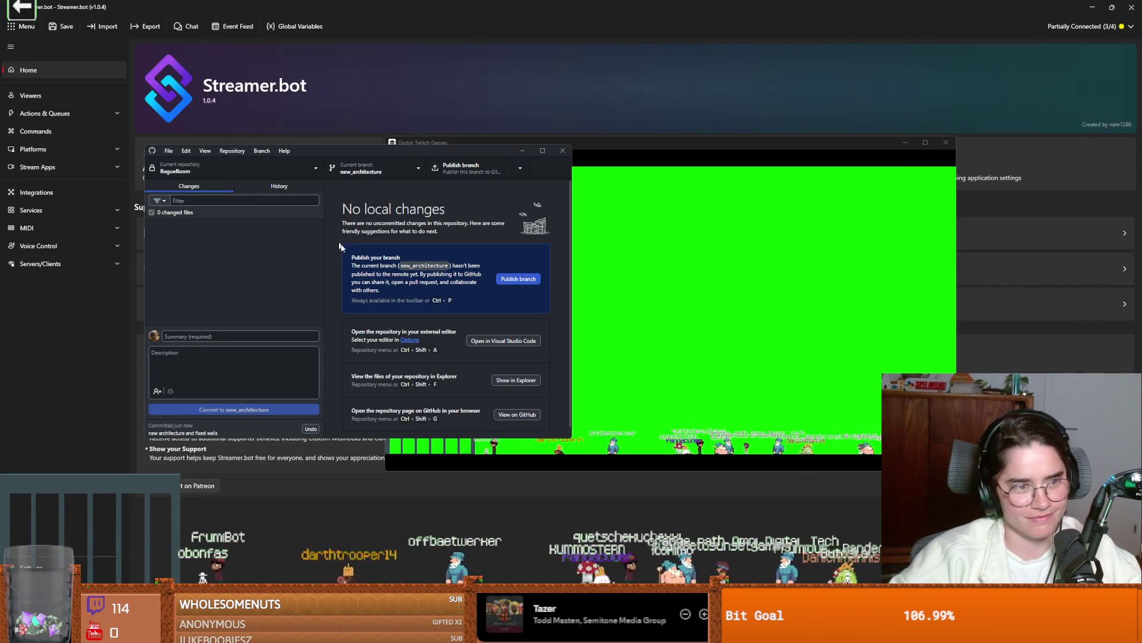
left_click(542, 150)
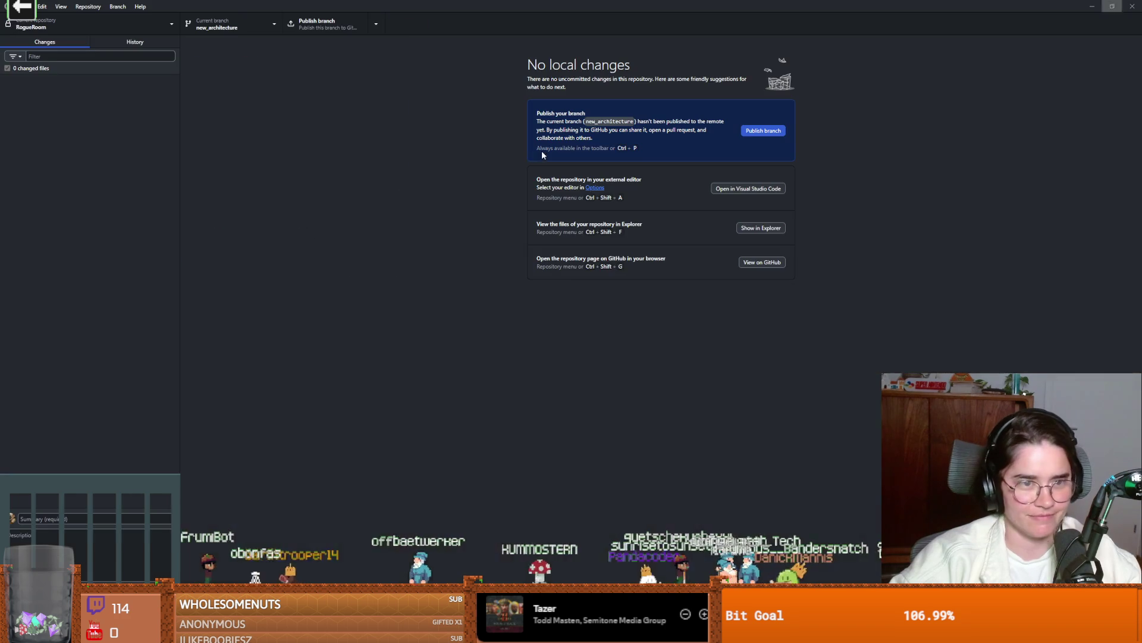
- Check out the dev branch and merge new_architecture into it
left_click(217, 24)
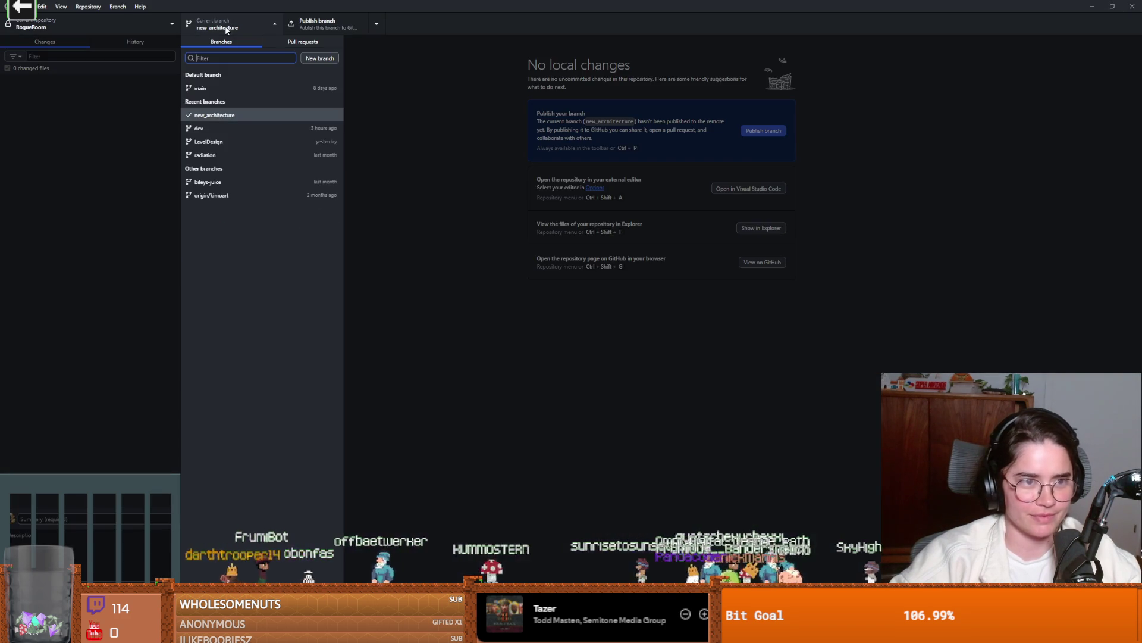
left_click(221, 131)
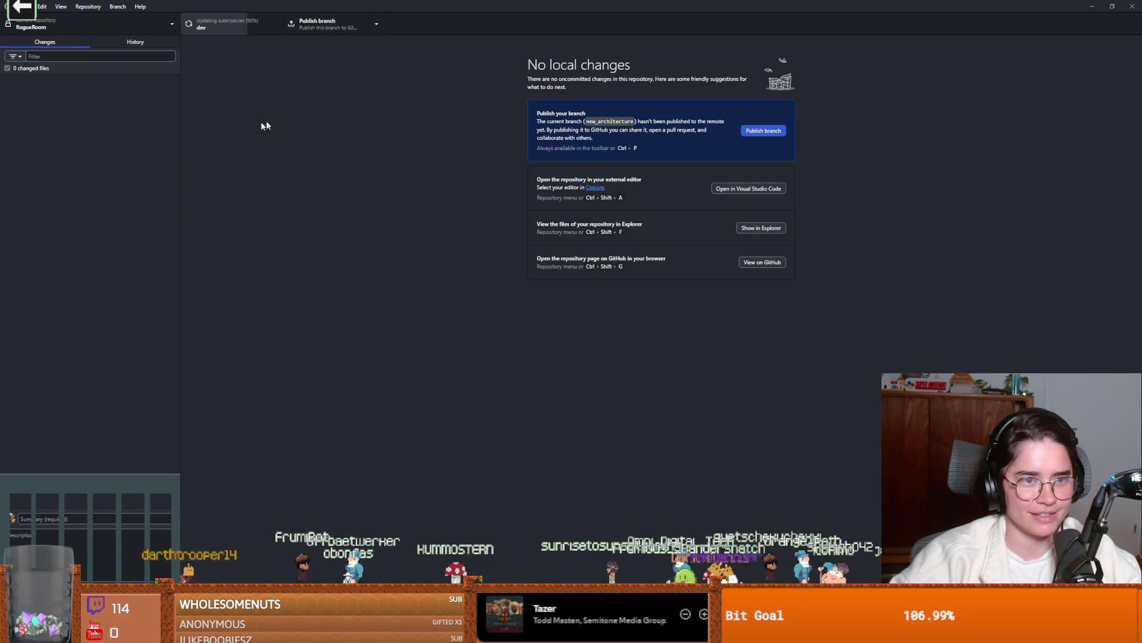
left_click(117, 7)
left_click(143, 125)
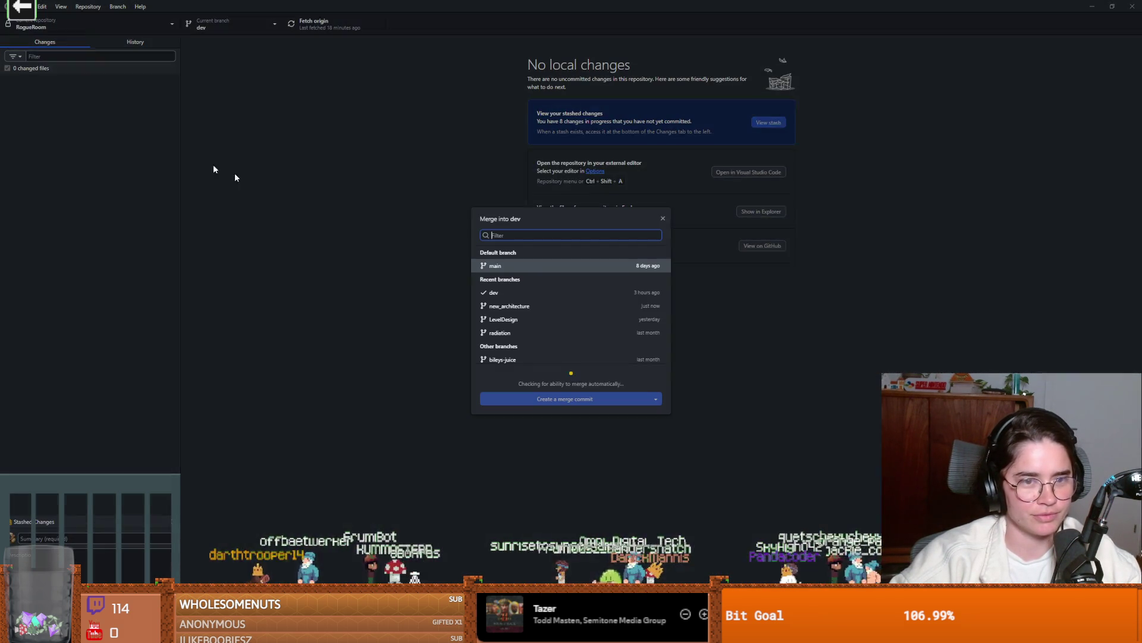
left_click(509, 305)
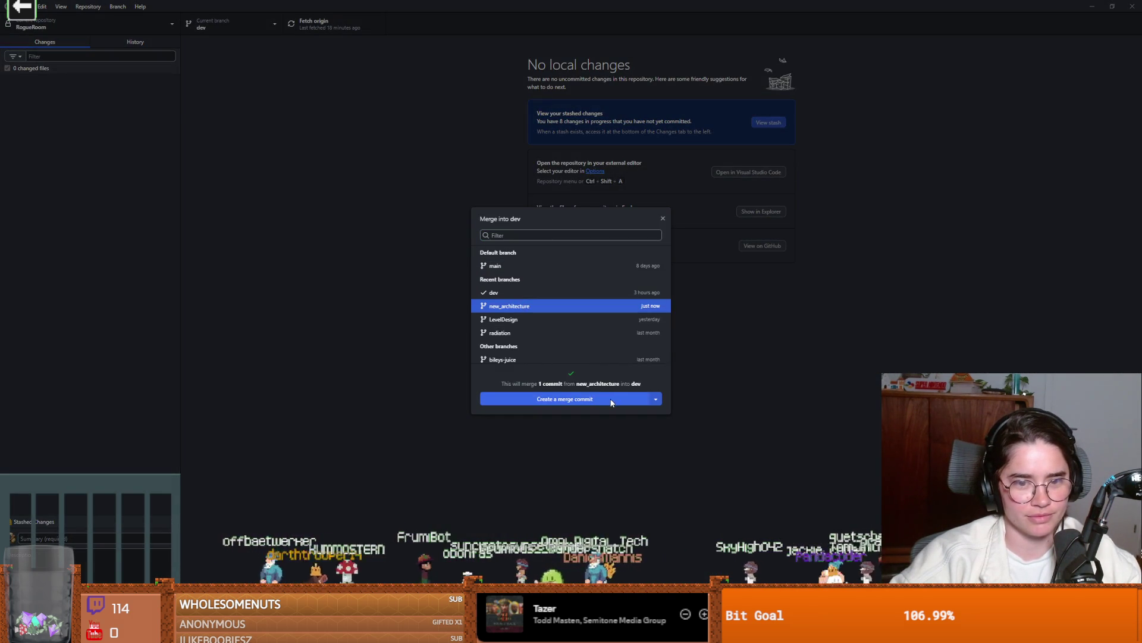
left_click(613, 399)
- Push dev to origin and confirm the new commit heads the history with no local changes
left_click(315, 25)
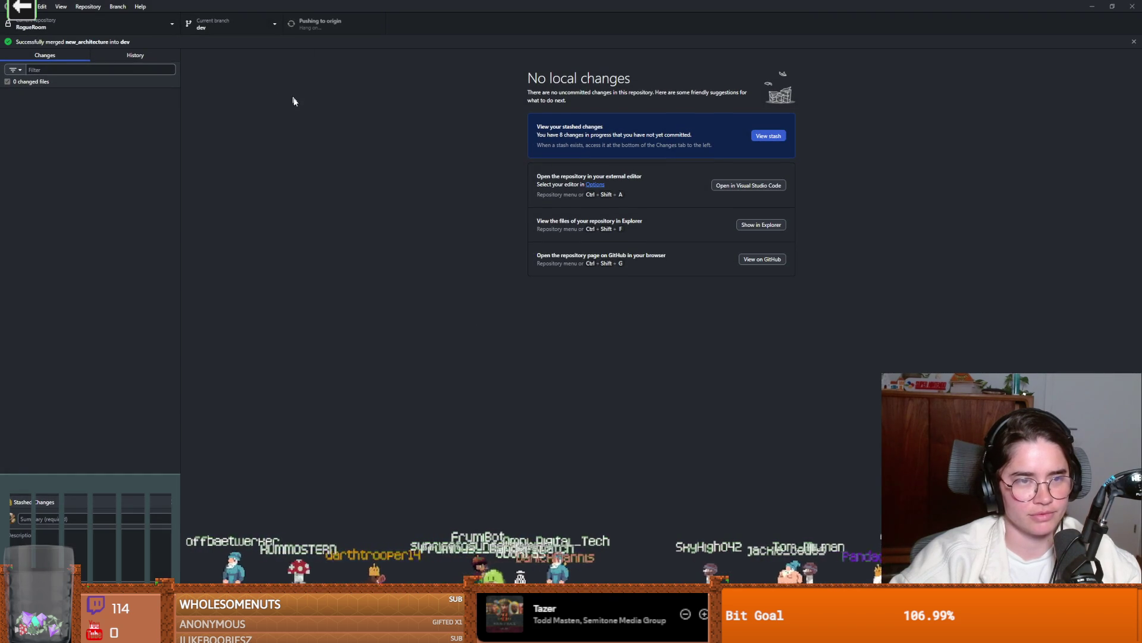
left_click(135, 54)
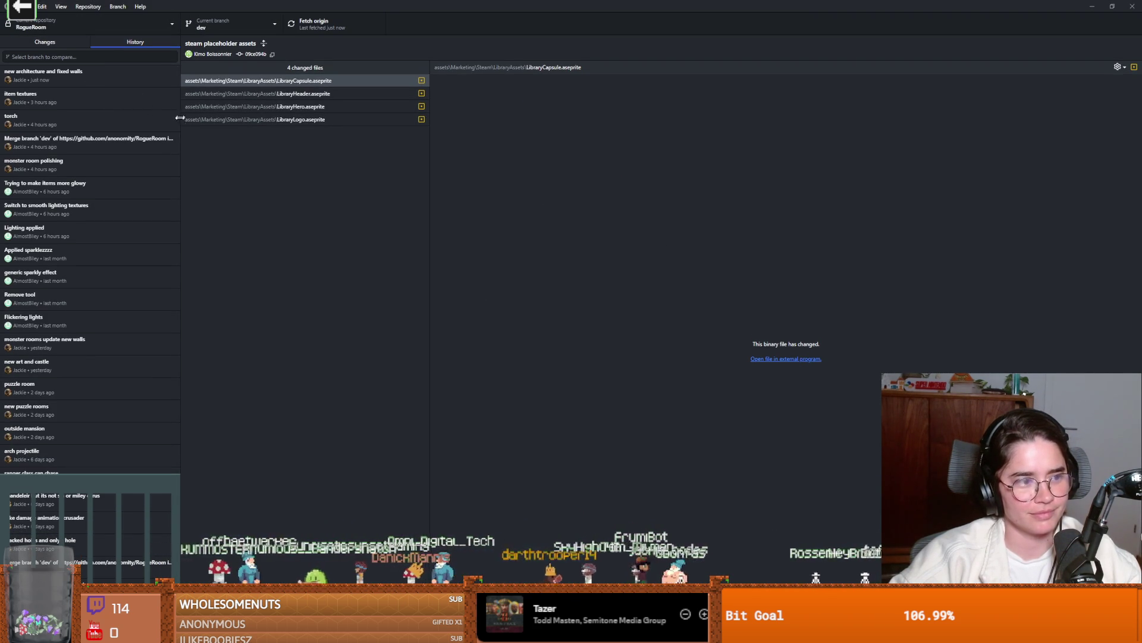
left_click(64, 43)
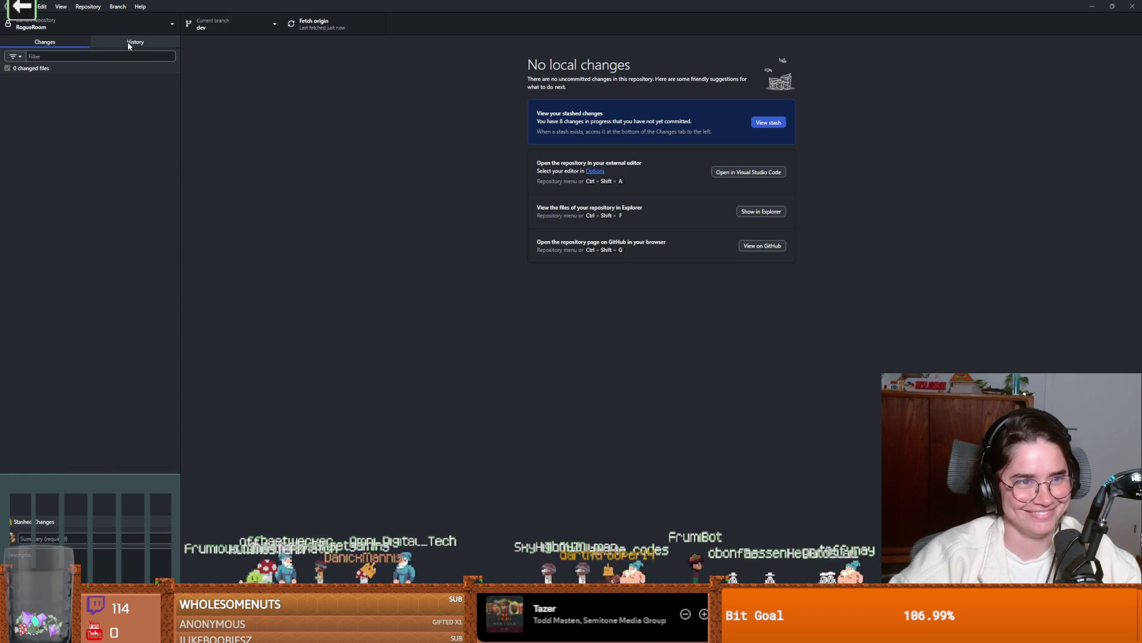
left_click(130, 43)
left_click(67, 76)
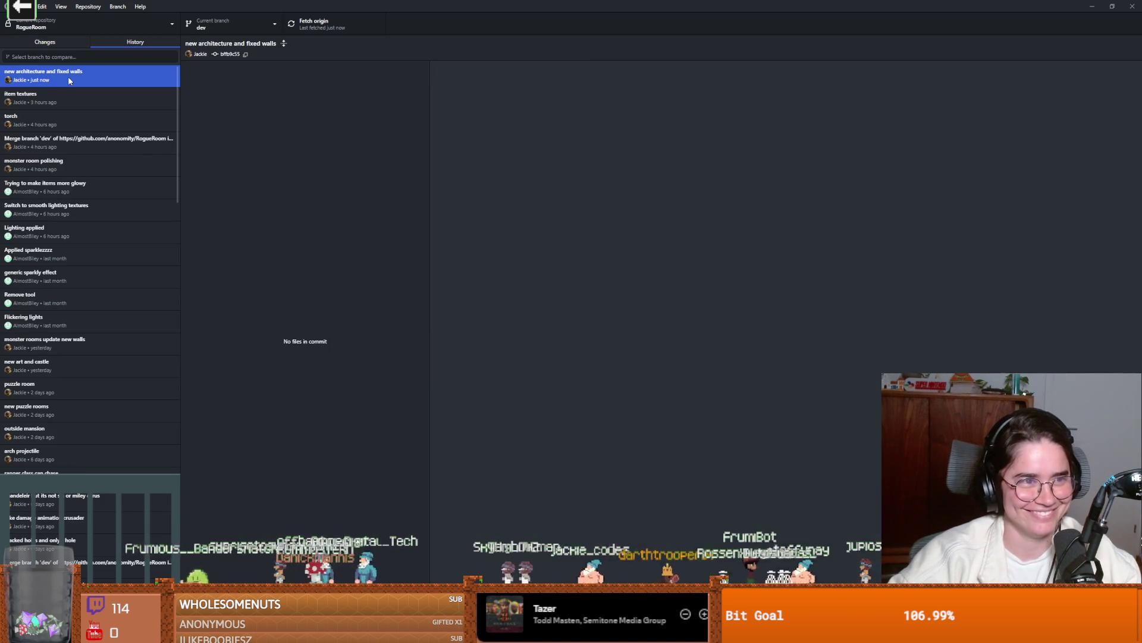
left_click(34, 46)
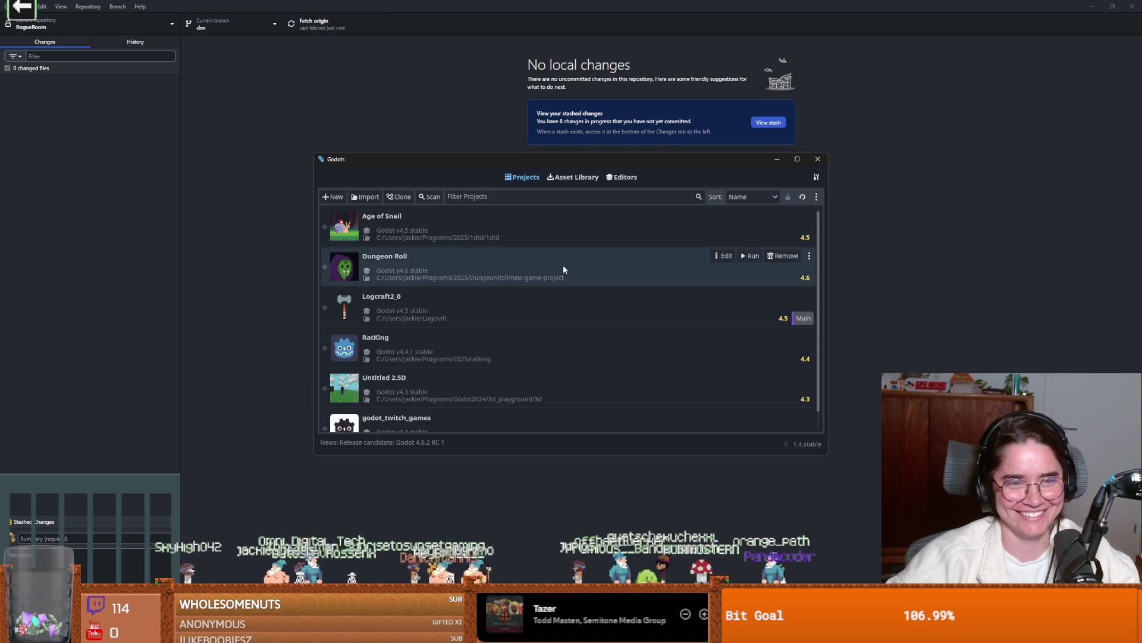
- Launch the Dungeon Roll project in the Godot editor from the Godots project list
left_click(562, 269)
left_click(724, 257)
left_click(542, 345)
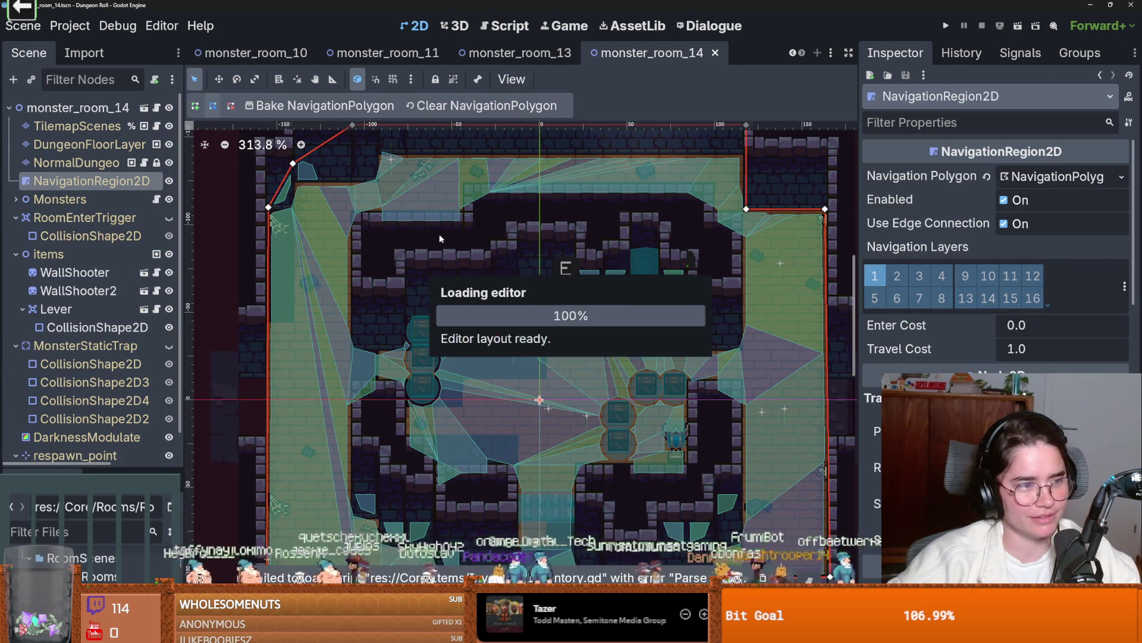
- Zoom into monster_room_14's navigation mesh and save the scene
scroll(481, 266, "up", 2)
scroll(481, 266, "up", 1)
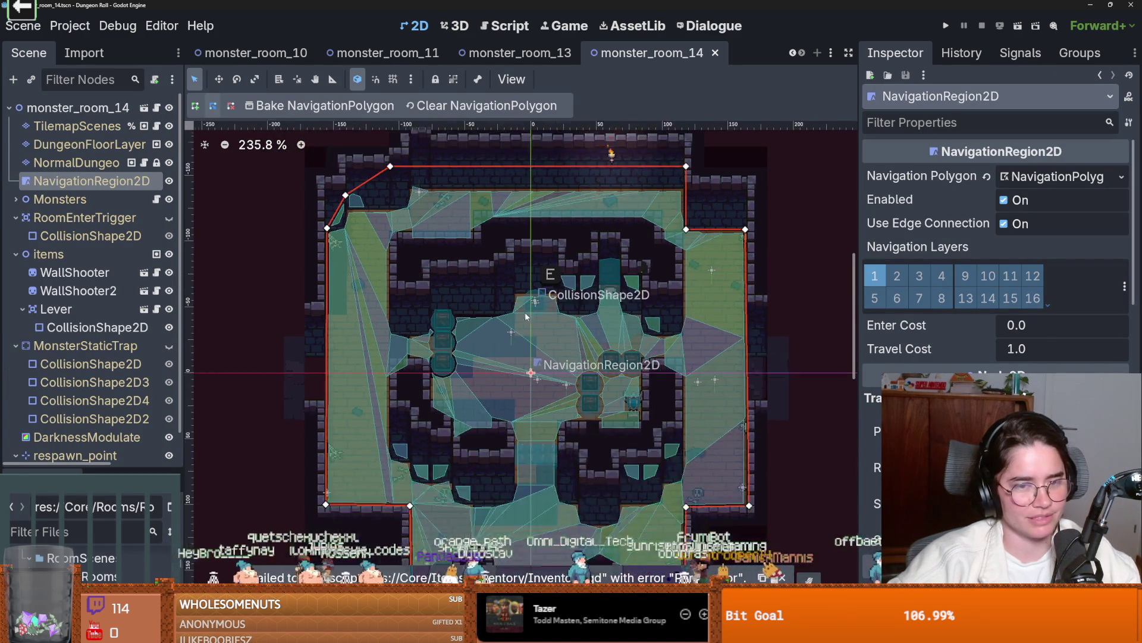
key("ctrl+s")
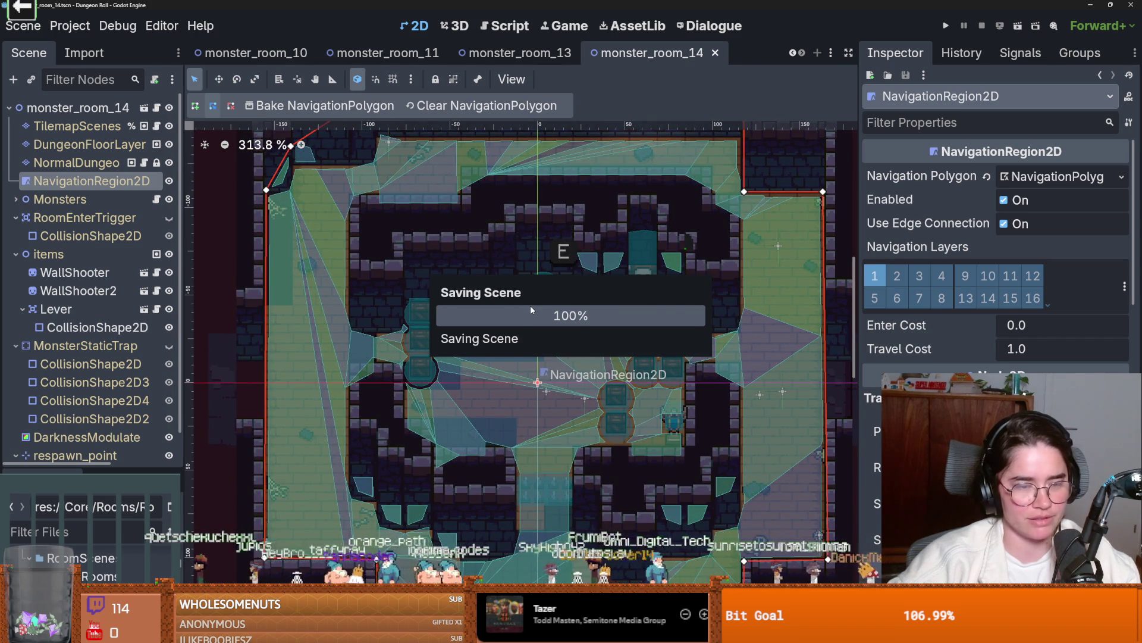
scroll(530, 305, "down", 1)
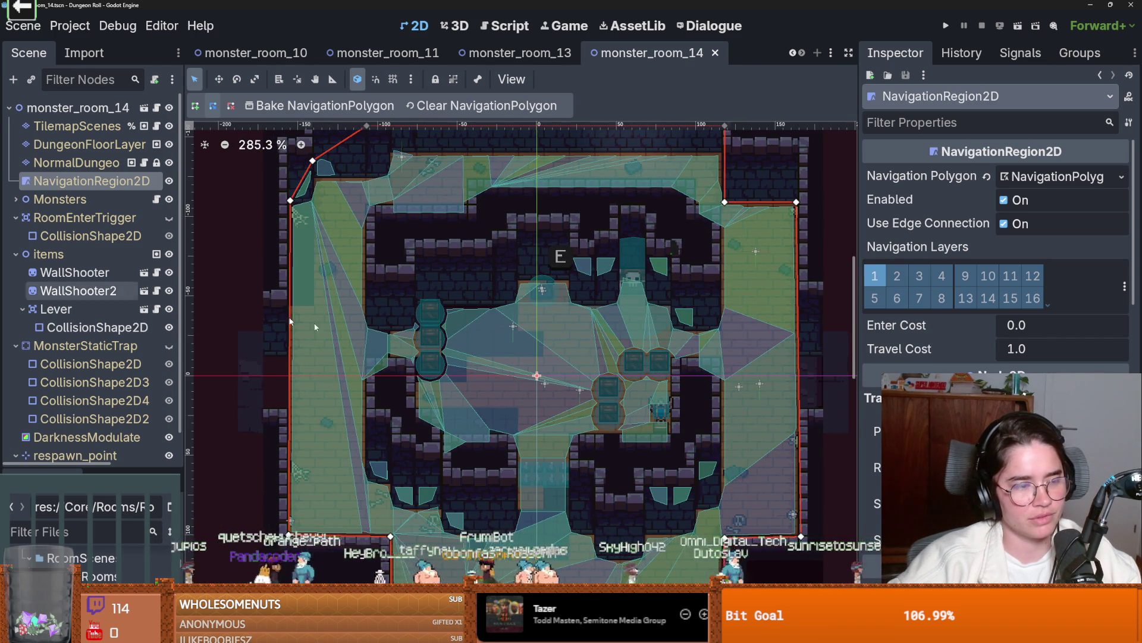
scroll(587, 357, "down", 4)
scroll(576, 308, "up", 4)
key("ctrl+s")
- Inspect the baked mesh across the room floor, save again, and enlarge the FileSystem panel
scroll(580, 311, "down", 6)
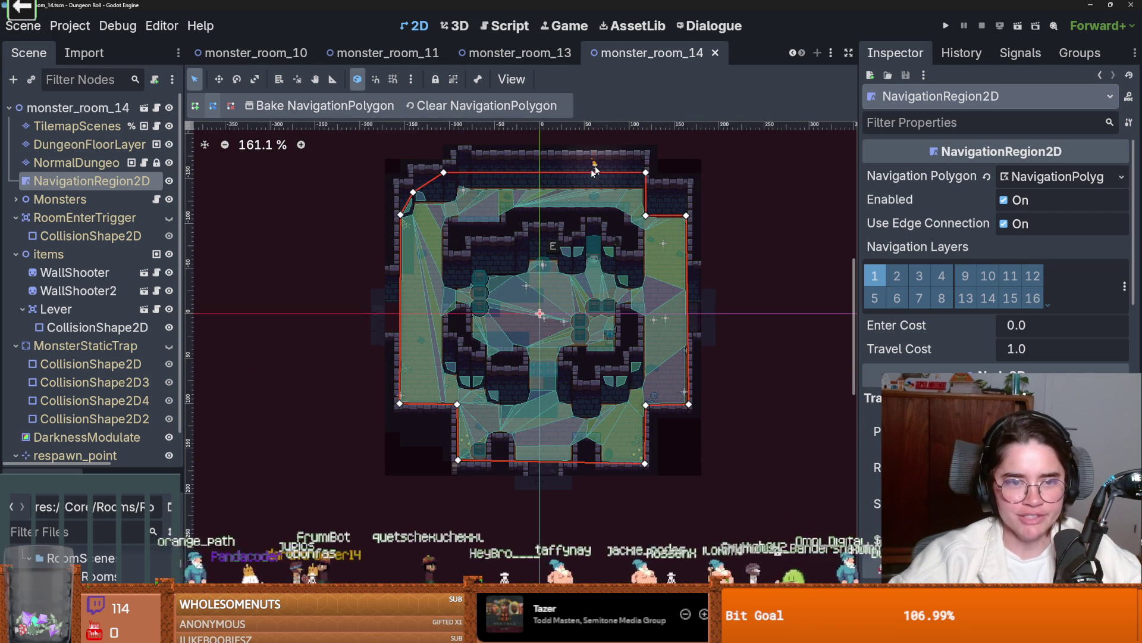
scroll(500, 240, "up", 4)
scroll(451, 214, "up", 2)
scroll(451, 214, "down", 3)
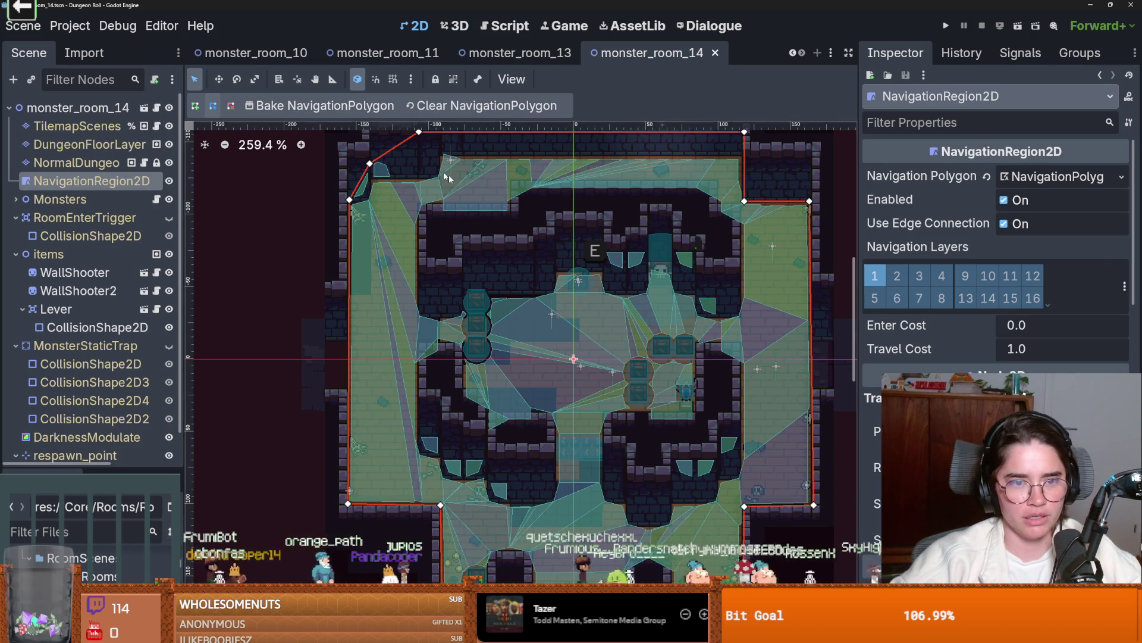
scroll(298, 220, "up", 2)
scroll(297, 220, "down", 1)
scroll(437, 269, "right", 3)
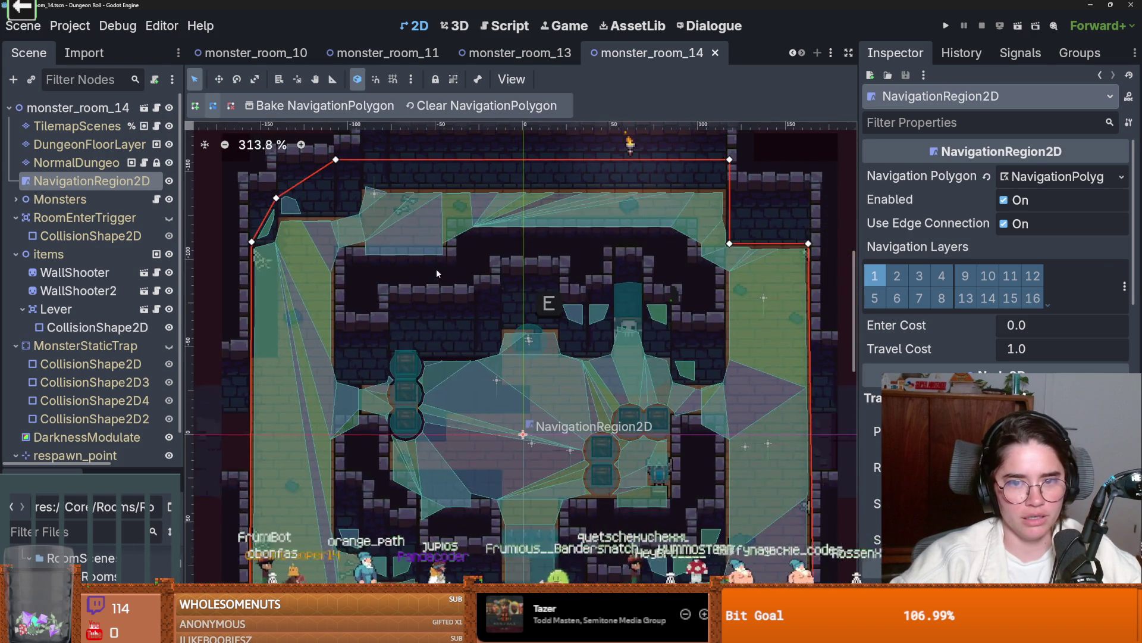
scroll(615, 328, "up", 1)
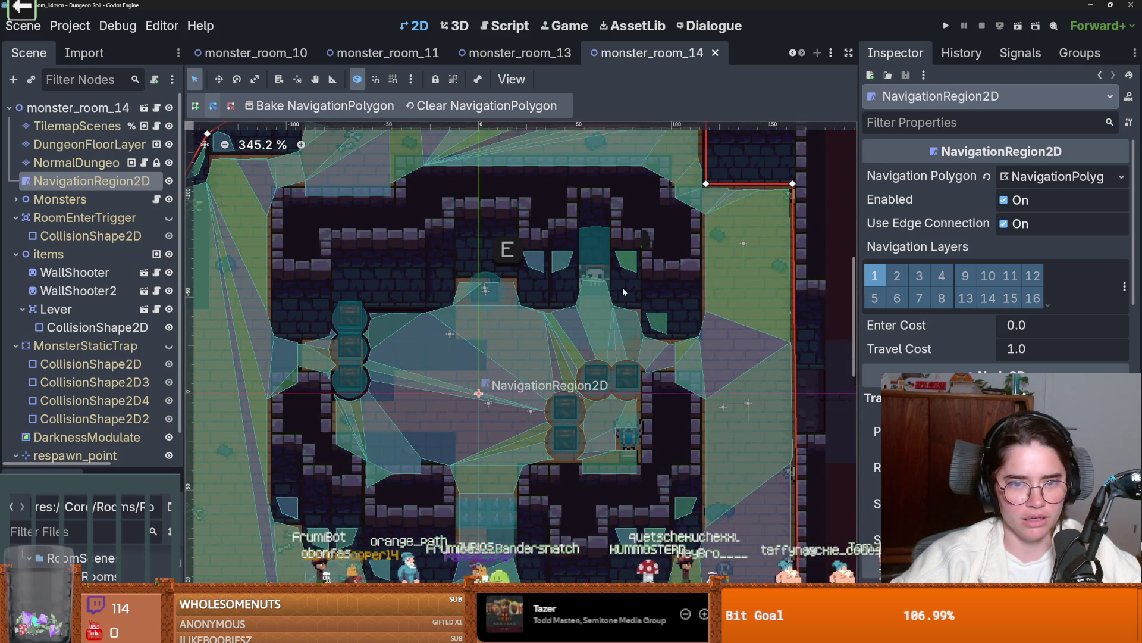
scroll(623, 288, "up", 6)
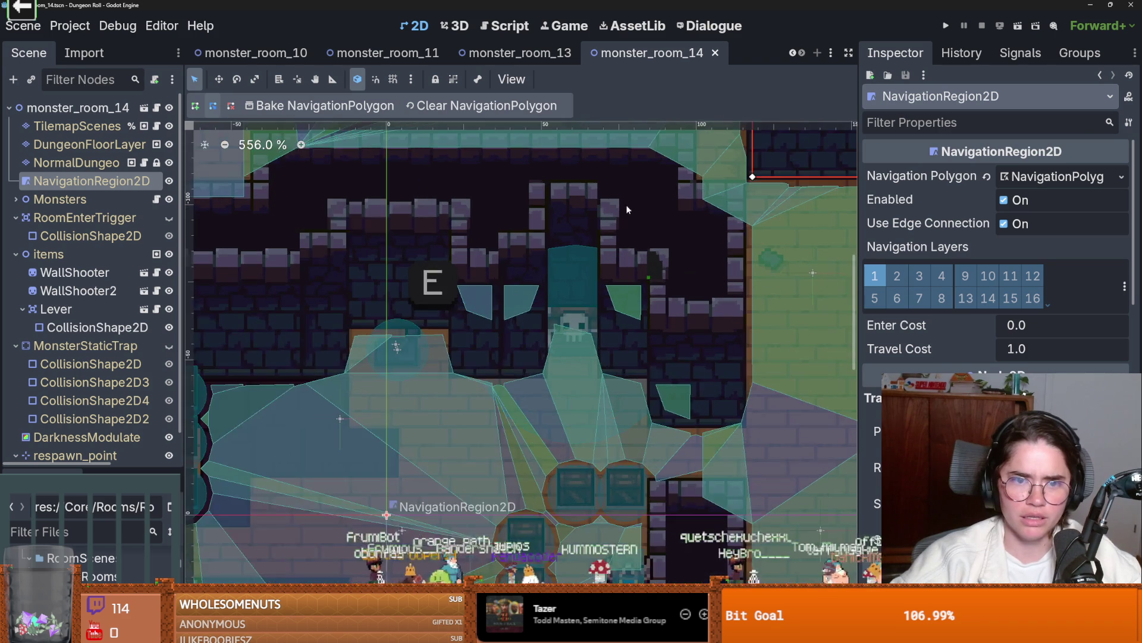
scroll(626, 209, "down", 2)
scroll(626, 209, "down", 4)
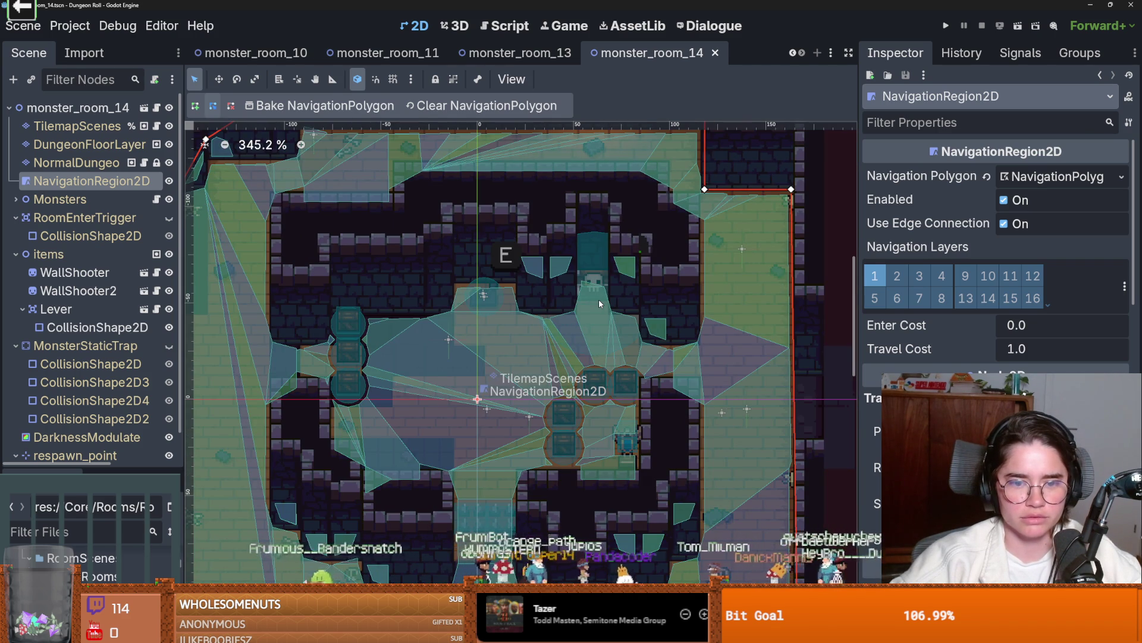
scroll(551, 364, "up", 2)
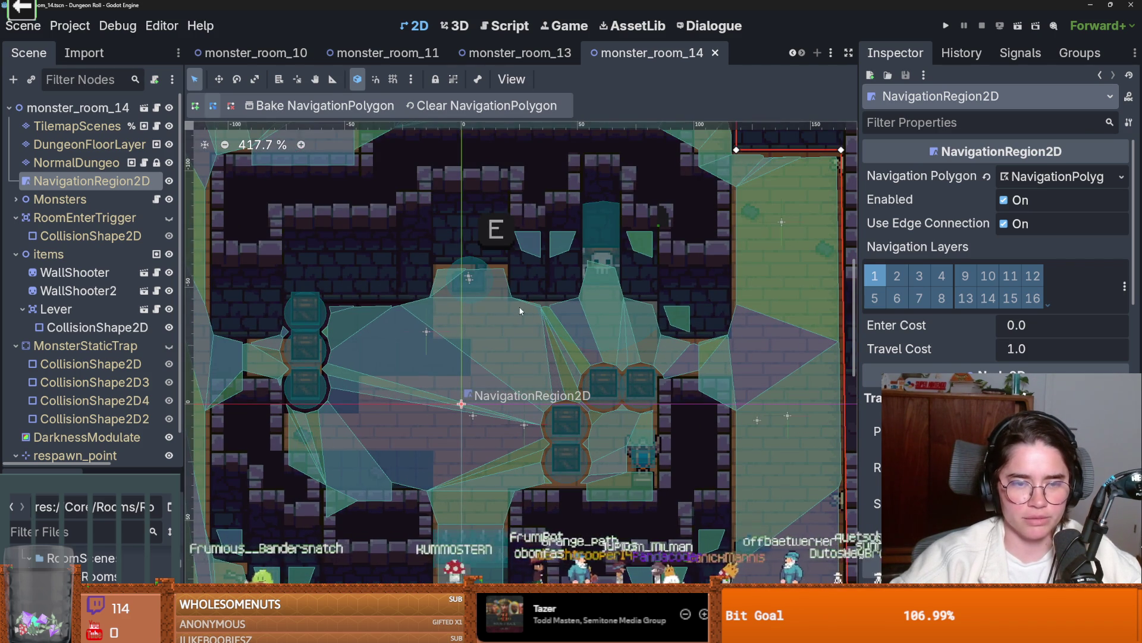
scroll(594, 259, "down", 2)
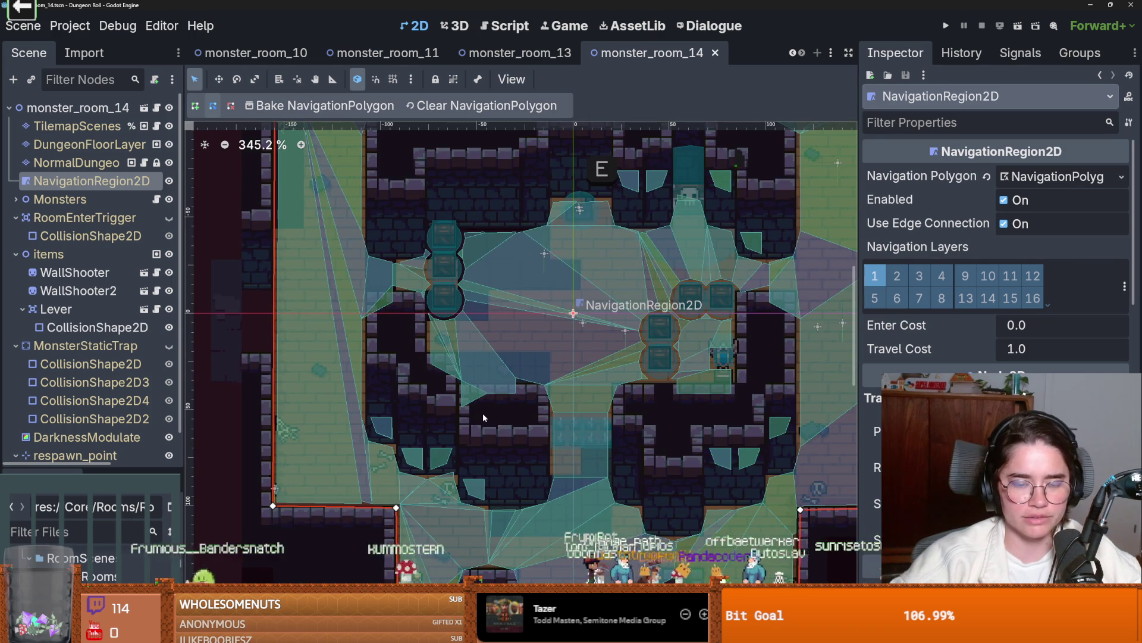
scroll(483, 416, "up", 2)
scroll(483, 416, "down", 4)
key("ctrl+s")
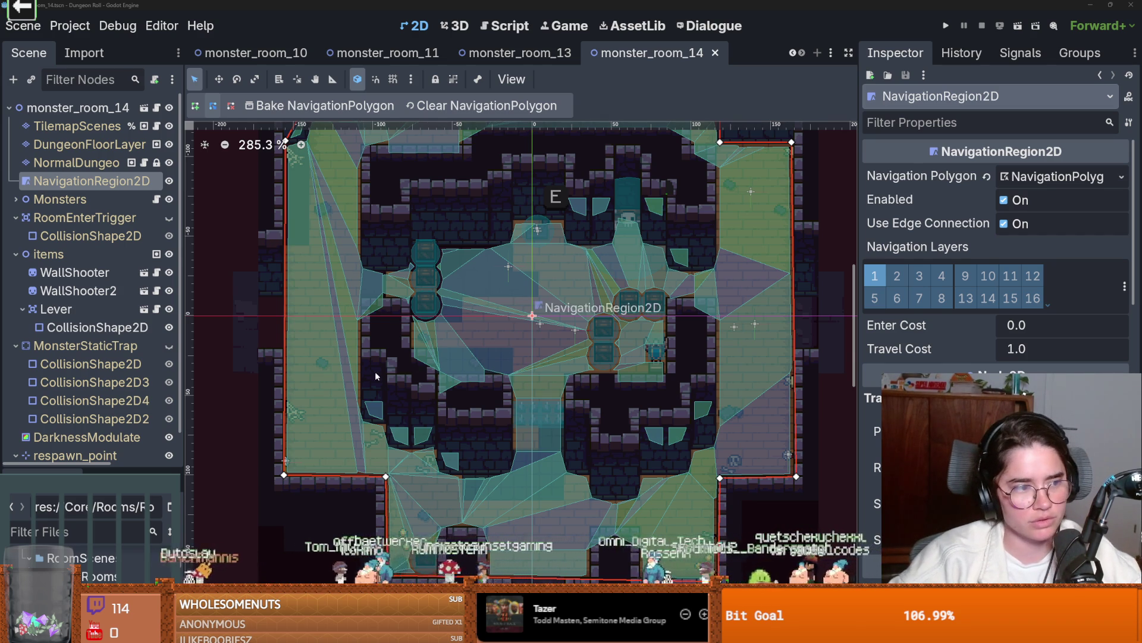
scroll(376, 370, "up", 2)
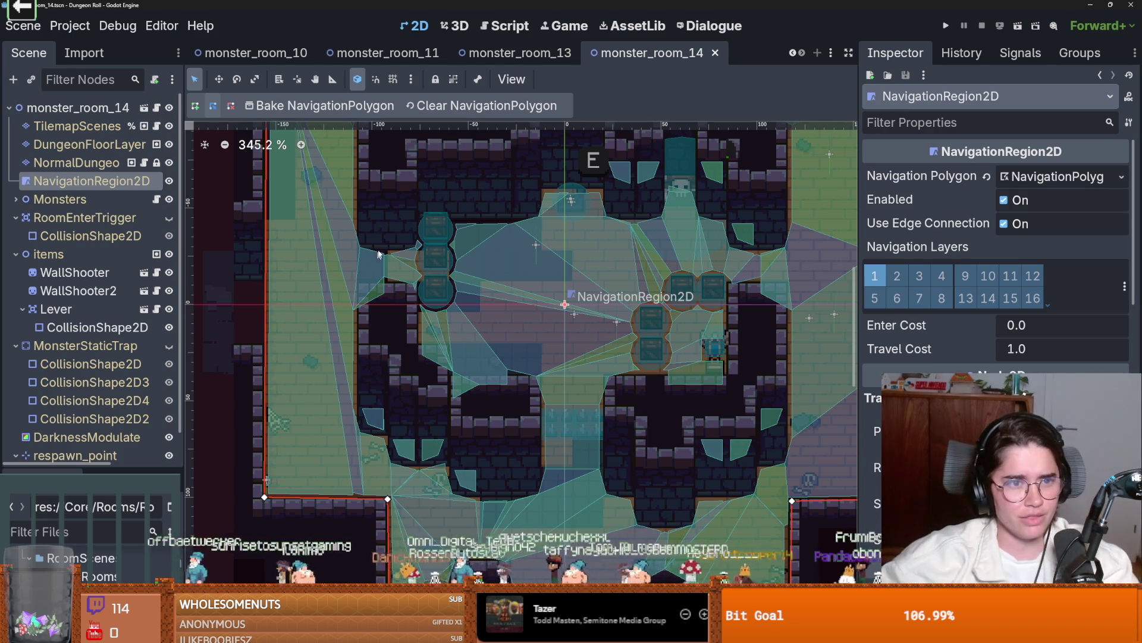
left_click_drag(69, 473, 69, 354)
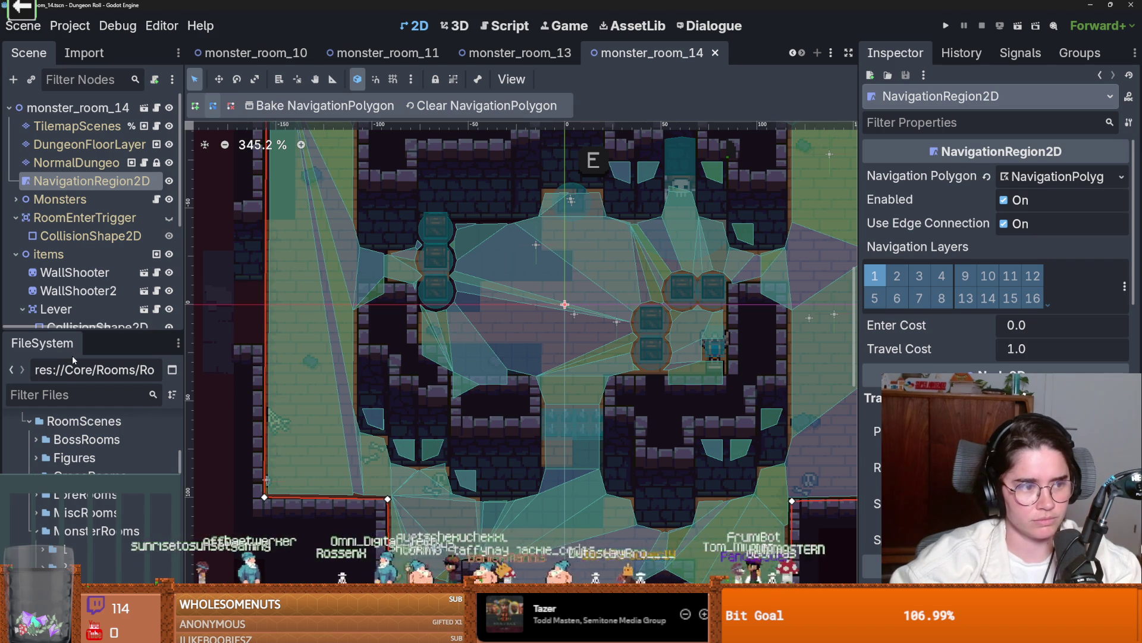
- Filter the FileSystem for 'crusader' and open the crusader.tscn scene
left_click(73, 395)
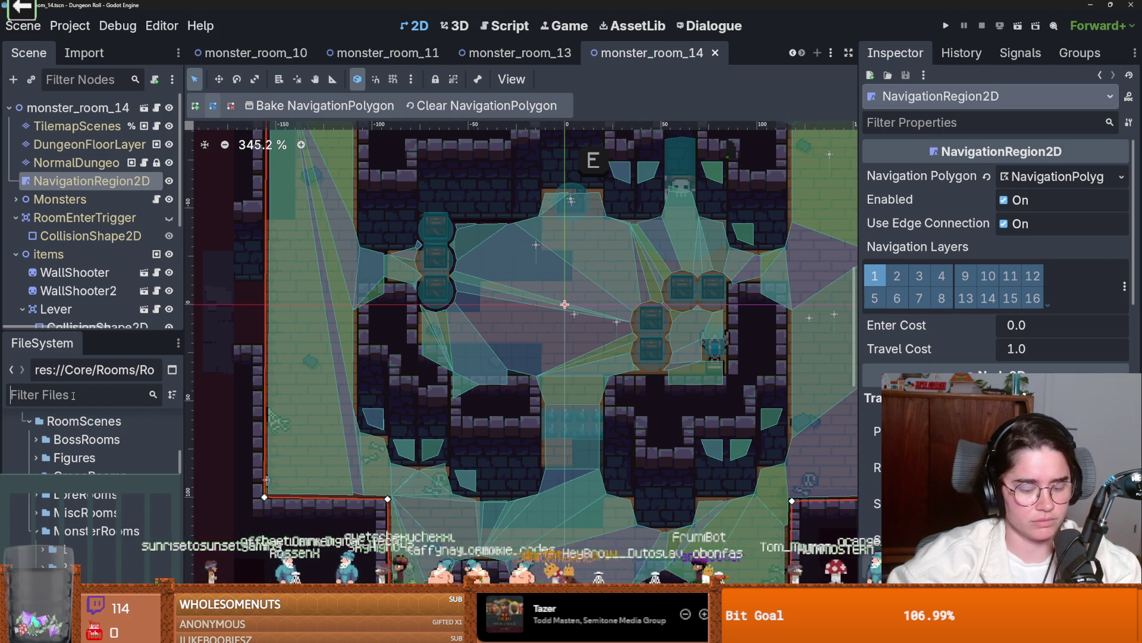
type("crusader")
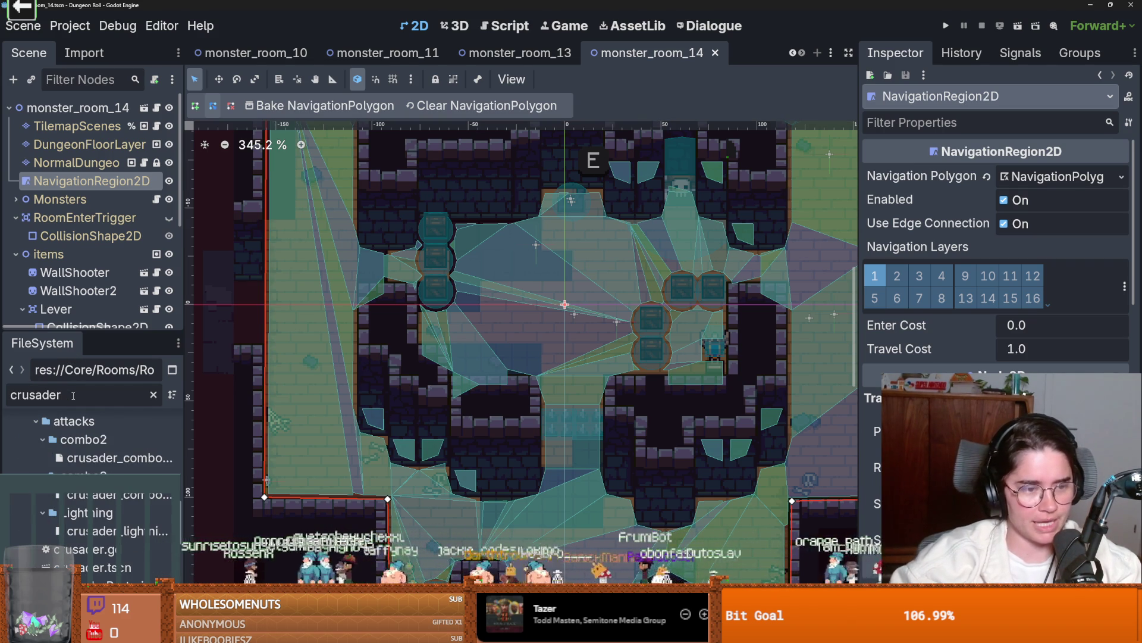
left_click_drag(183, 437, 279, 438)
scroll(148, 470, "down", 3)
double_click(119, 418)
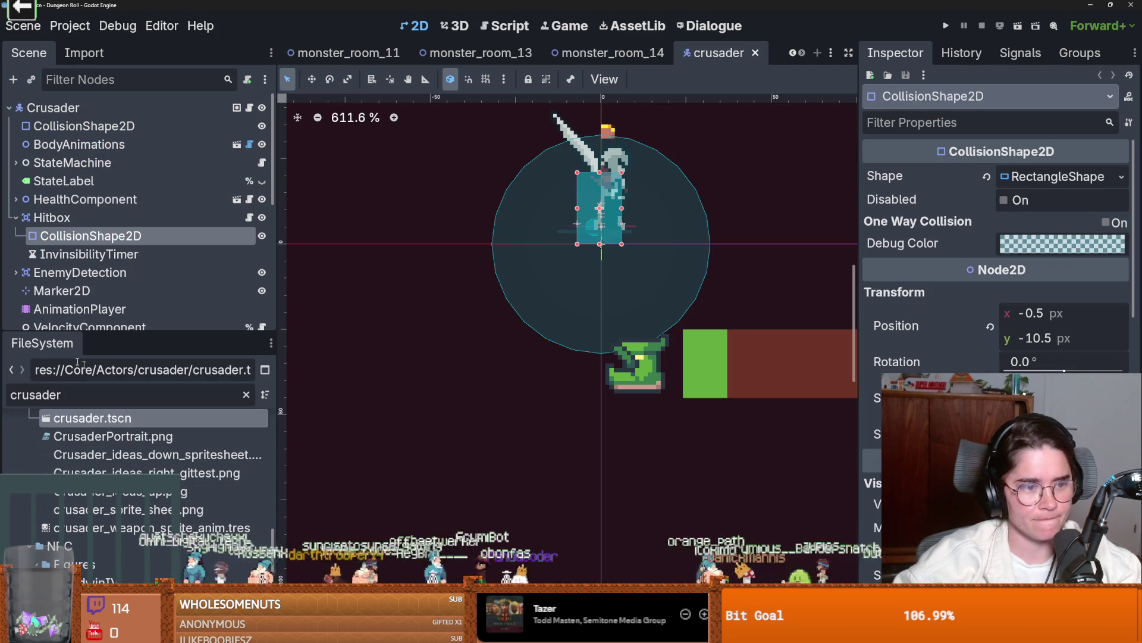
- Expand StateMachine > combo_state and open the combo_3 state's combo_3.gd script
left_click_drag(114, 337, 114, 529)
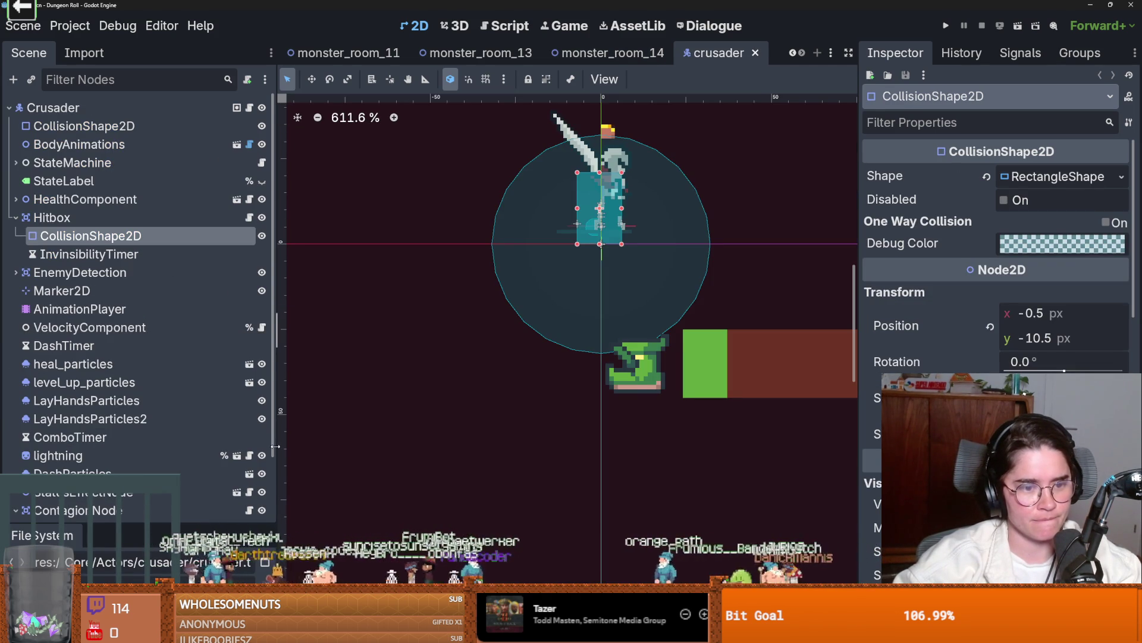
left_click_drag(277, 429, 186, 427)
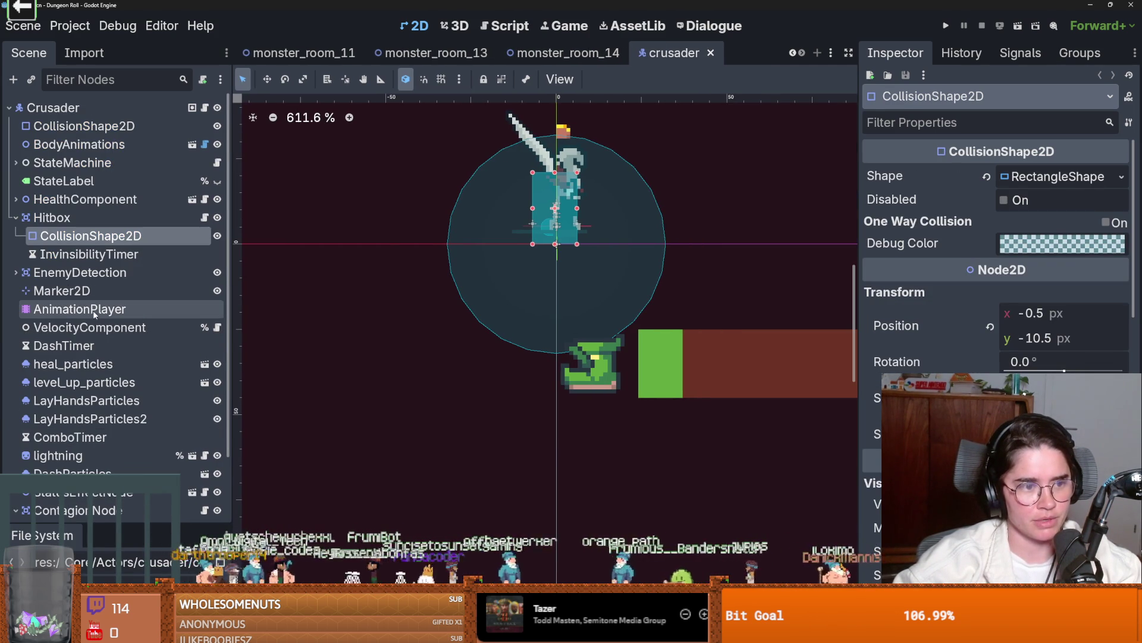
left_click(16, 217)
left_click(16, 163)
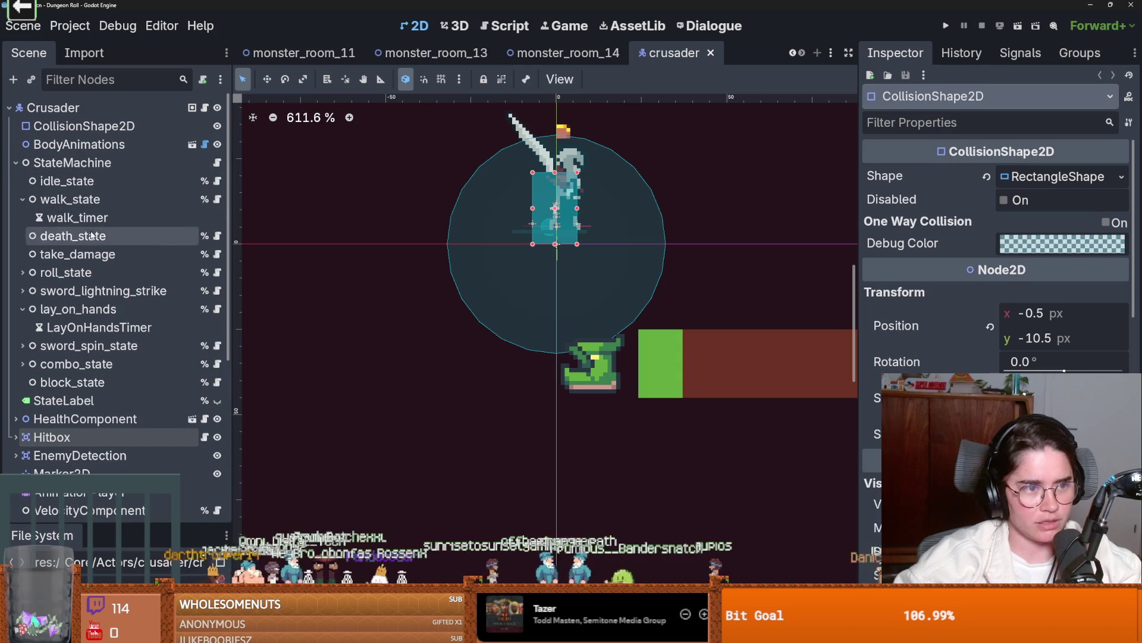
left_click(22, 309)
left_click(22, 290)
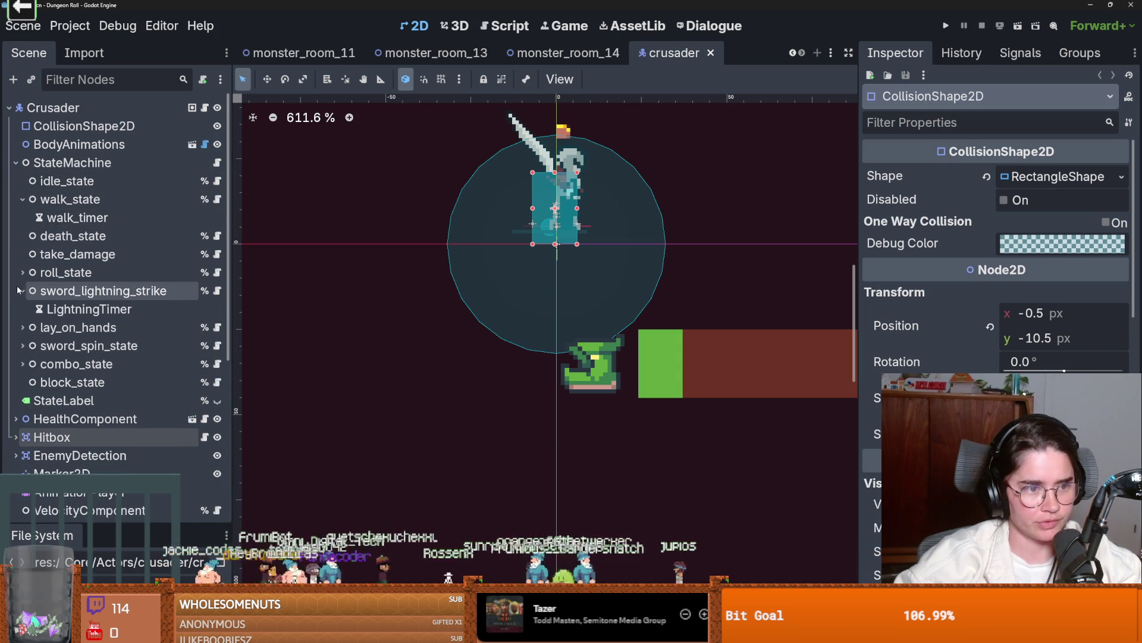
left_click(18, 290)
left_click(22, 346)
scroll(69, 340, "down", 5)
left_click(79, 212)
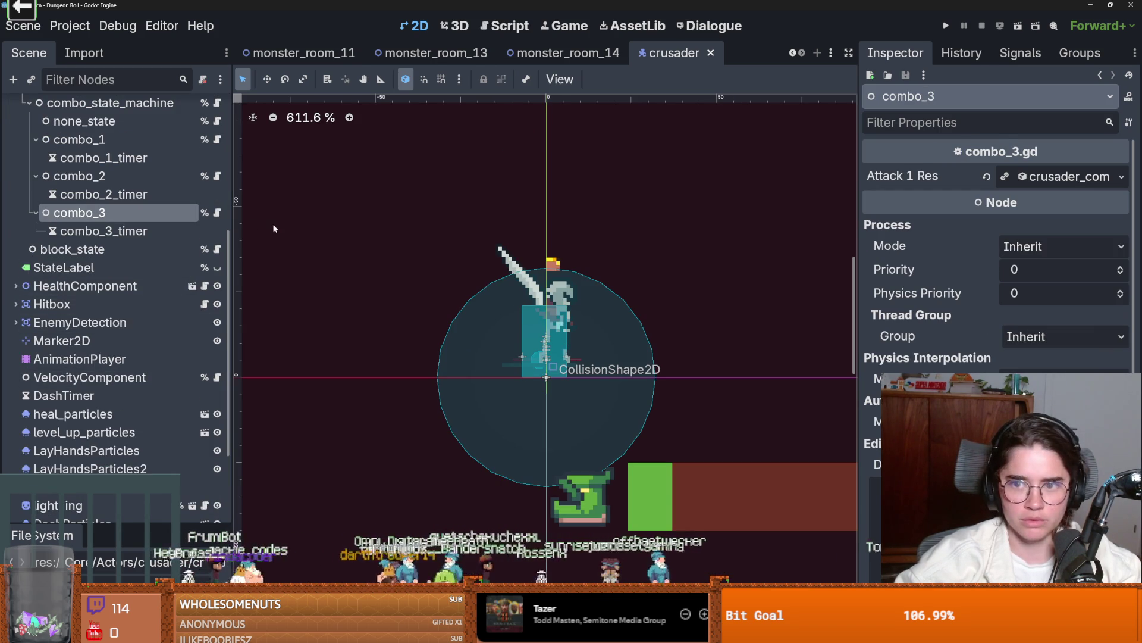
left_click(218, 212)
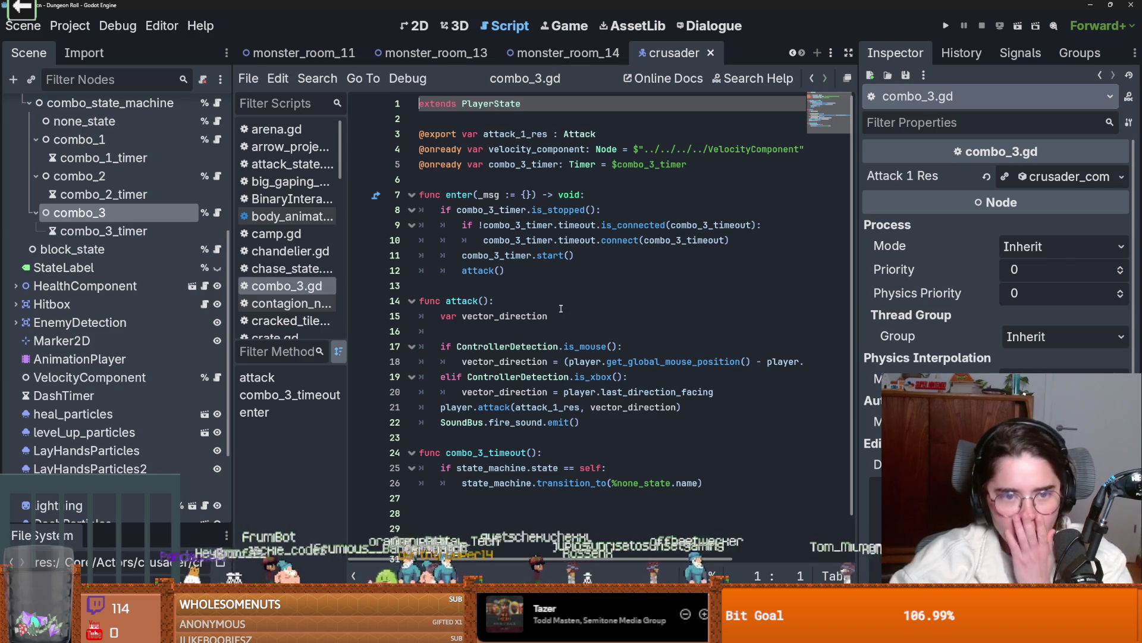
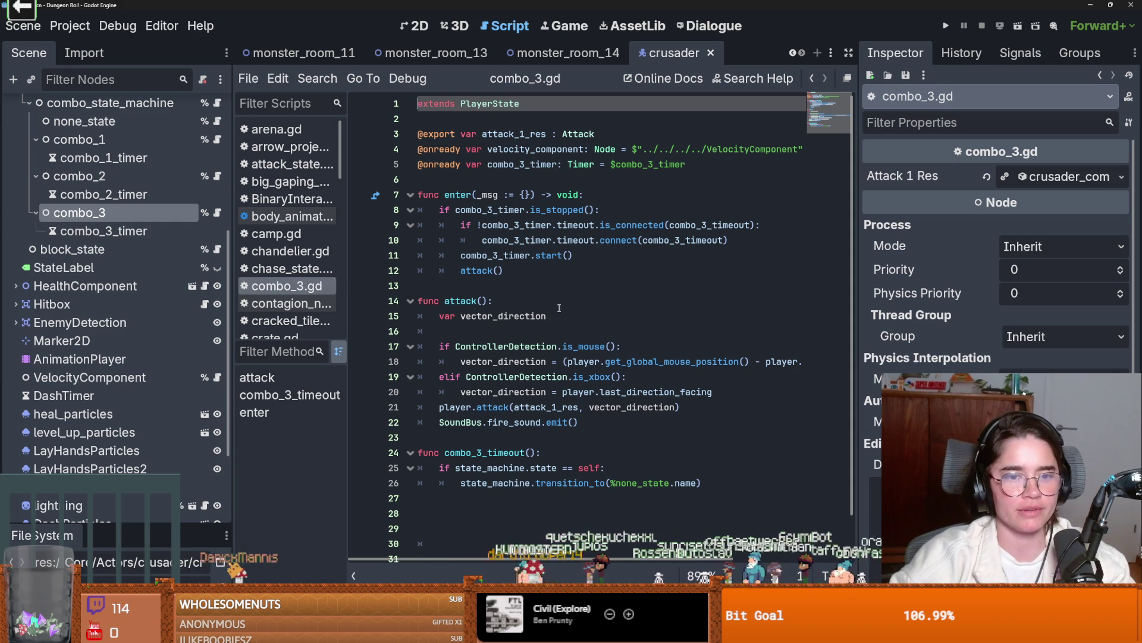
- Resize the Scene/FileSystem splitter to show the crusader files, then save the crusader scene
left_click(561, 307)
left_click_drag(189, 523, 189, 297)
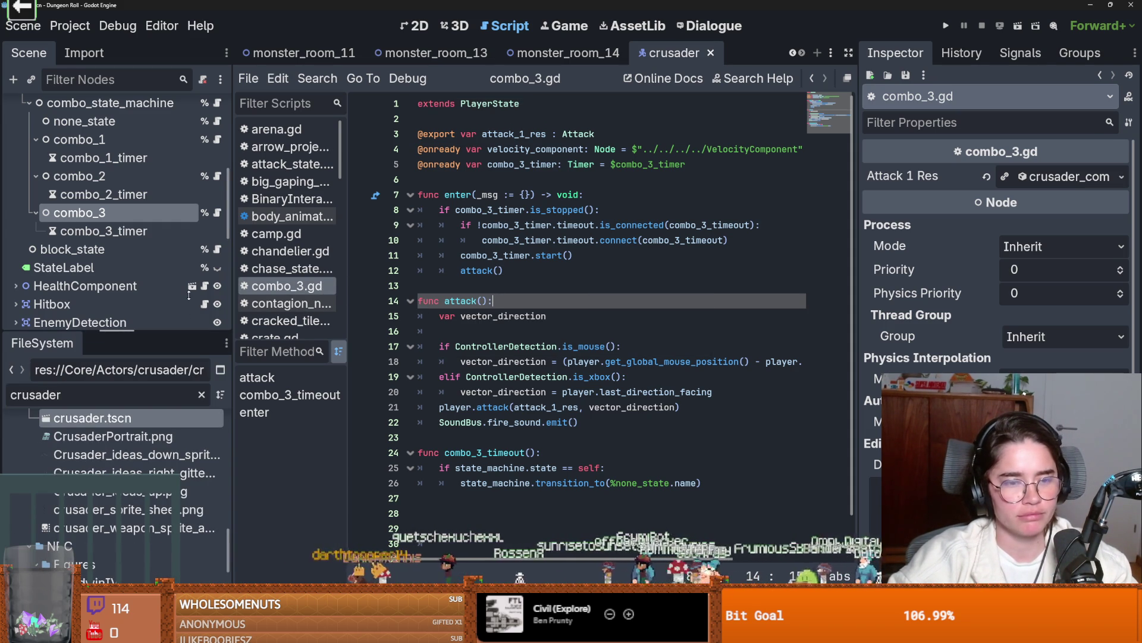
left_click_drag(167, 335, 172, 400)
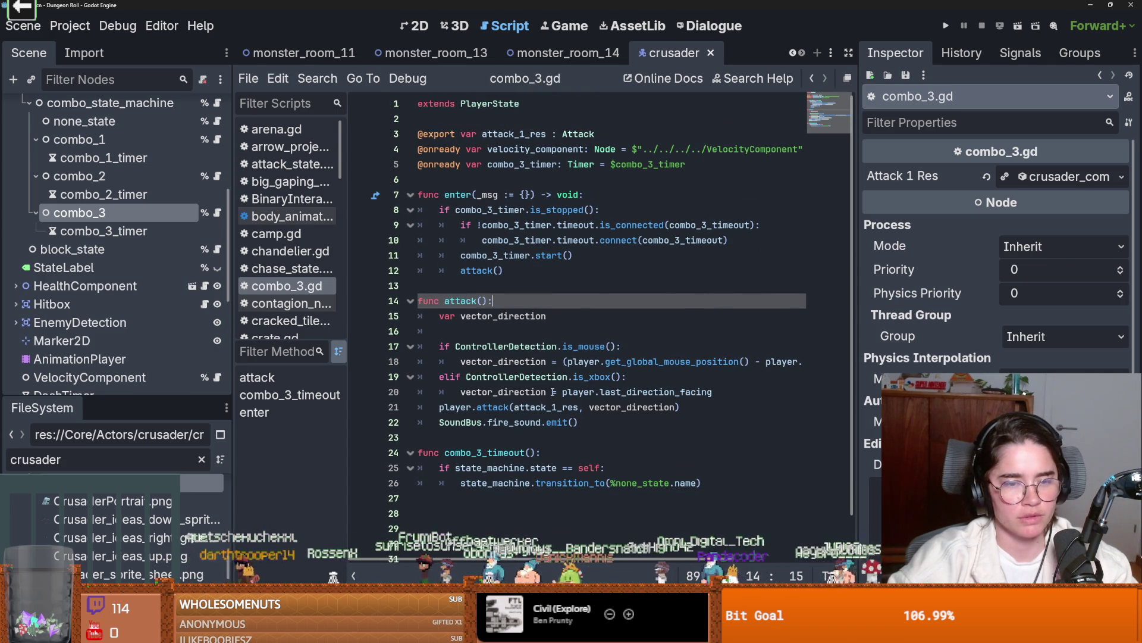
key("ctrl+s")
- Highlight every use of combo_3_timeout in combo_3.gd and select the combo_3_timer node
left_click(500, 333)
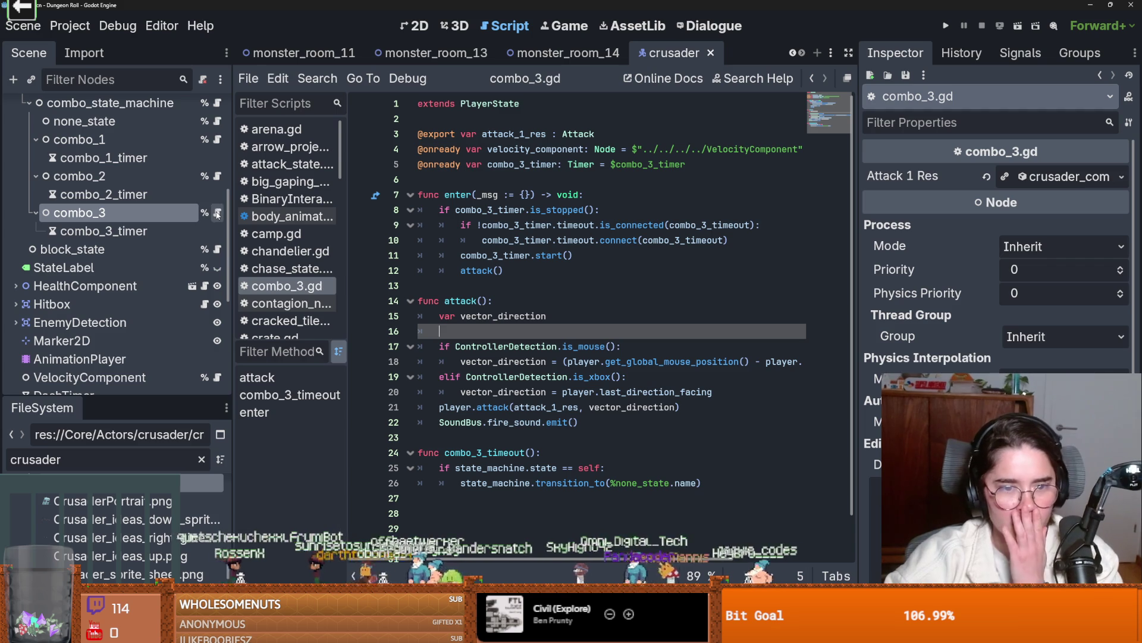
scroll(531, 319, "down", 1)
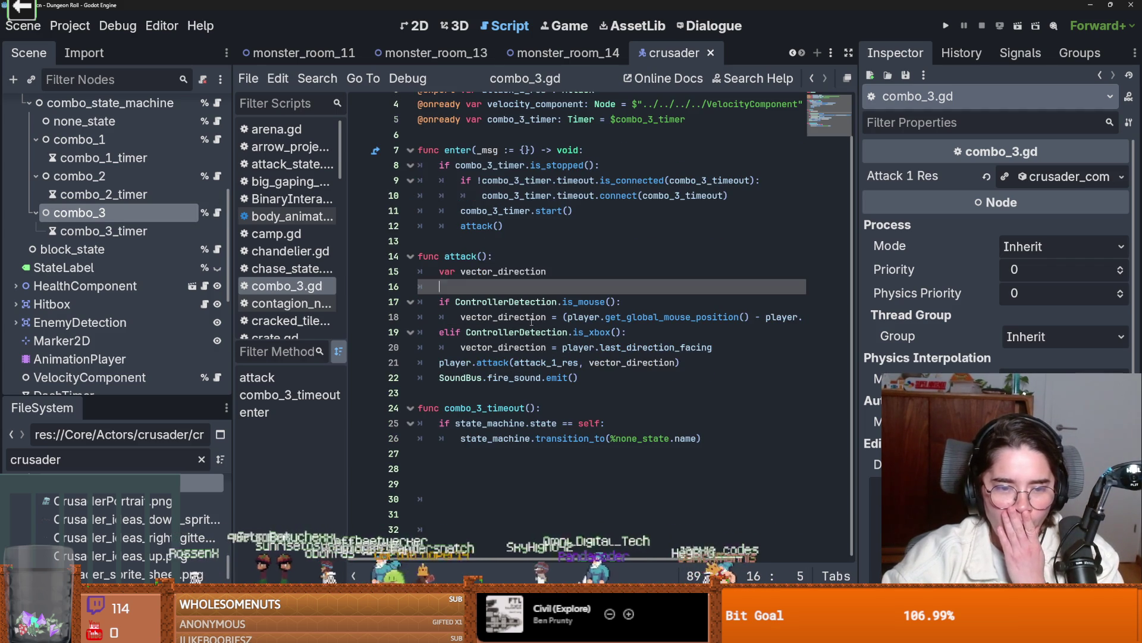
double_click(504, 407)
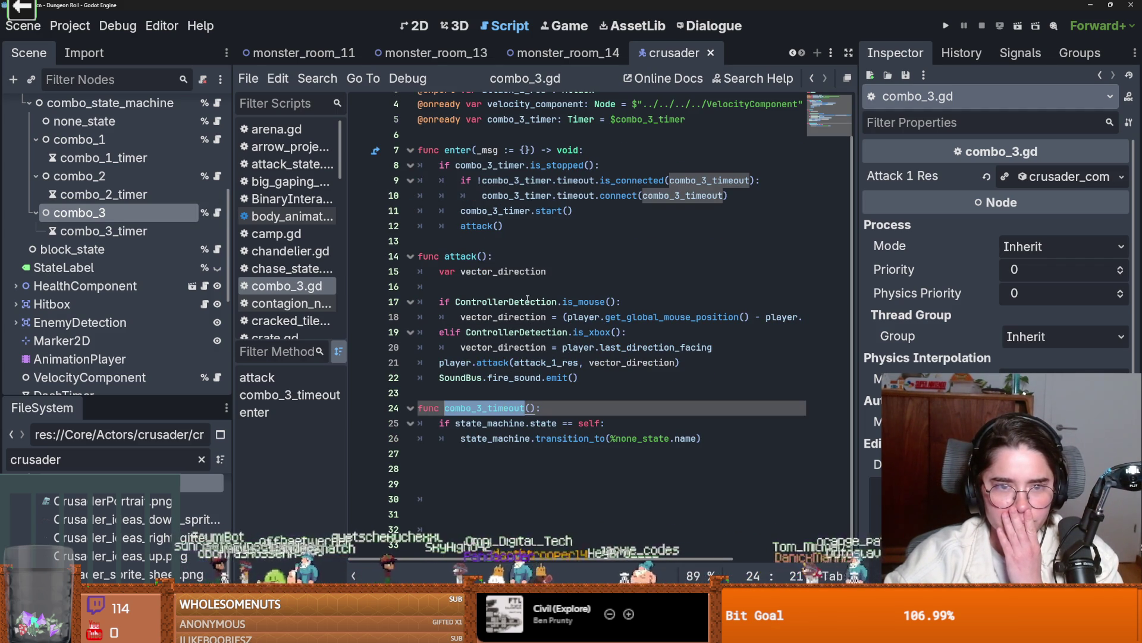
left_click(127, 235)
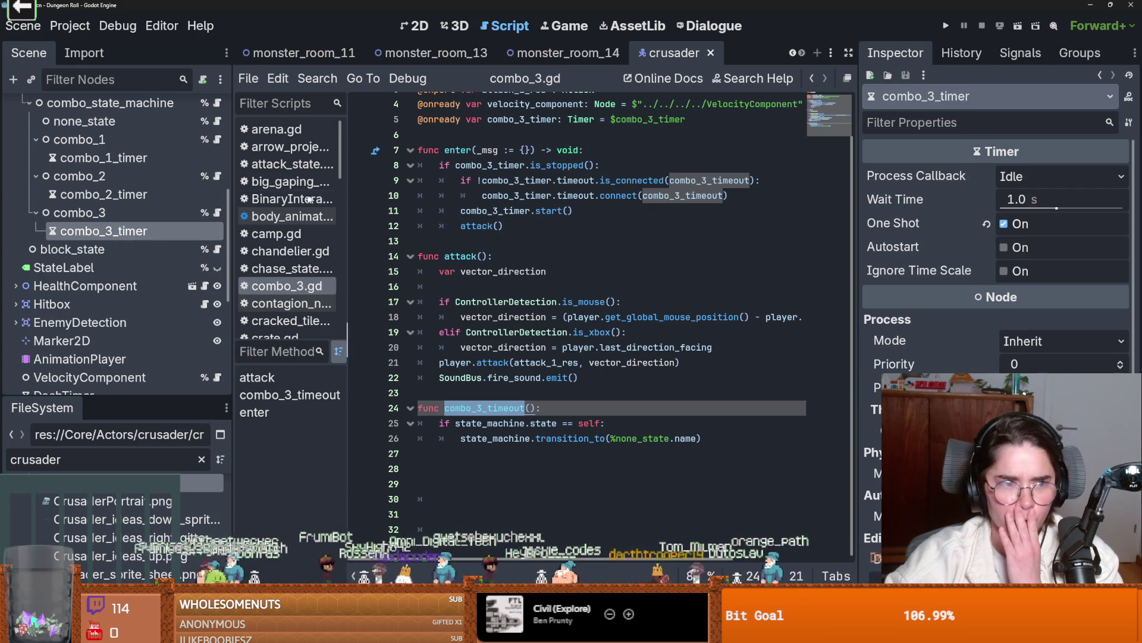
- Compare with combo_2_timer, then set combo_3_timer's Wait Time to 0.6 s
left_click(101, 194)
left_click(99, 232)
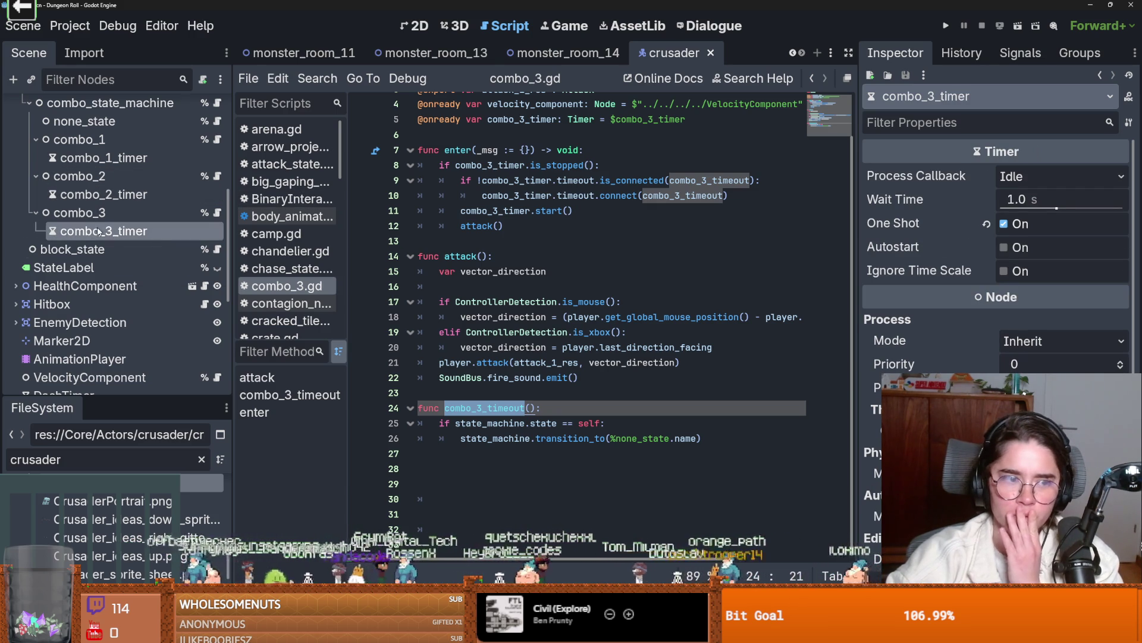
left_click(1051, 201)
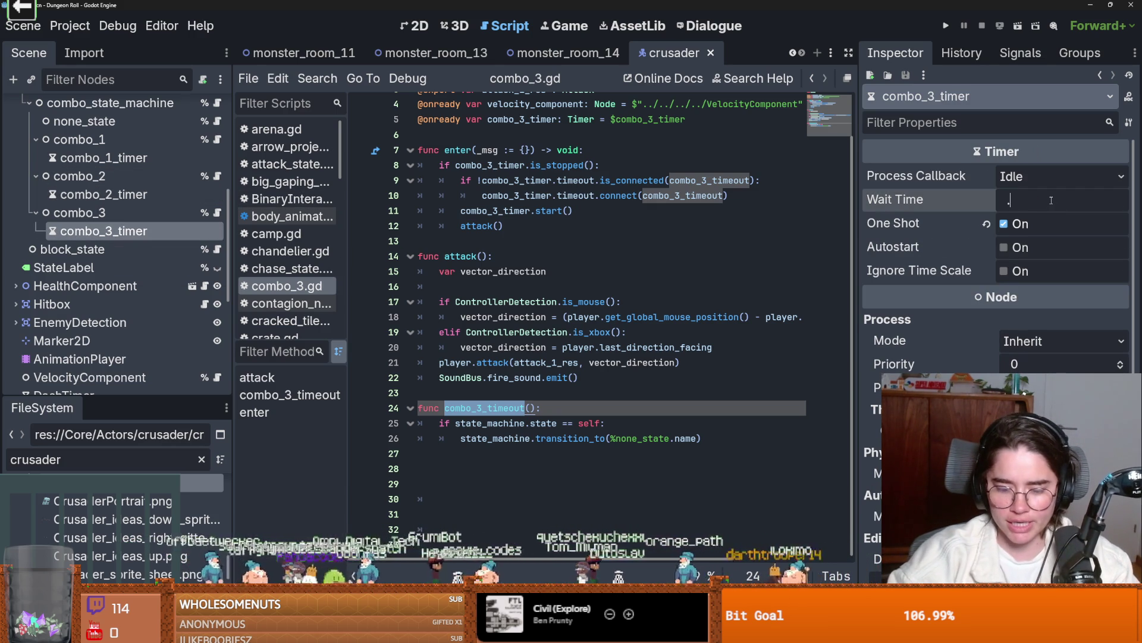
type("6")
type("0.6")
key("Return")
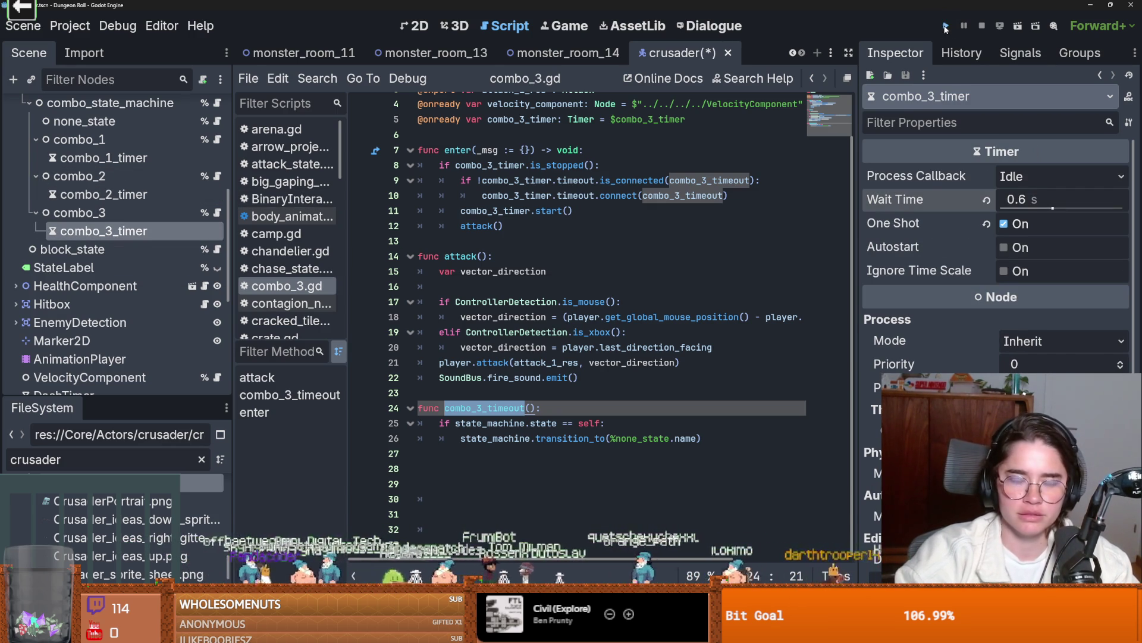
- Save and run the game, moving the crusader around and swinging the sword
left_click(946, 28)
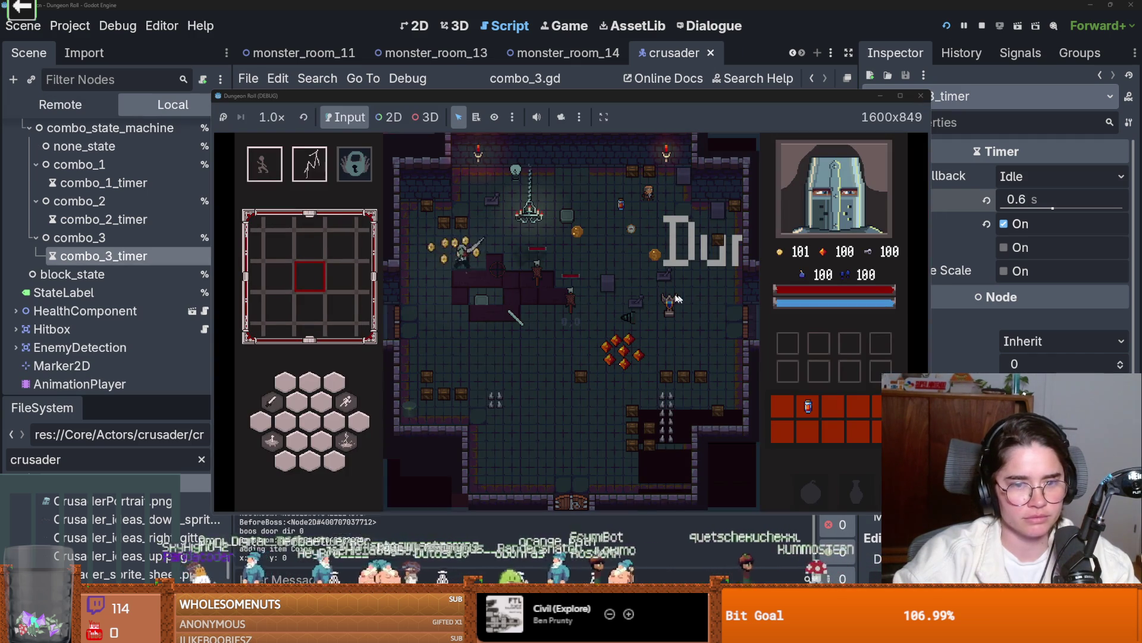
key("s")
left_click(595, 300)
key("s")
key("d")
left_click(619, 302)
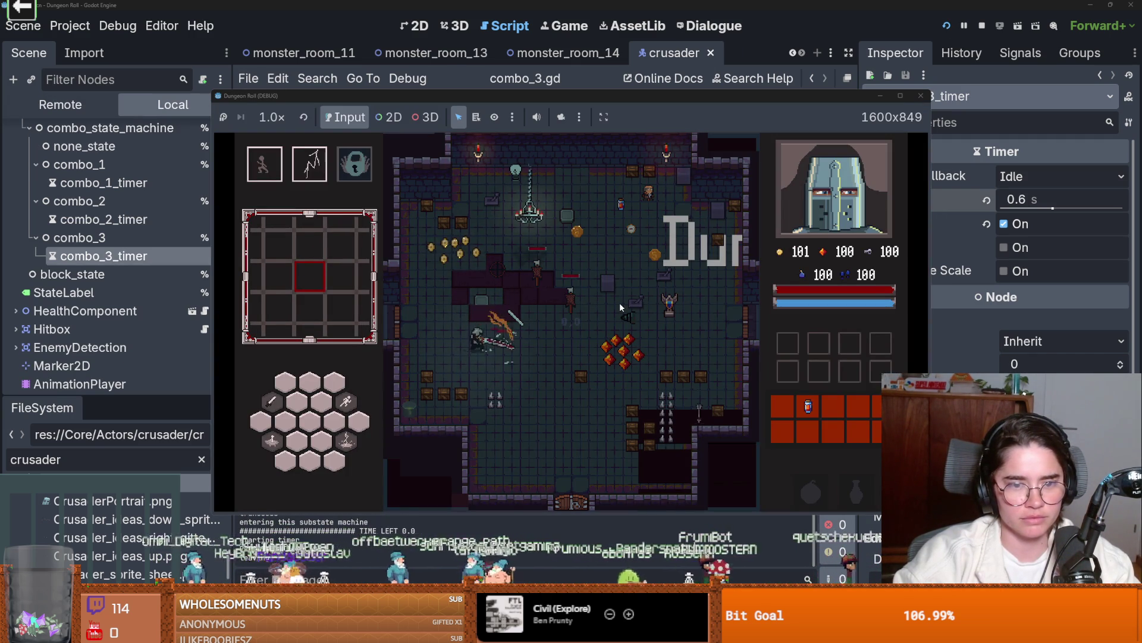
key("d")
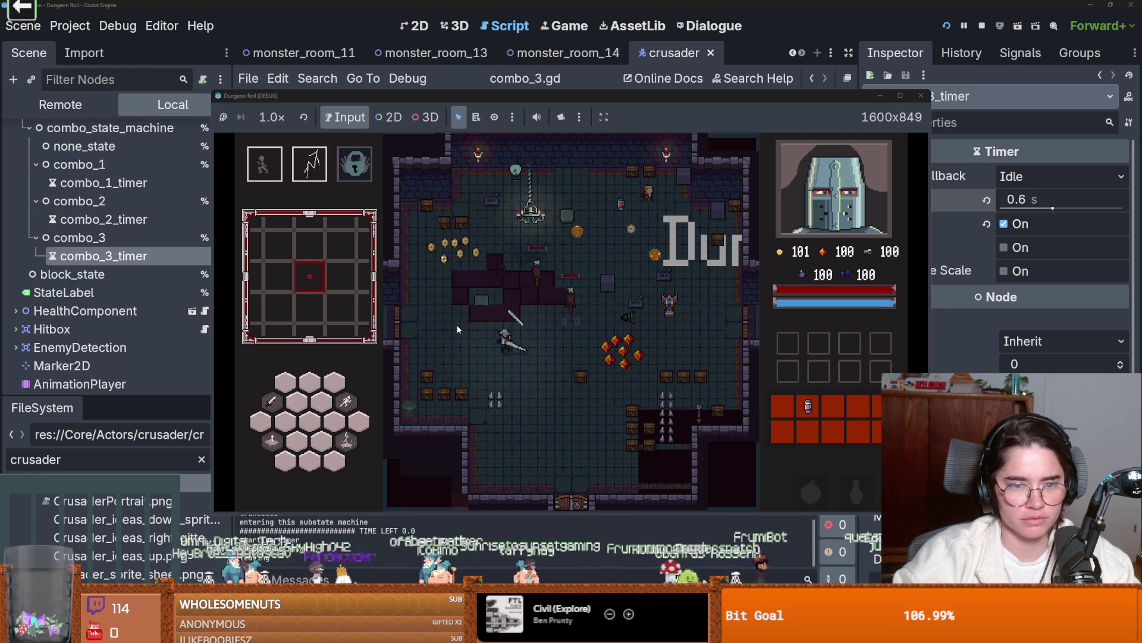
- Chain a full slash combo to test its timing, then stop the test run
key("a")
left_click(496, 334)
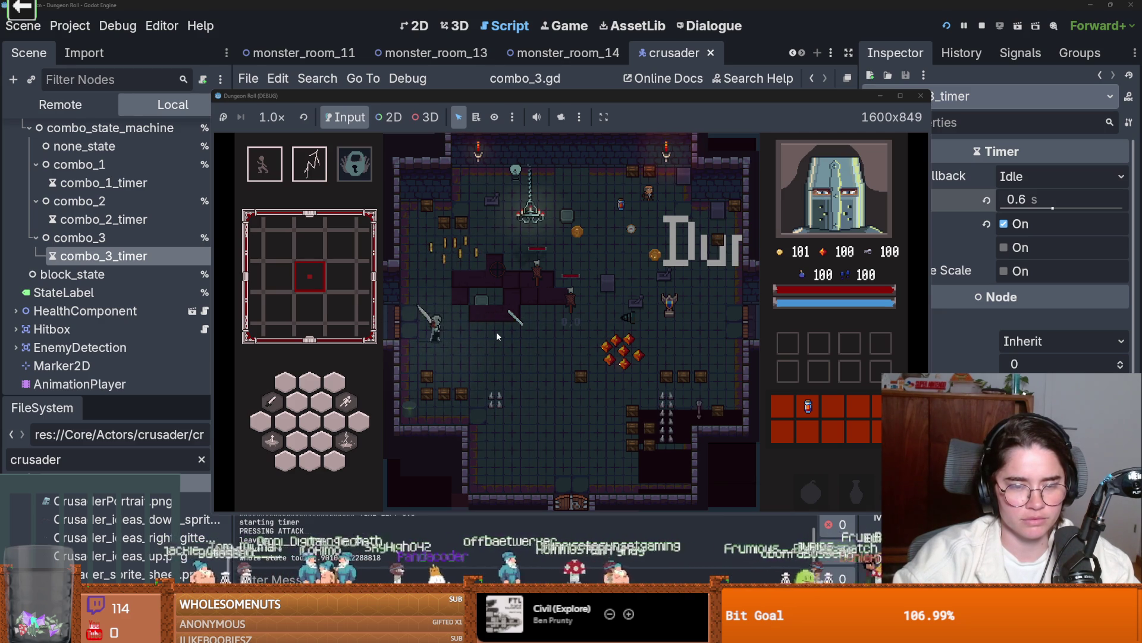
left_click(496, 331)
left_click(497, 331)
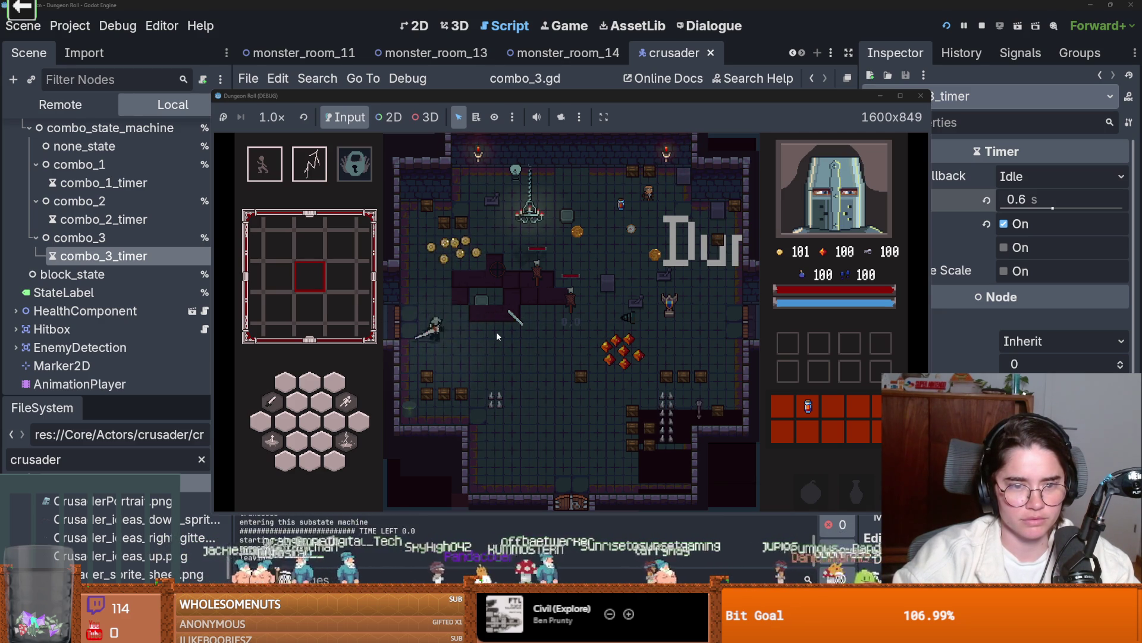
left_click(497, 333)
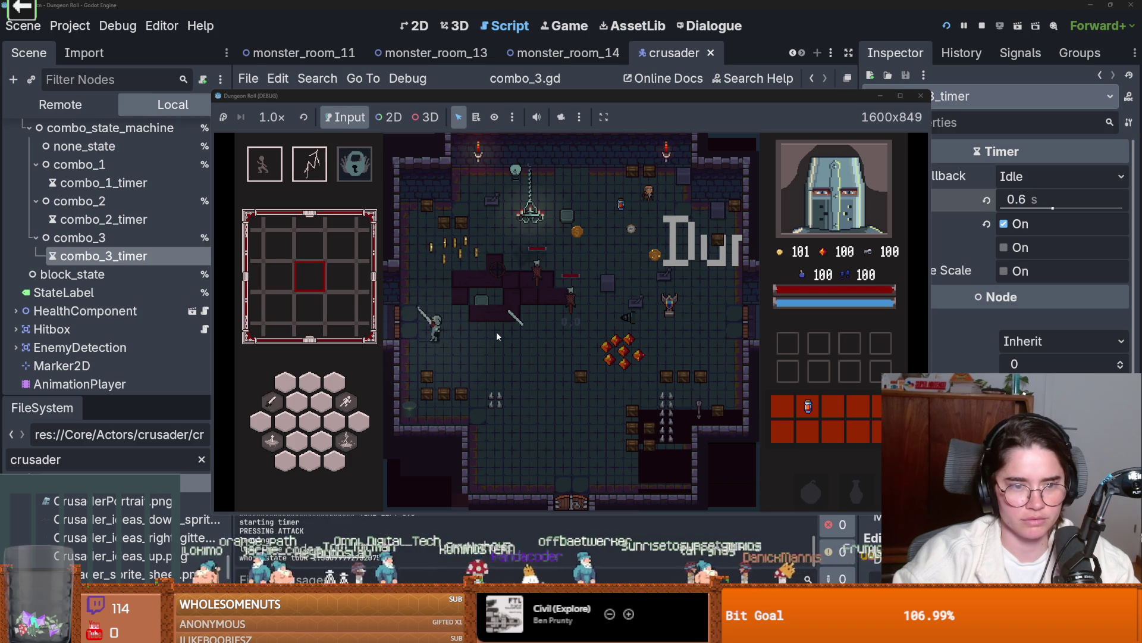
left_click(920, 96)
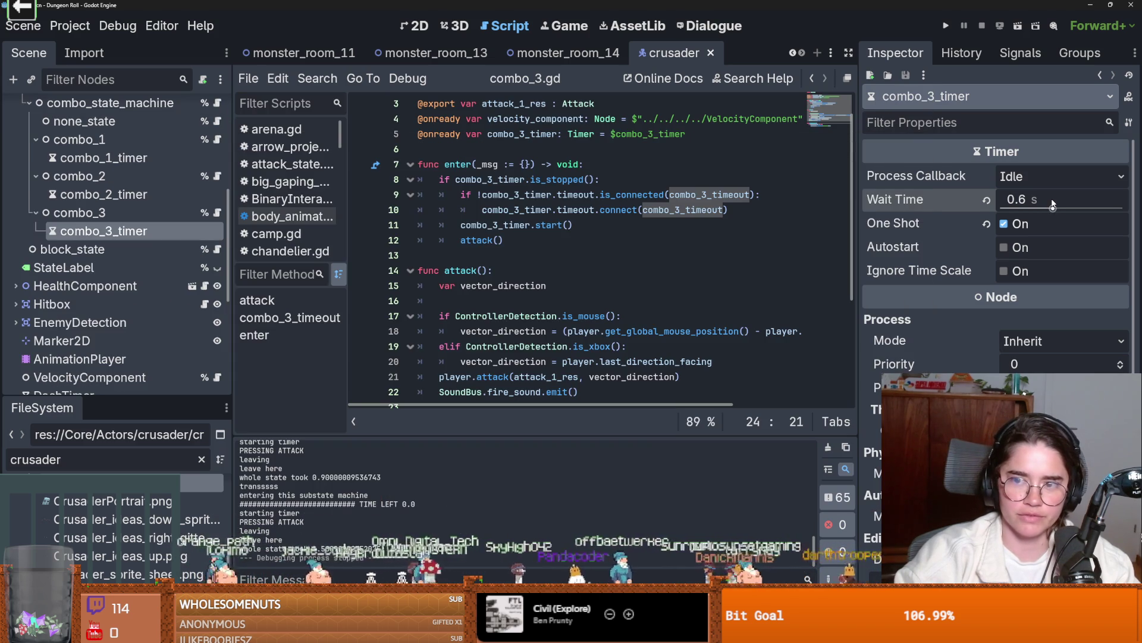
left_click(1048, 196)
type("0.7")
- Relaunch the game with combo_3_timer at 0.7 s, attack once, and pick a room card
left_click(946, 26)
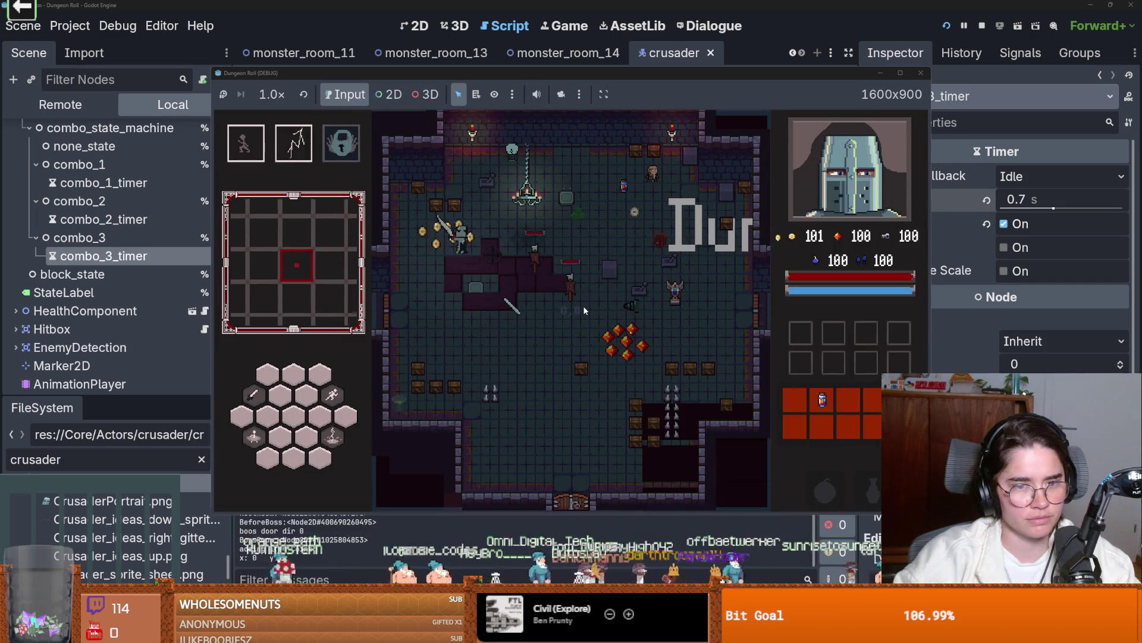
left_click(585, 291)
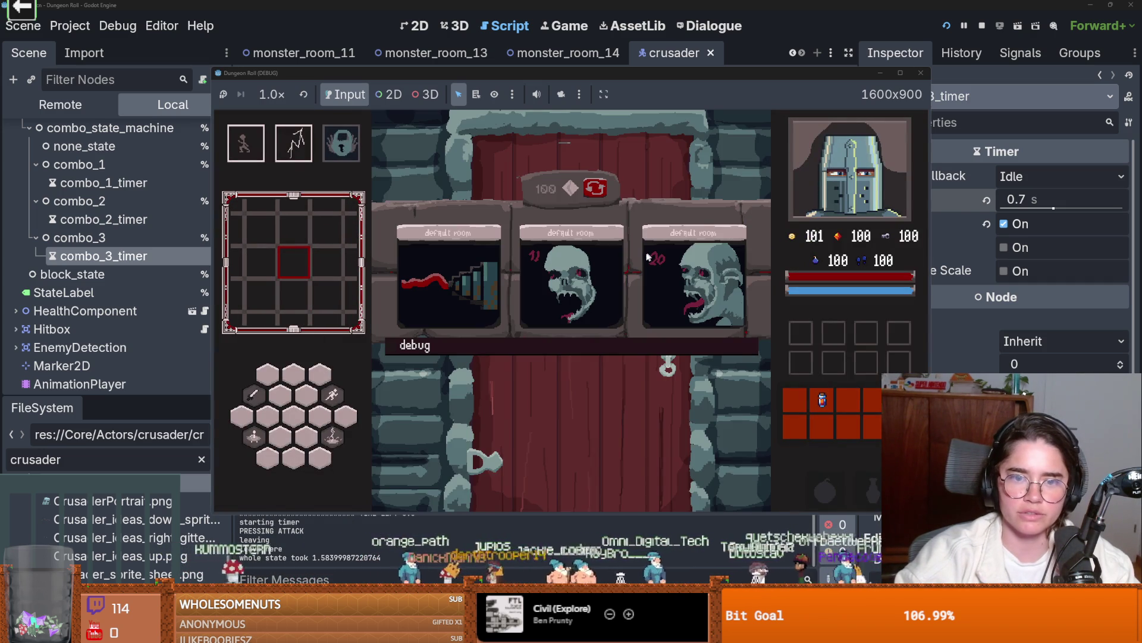
left_click(571, 280)
- Maximize the game and fight through the next rooms, dashing and slashing at skeletons
key("super+Up")
key("a")
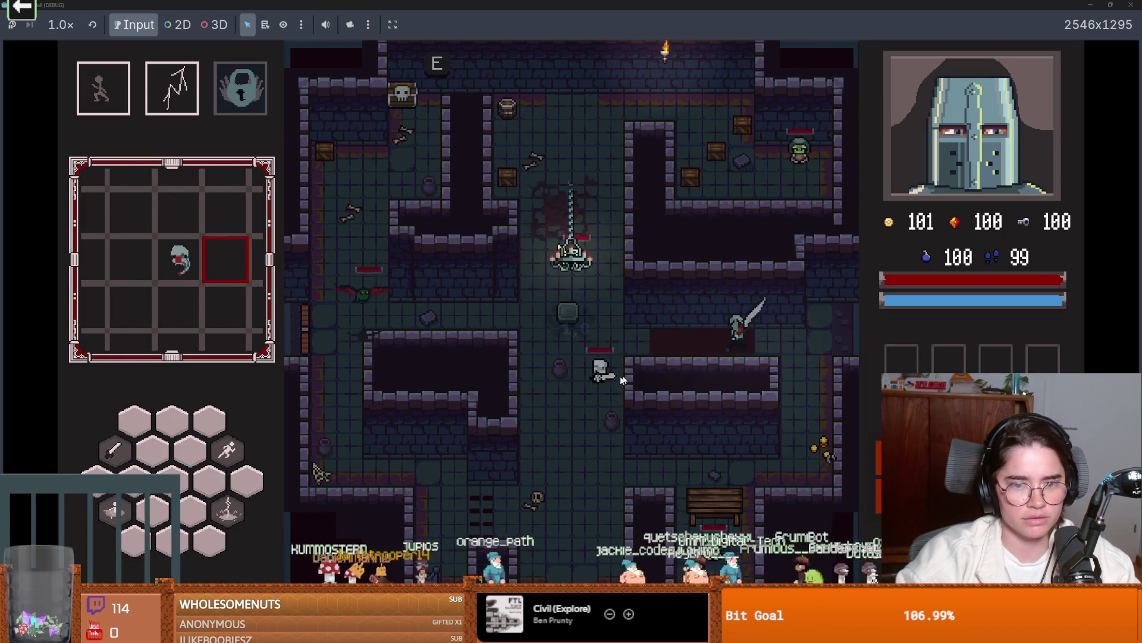
key("d")
key("space")
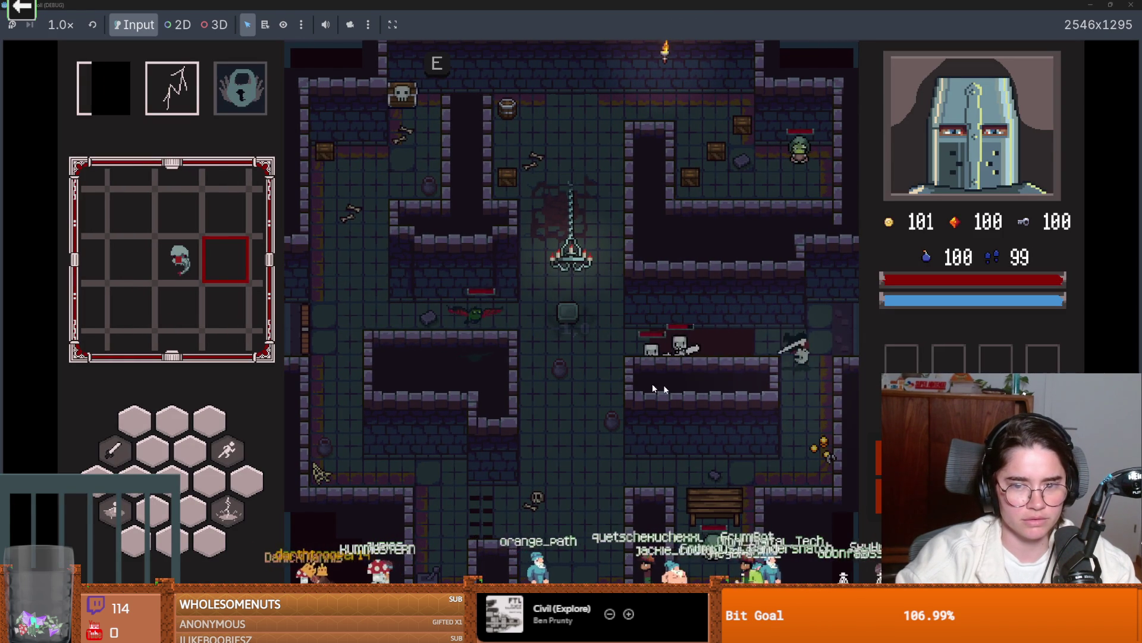
key("space")
key("s")
key("s")
left_click(755, 330)
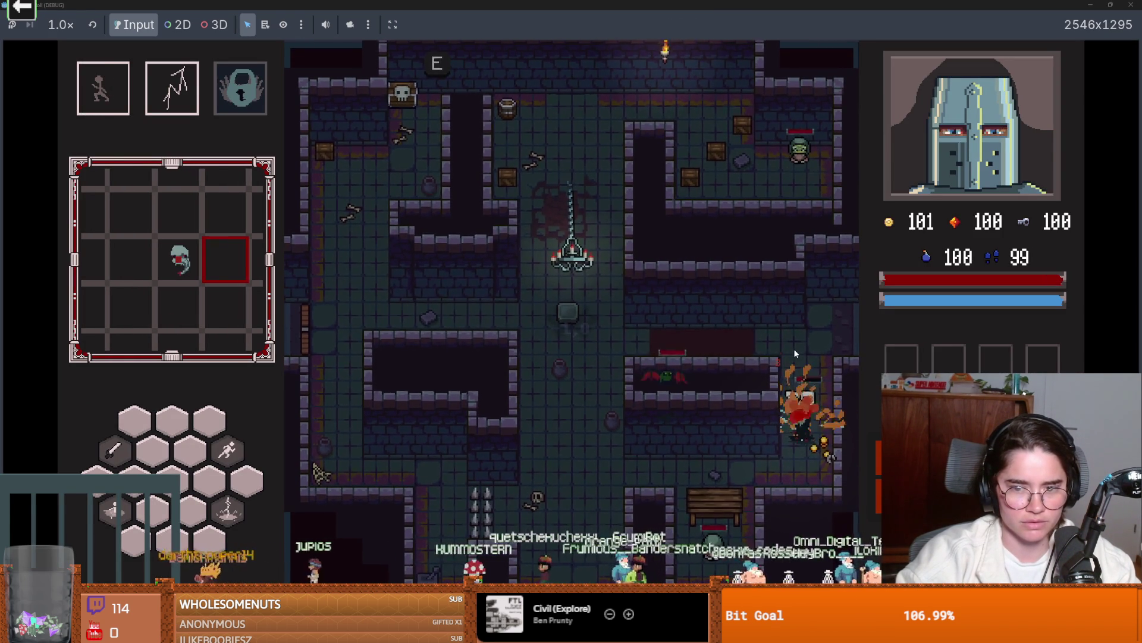
key("a")
key("space")
key("a")
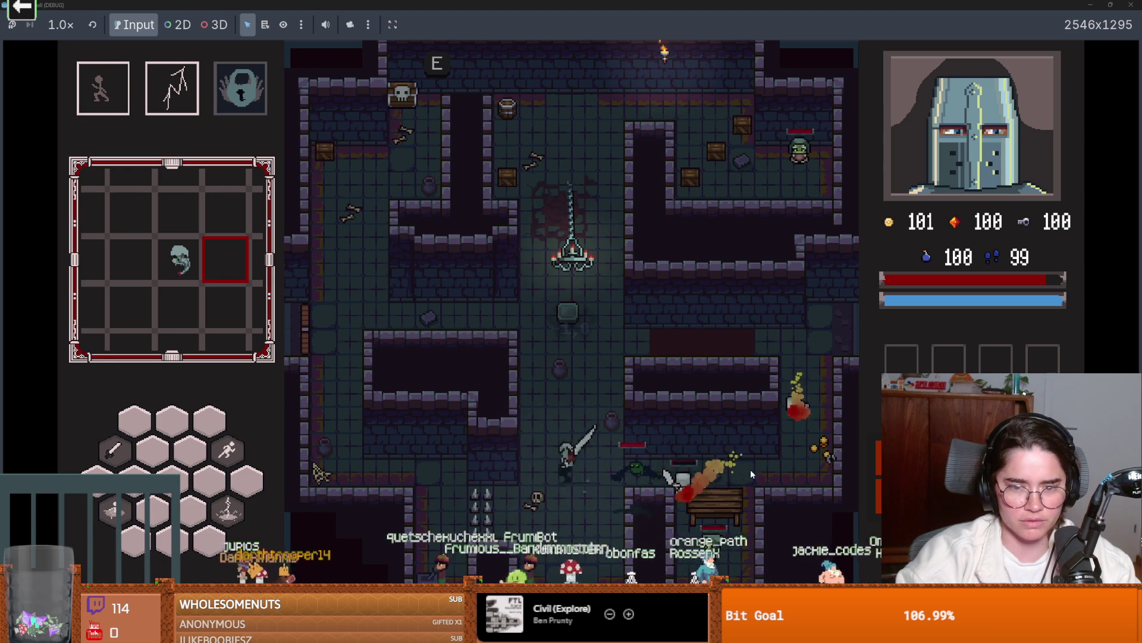
left_click(702, 470)
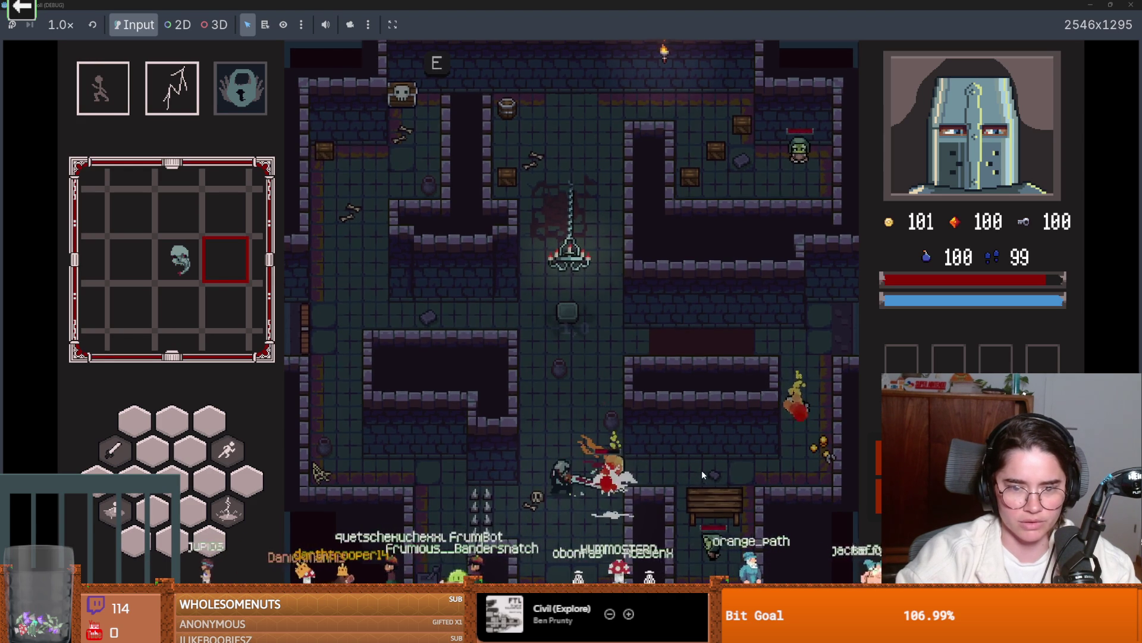
- Smash the wooden bench, move the knight around, then pause and end the run
key("s")
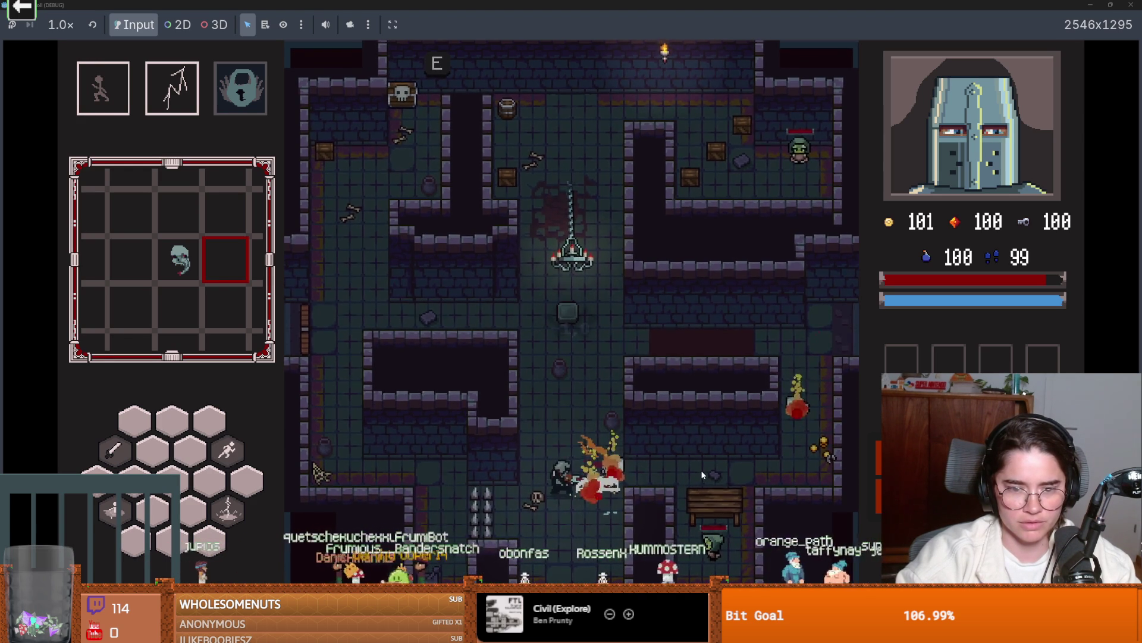
key("d")
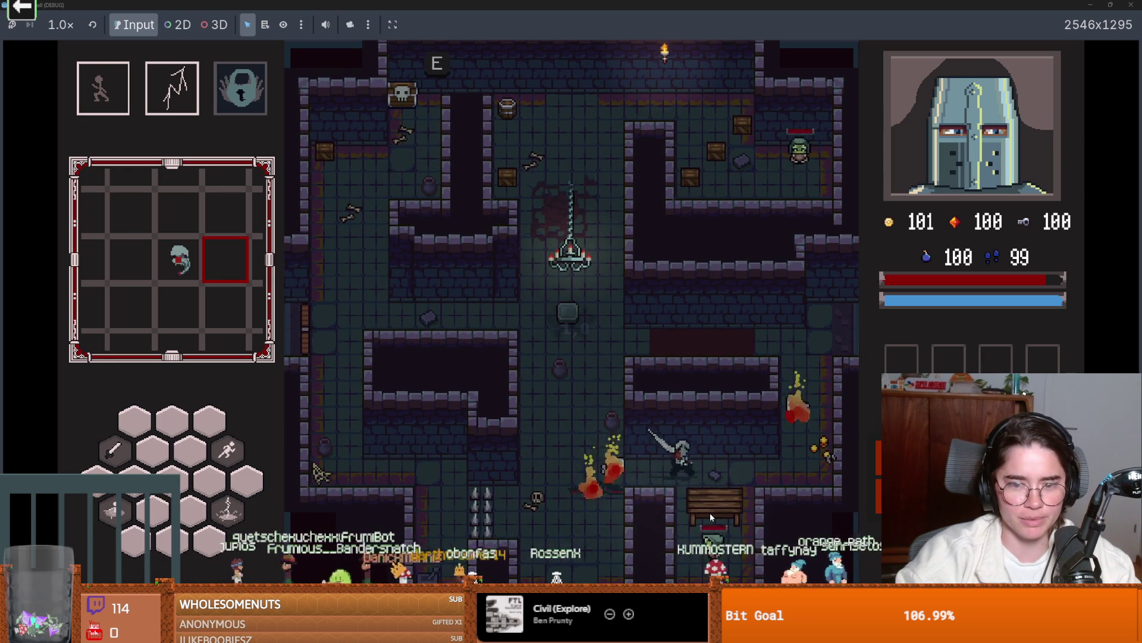
left_click(703, 516)
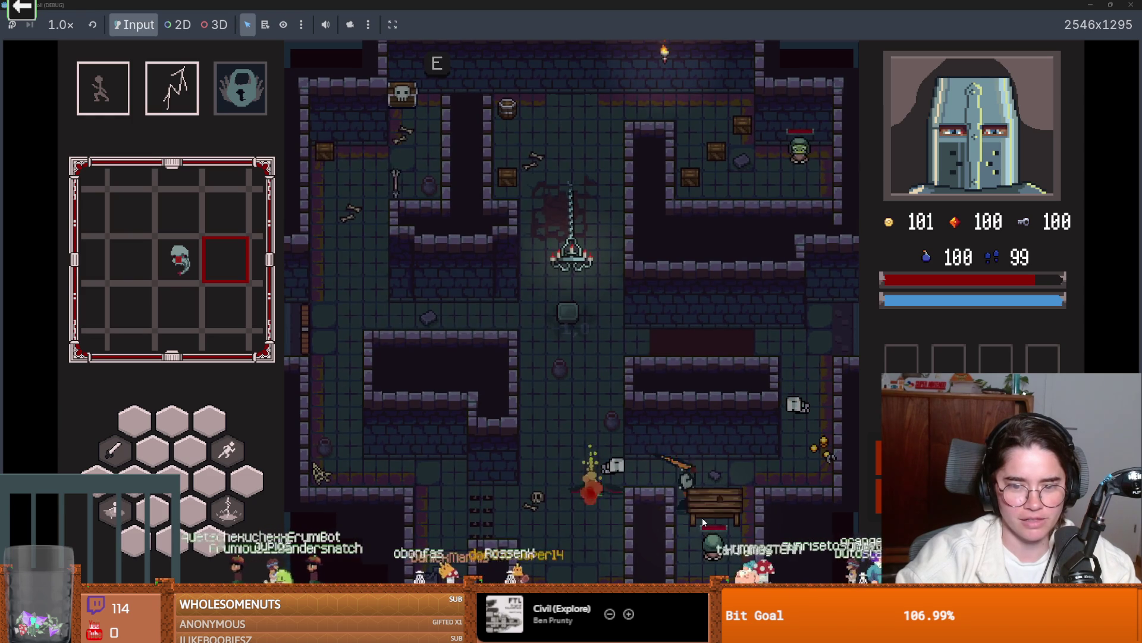
key("s")
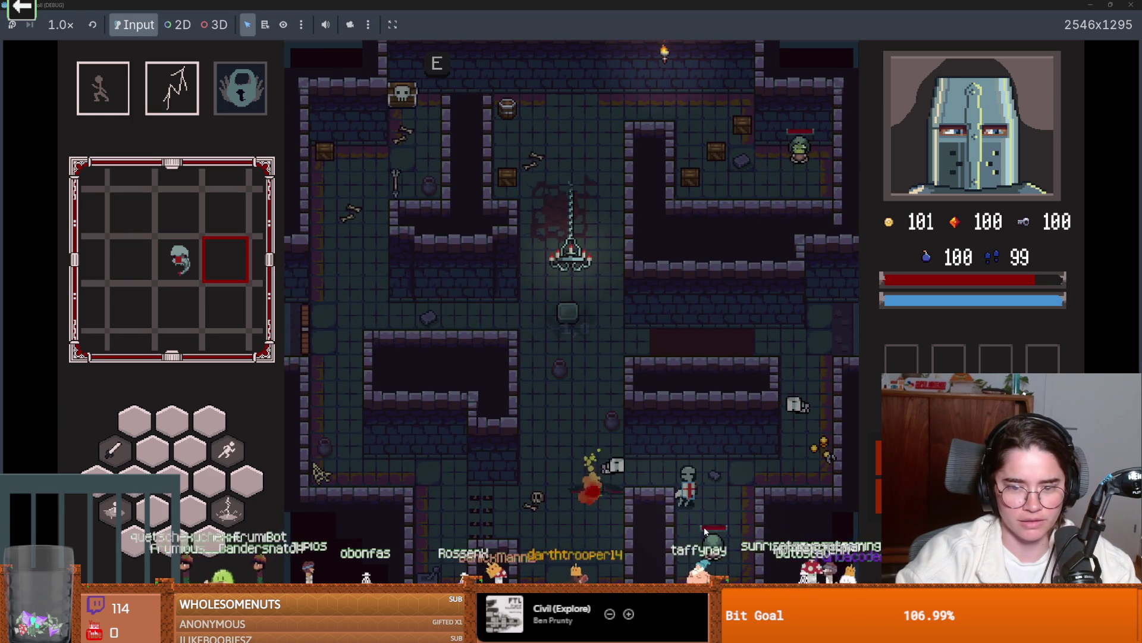
key("s")
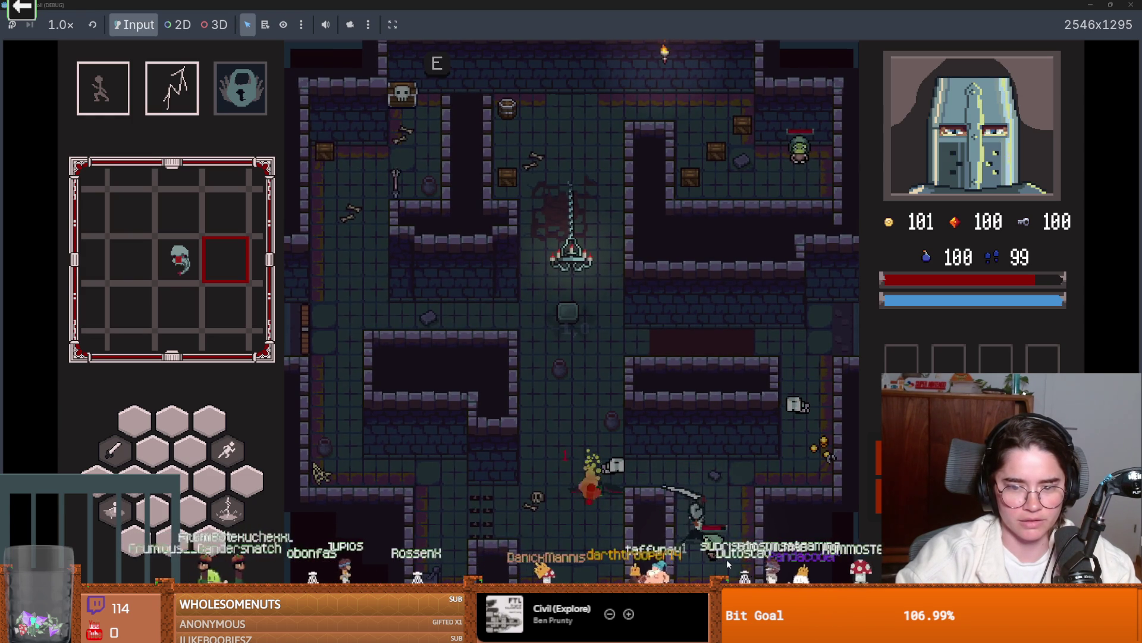
key("a")
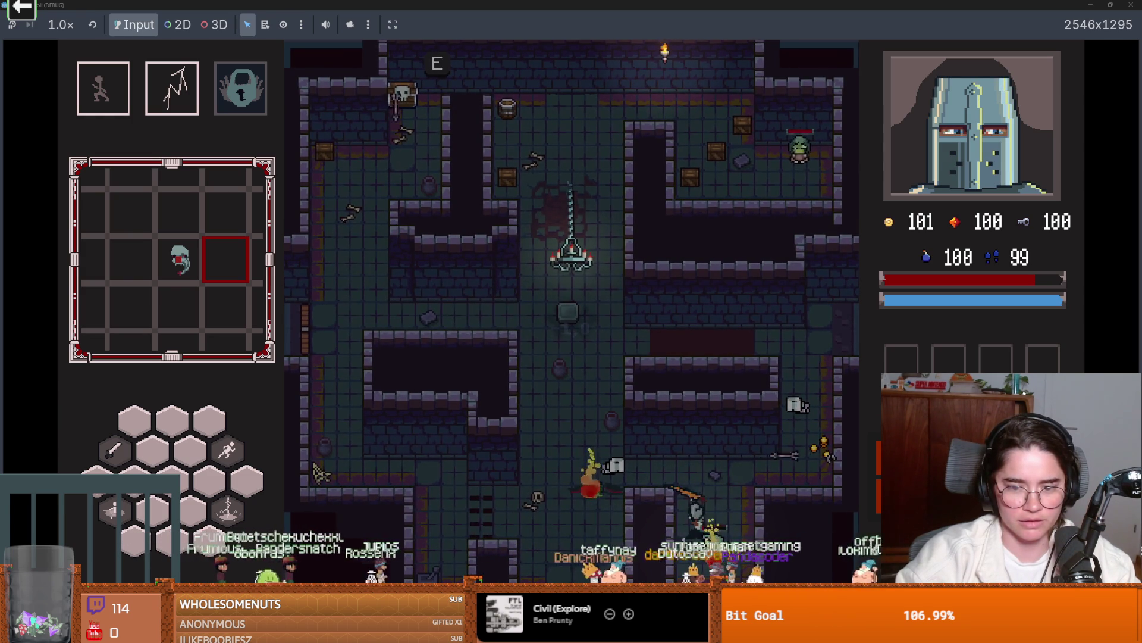
key("w")
key("a")
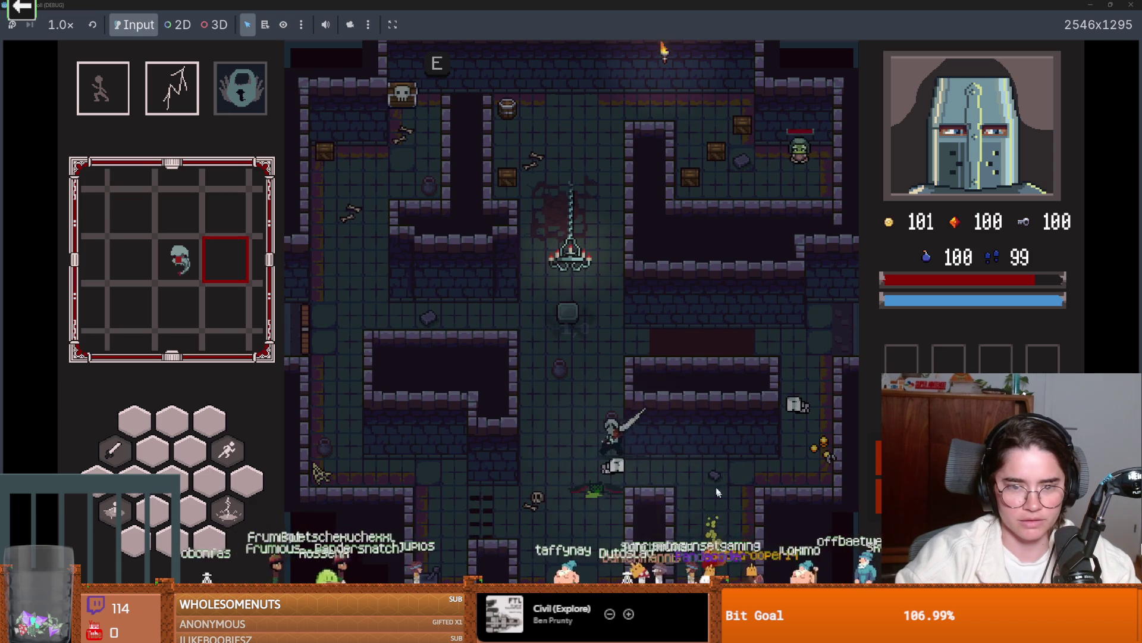
key("Escape")
left_click(561, 414)
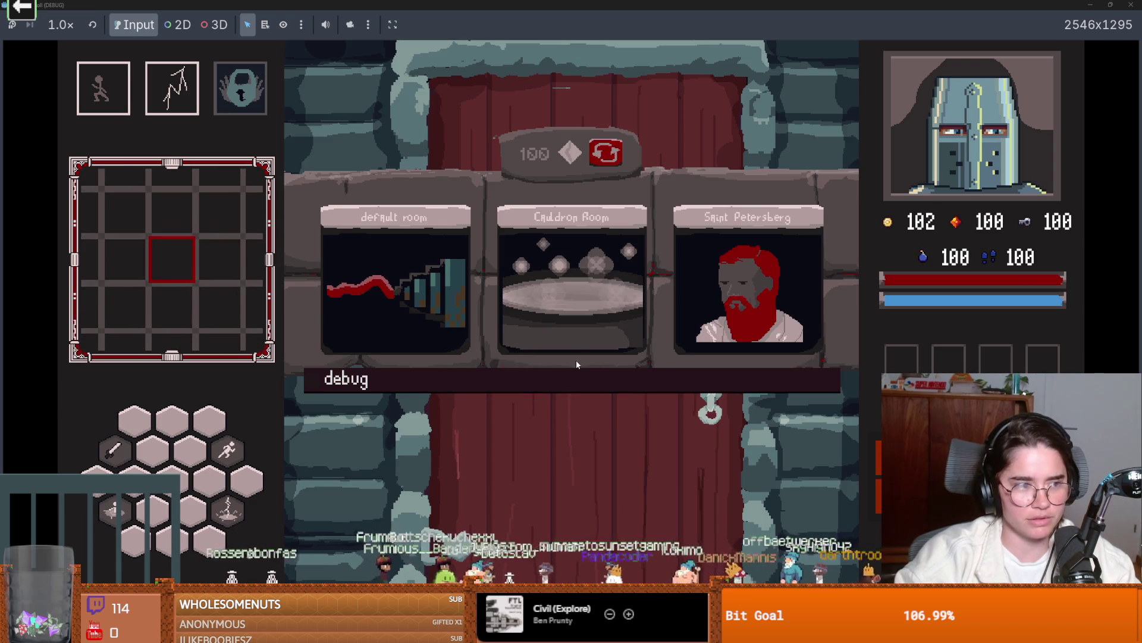
- Enter the chosen room, walk the knight around, toggle the map with M, and open the debug console
left_click(423, 277)
key("d")
key("d")
key("w")
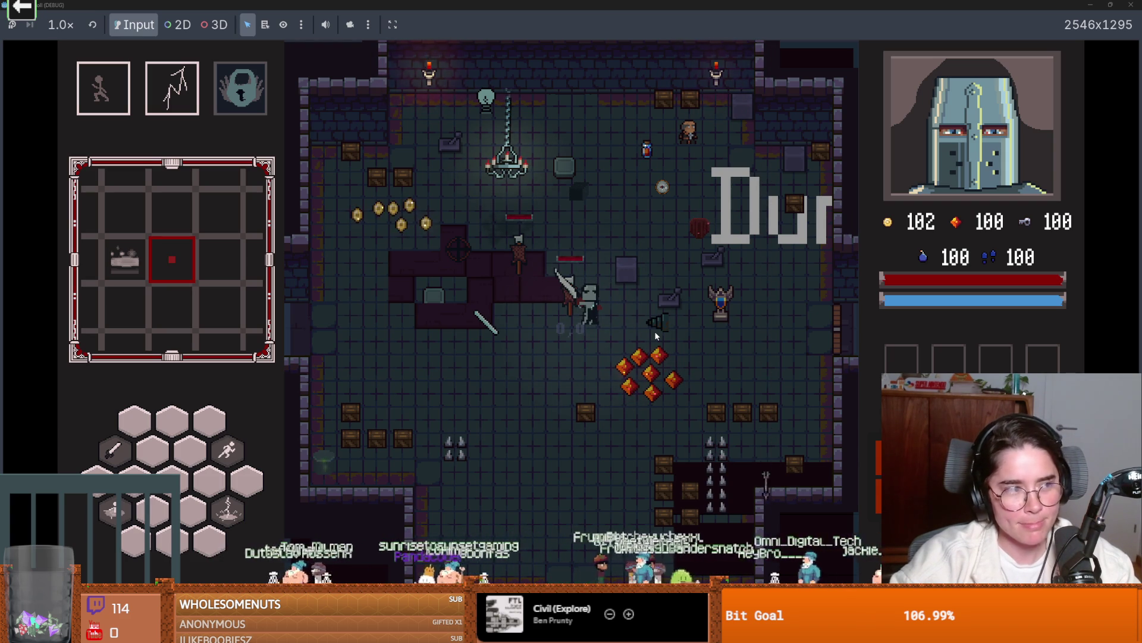
key("d")
key("m")
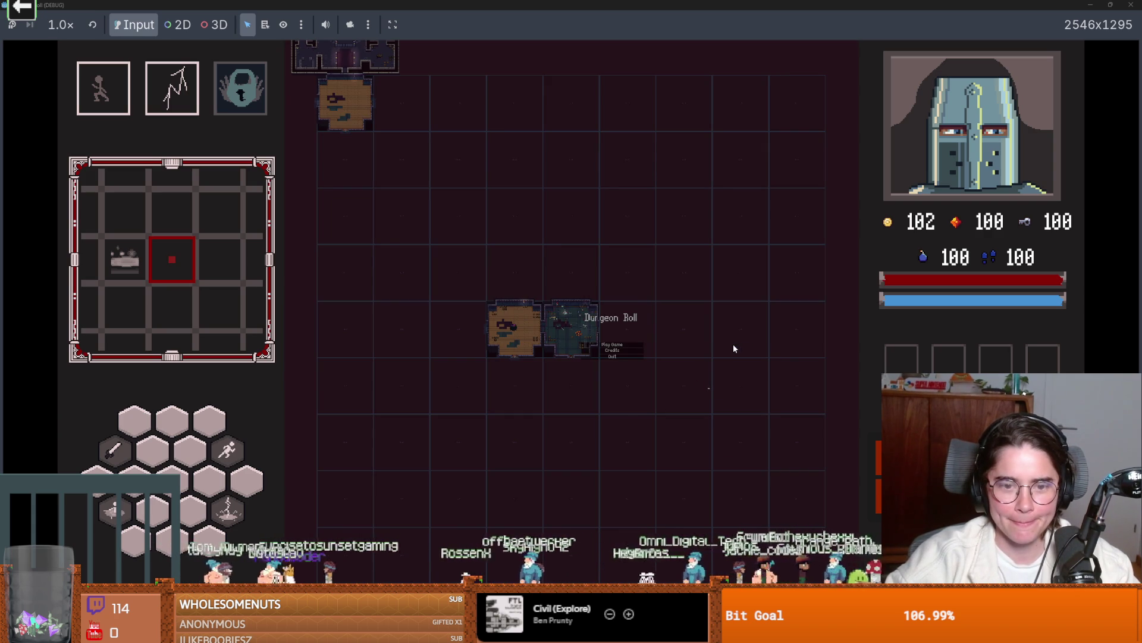
key("m")
key("m")
key("m")
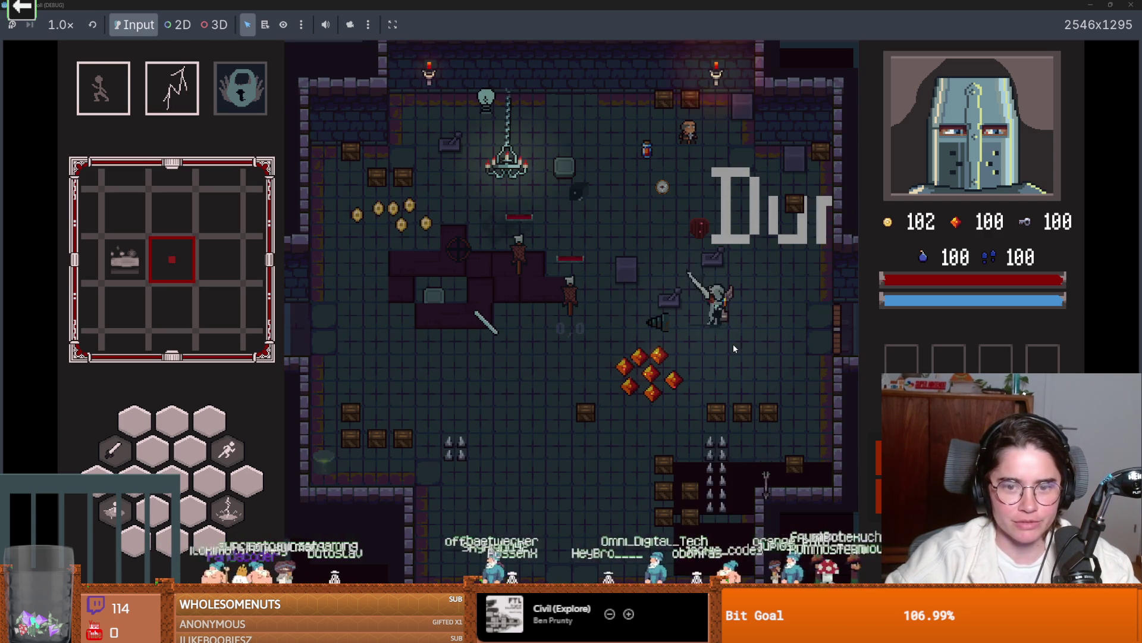
key("a")
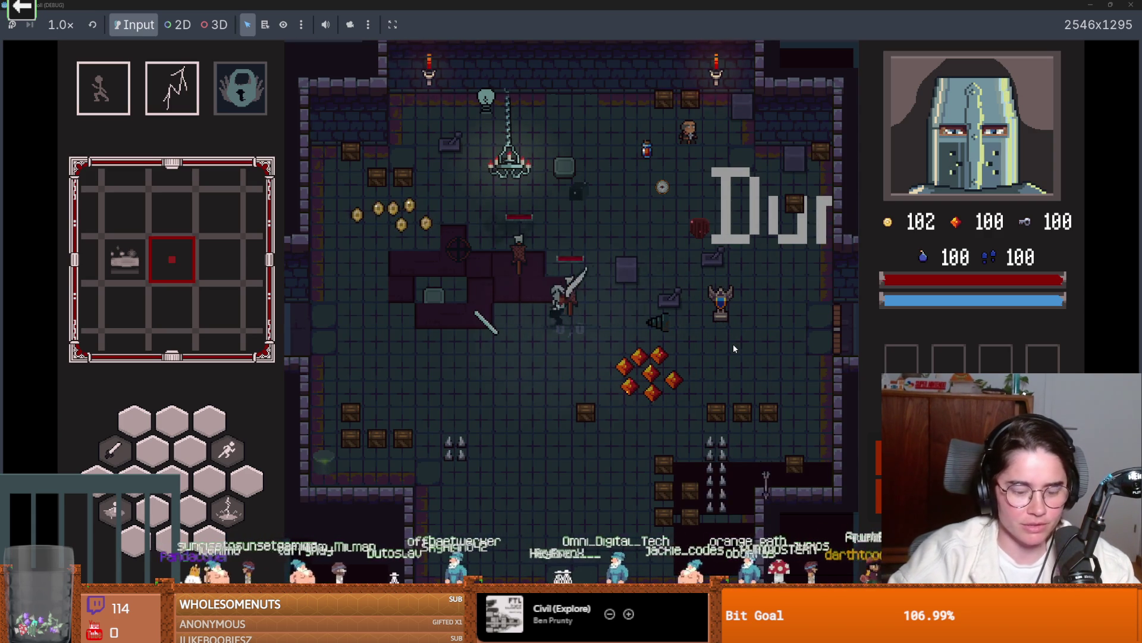
key("grave")
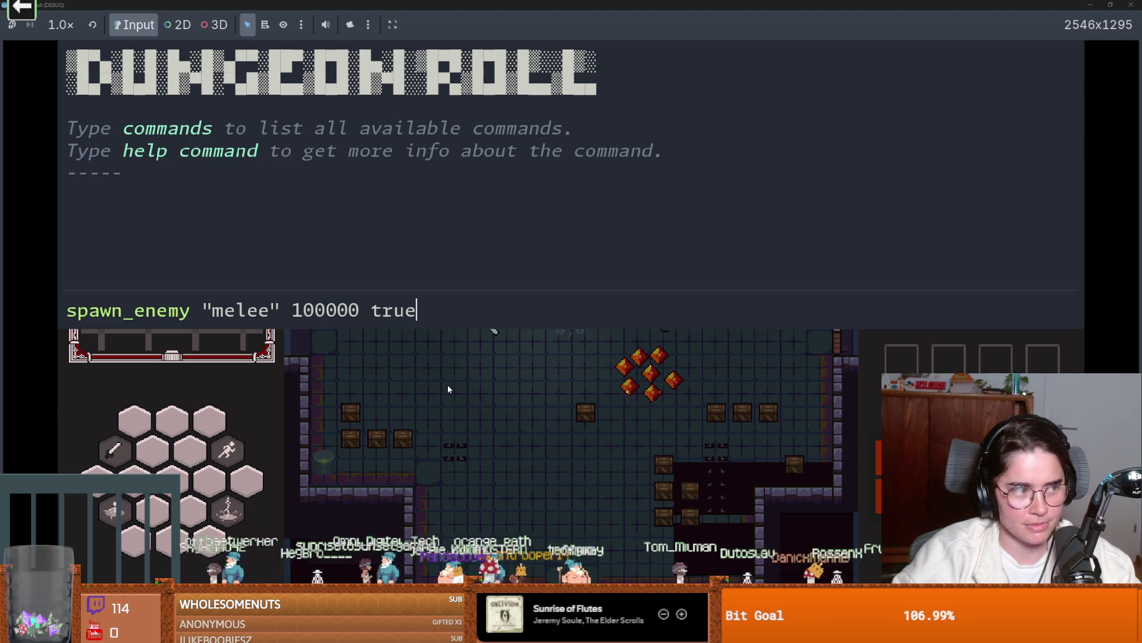
type("spawn_enemy \"melee\" 100000 true")
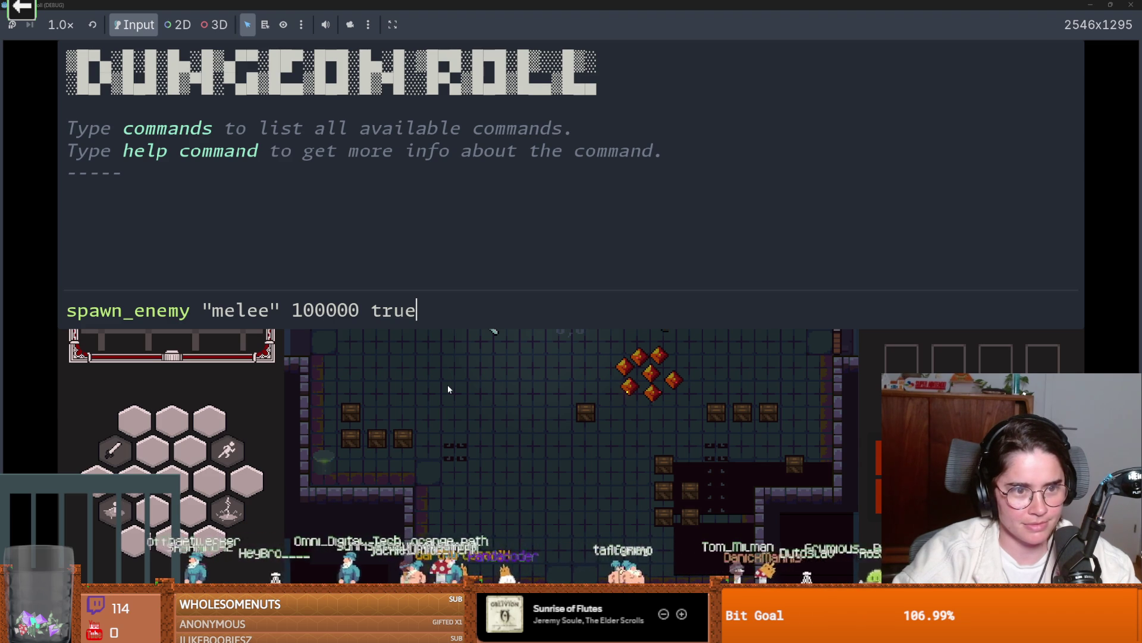
- Edit the spawn count from 100000 to 1000, run the melee spawn command, and close the console
key("Left")
key("Left")
key("Left")
key("BackSpace")
key("BackSpace")
key("End")
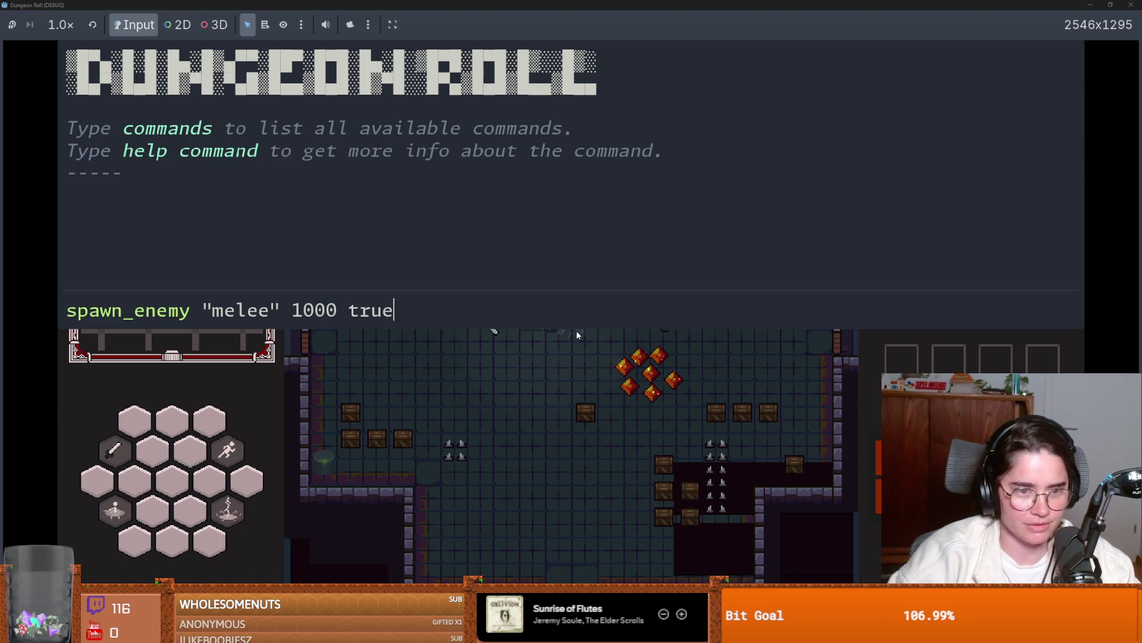
key("Return")
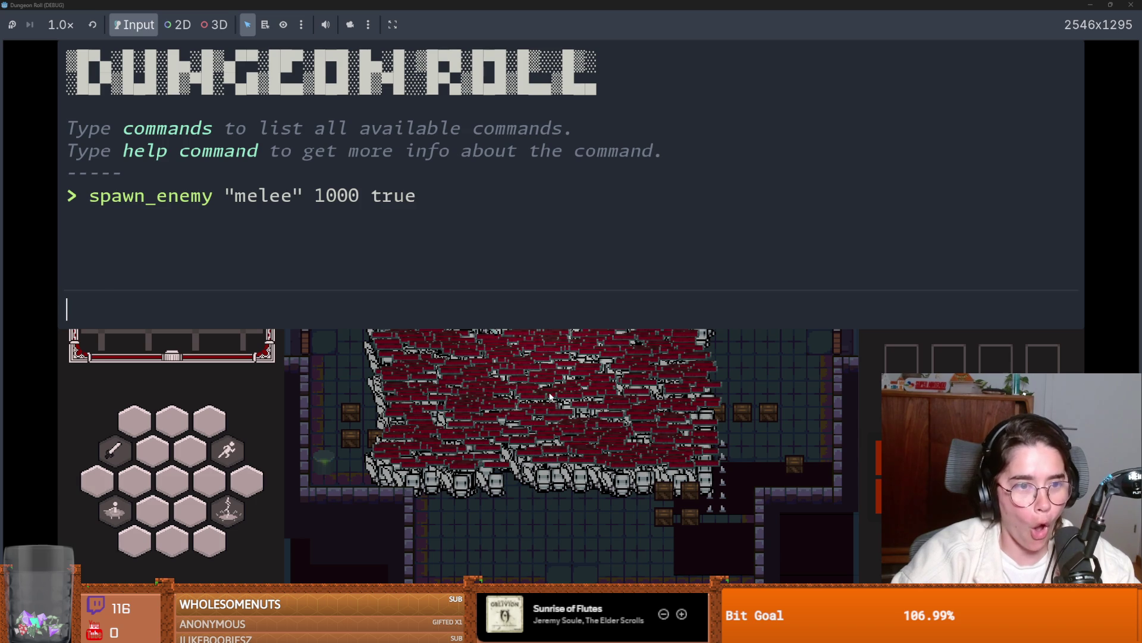
key("grave")
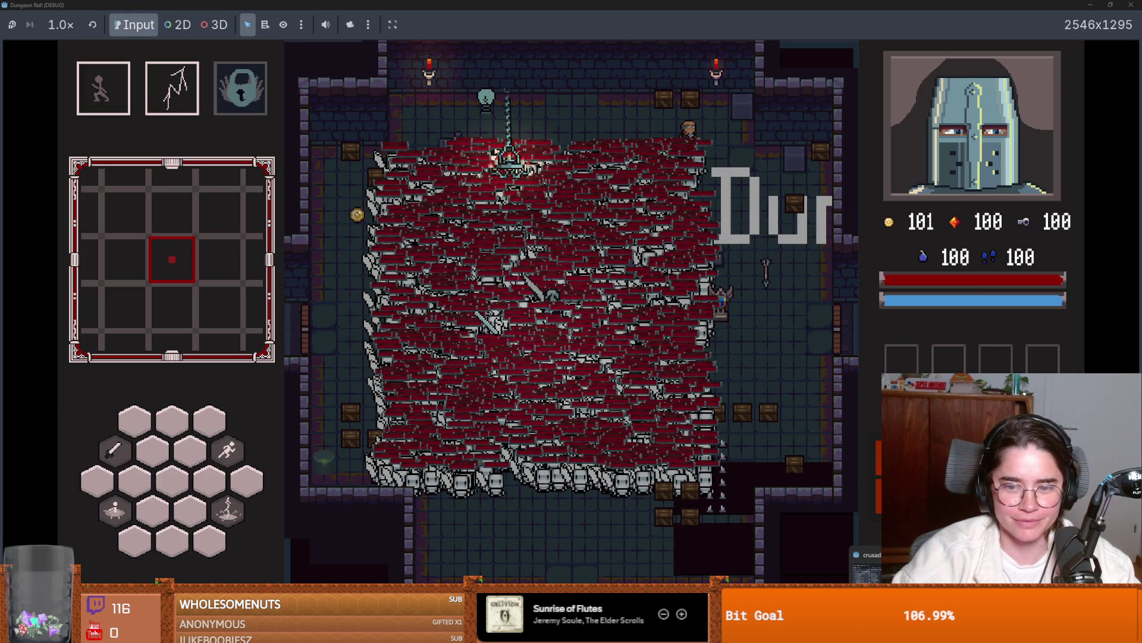
- Switch to Godot, pause the game, and stop it with F8
key("alt+Tab")
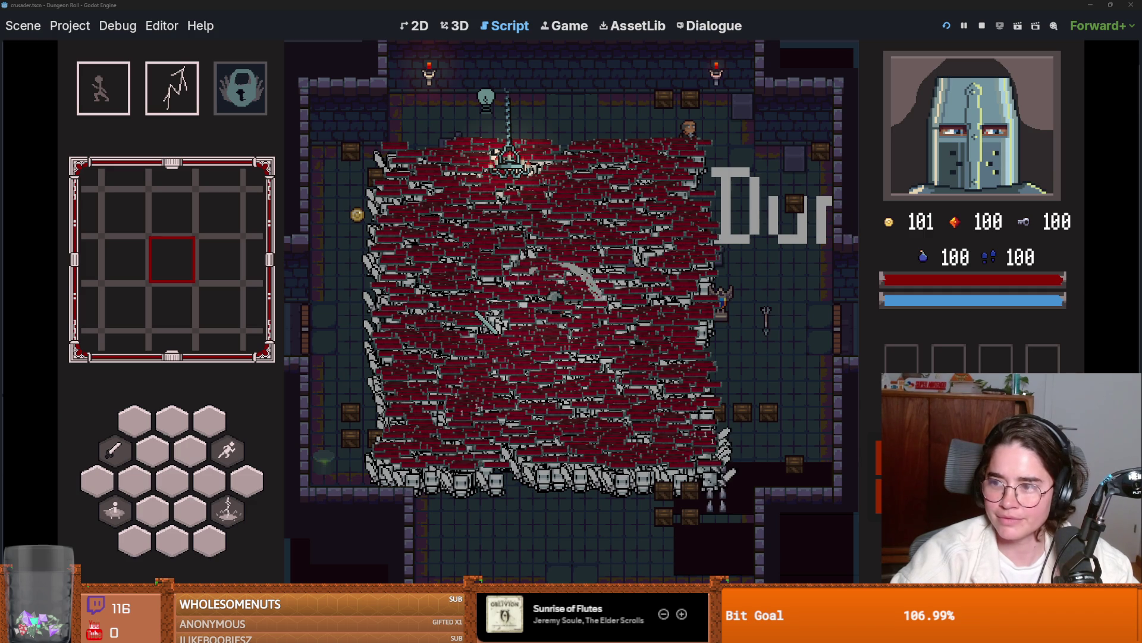
key("Escape")
key("F8")
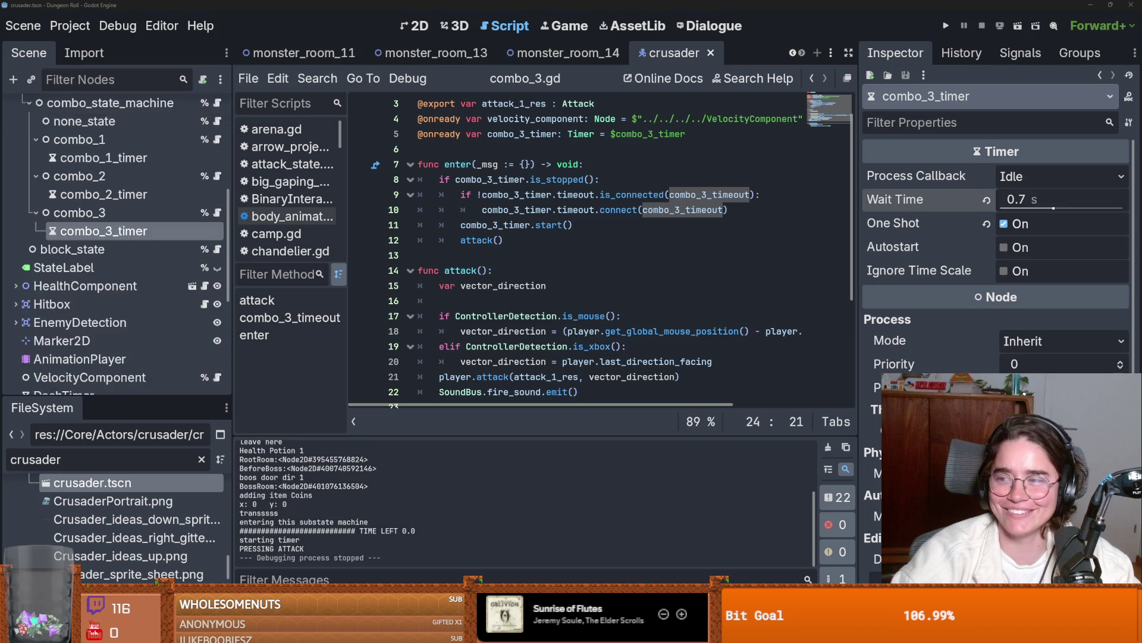
- Relaunch the game and run spawn_enemy "melee" 500 true from the debug console
left_click(947, 25)
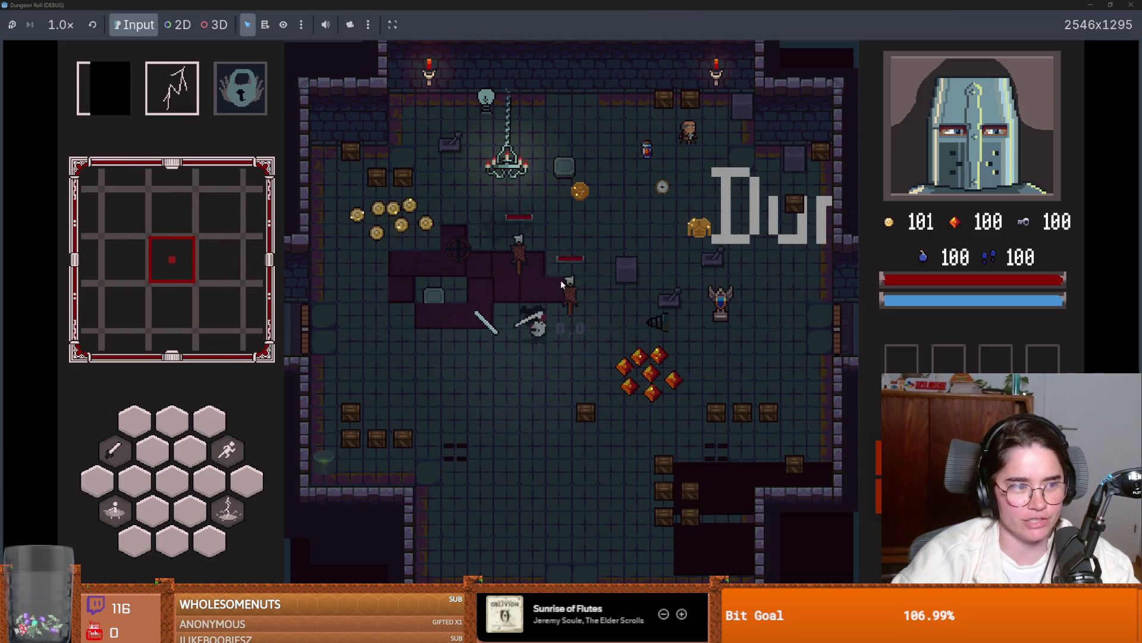
key("grave")
type("spawn")
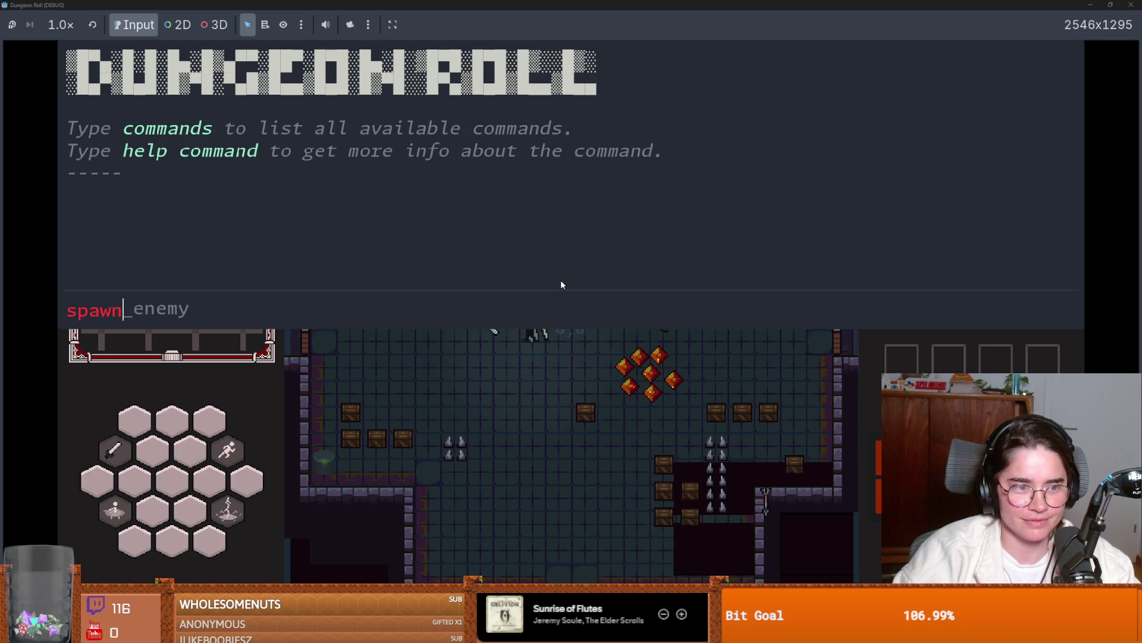
key("Tab")
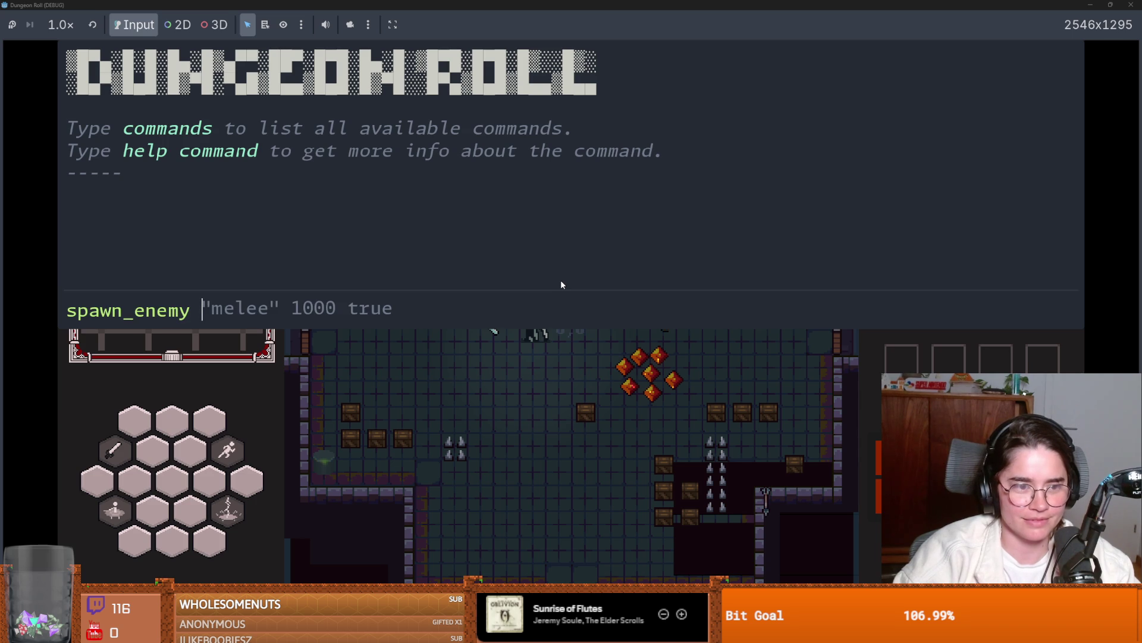
key("Tab")
key("Left")
key("Left")
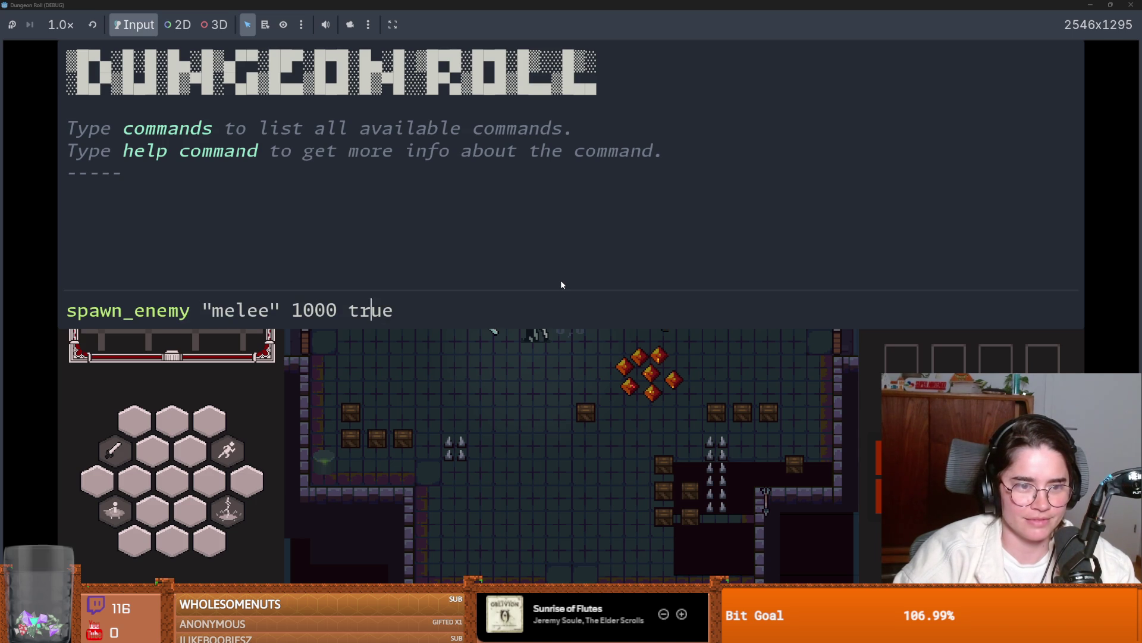
key("Left")
key("BackSpace")
type("500")
key("Return")
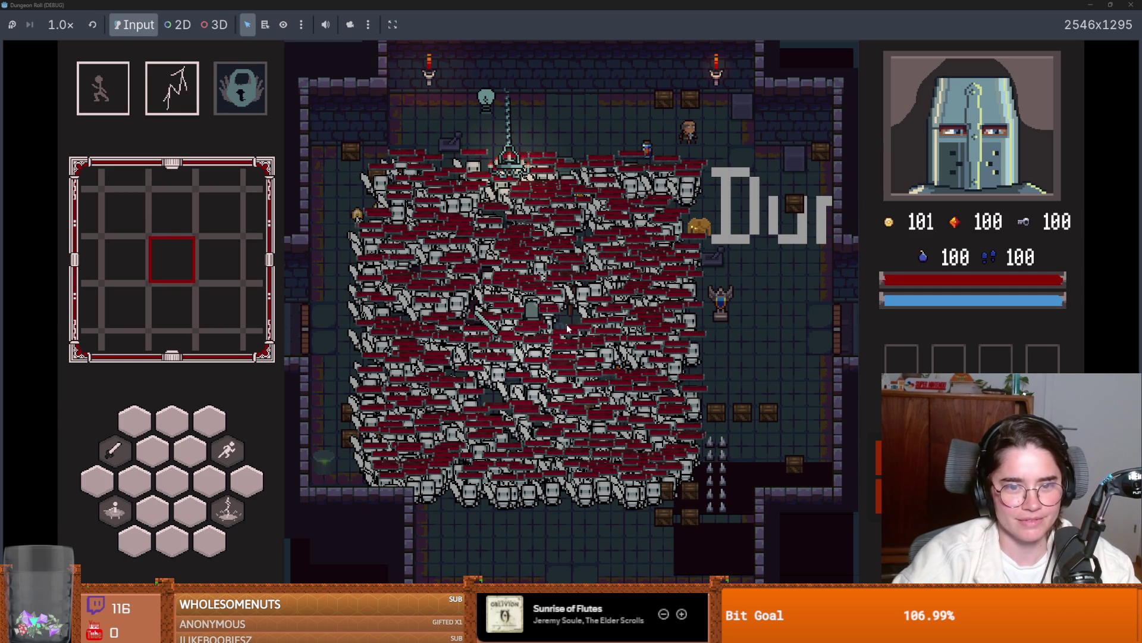
- Dash away from the horde, pause the game, and exit fullscreen
key("space")
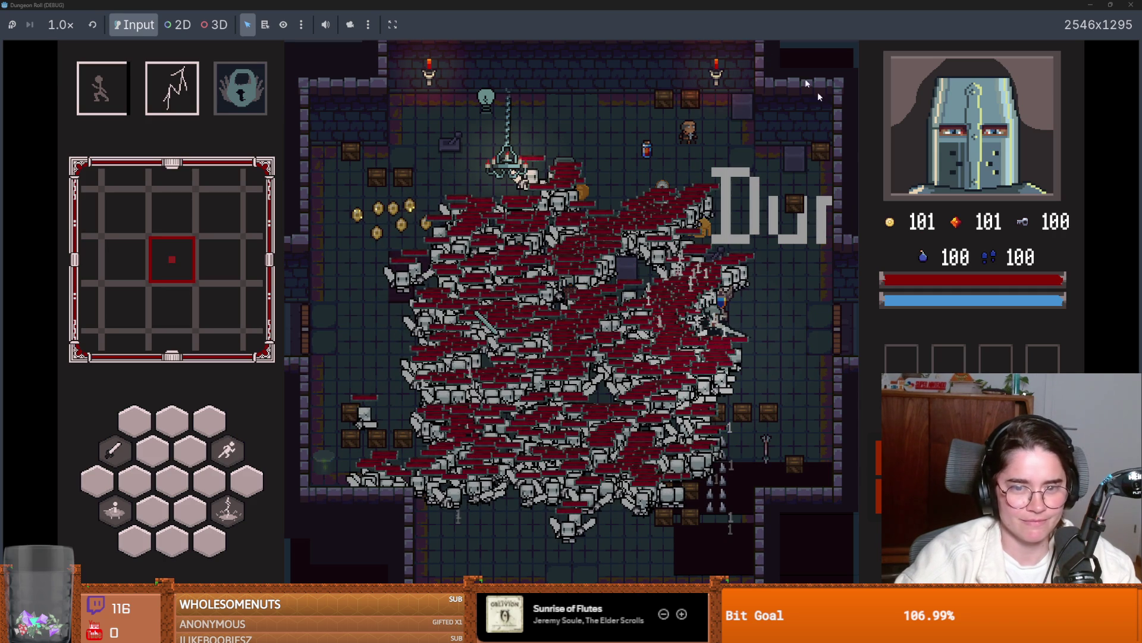
key("Escape")
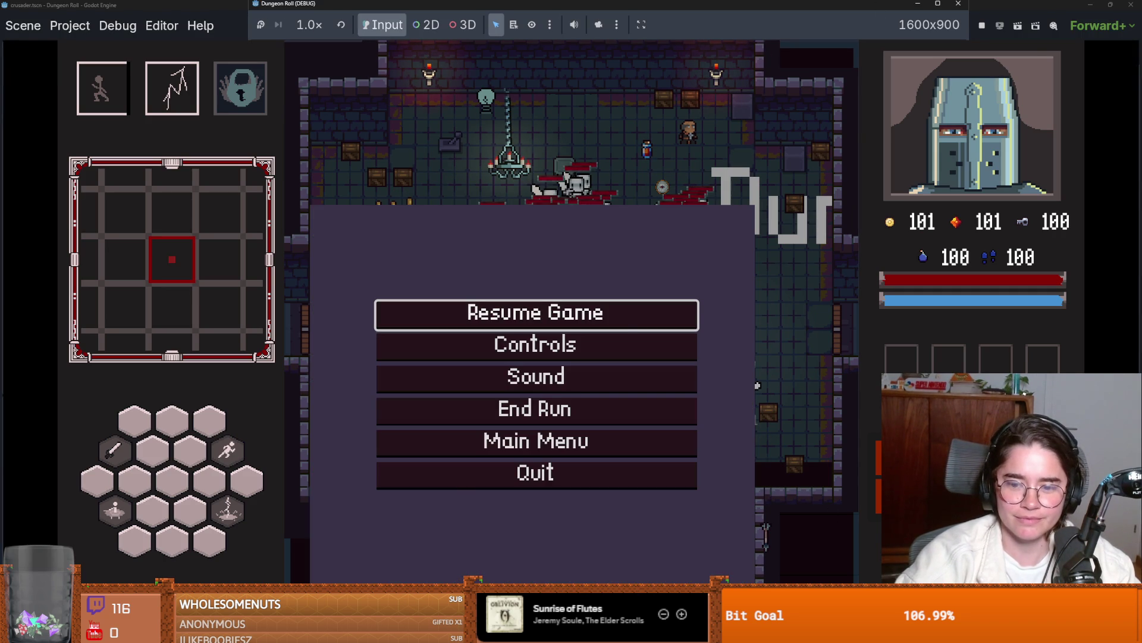
key("F11")
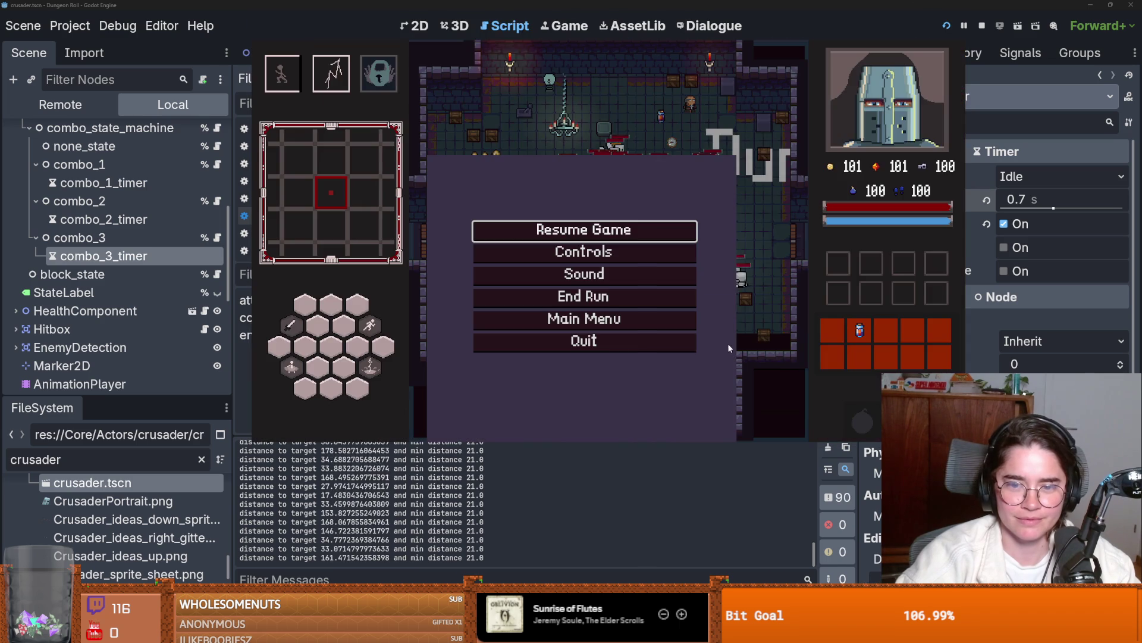
- Stop and relaunch the game, maximize its window, and open the debug console
key("F8")
left_click(946, 26)
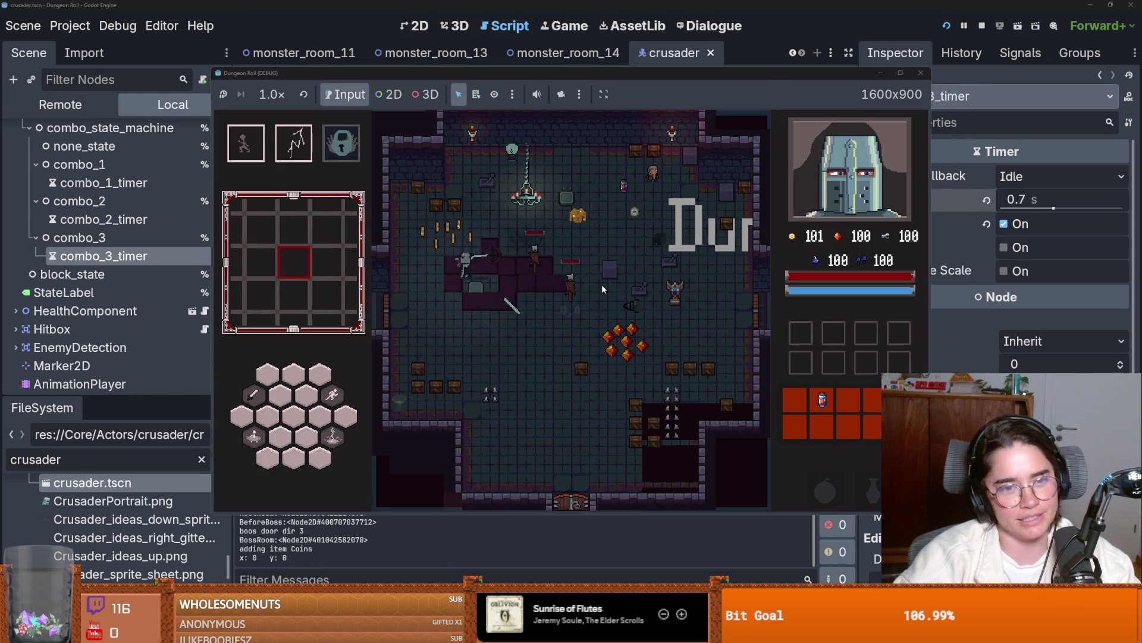
key("grave")
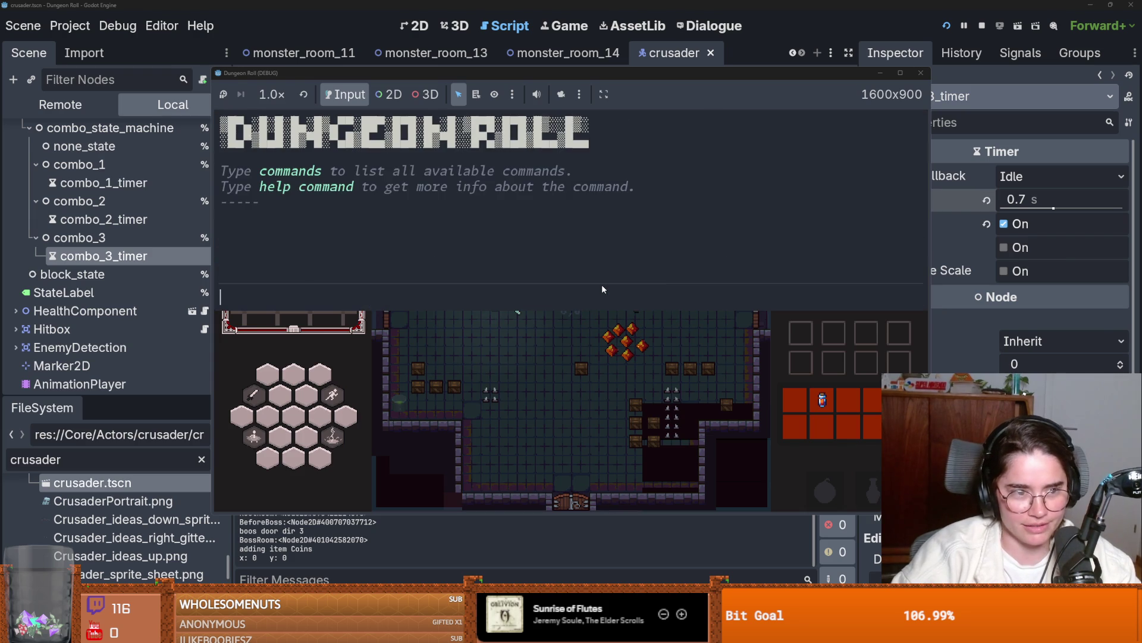
key("grave")
left_click(900, 72)
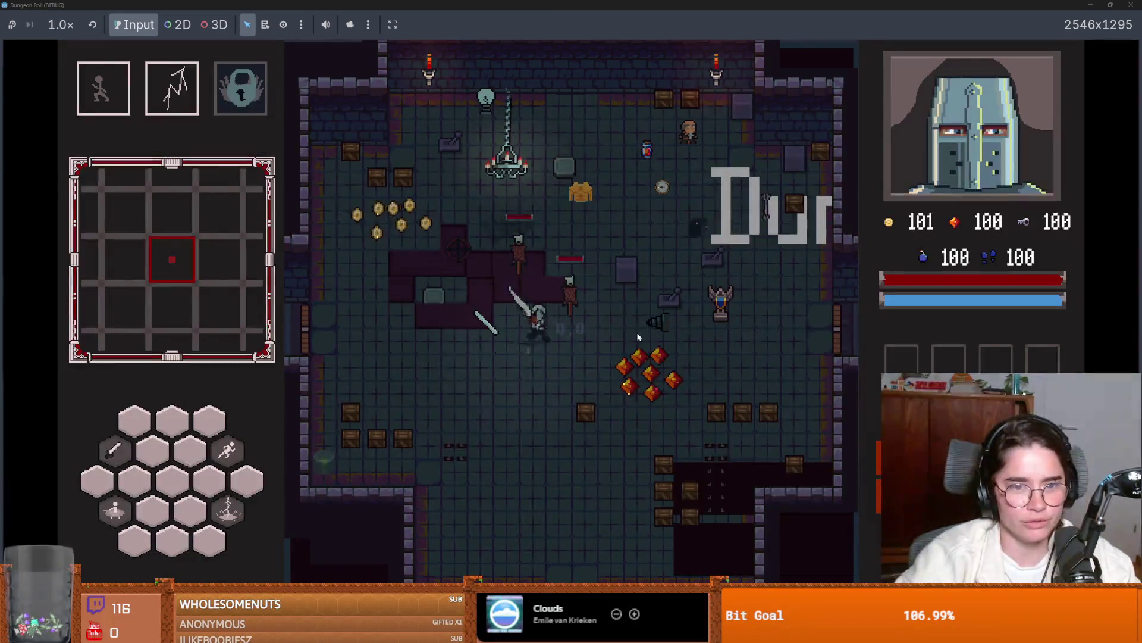
key("grave")
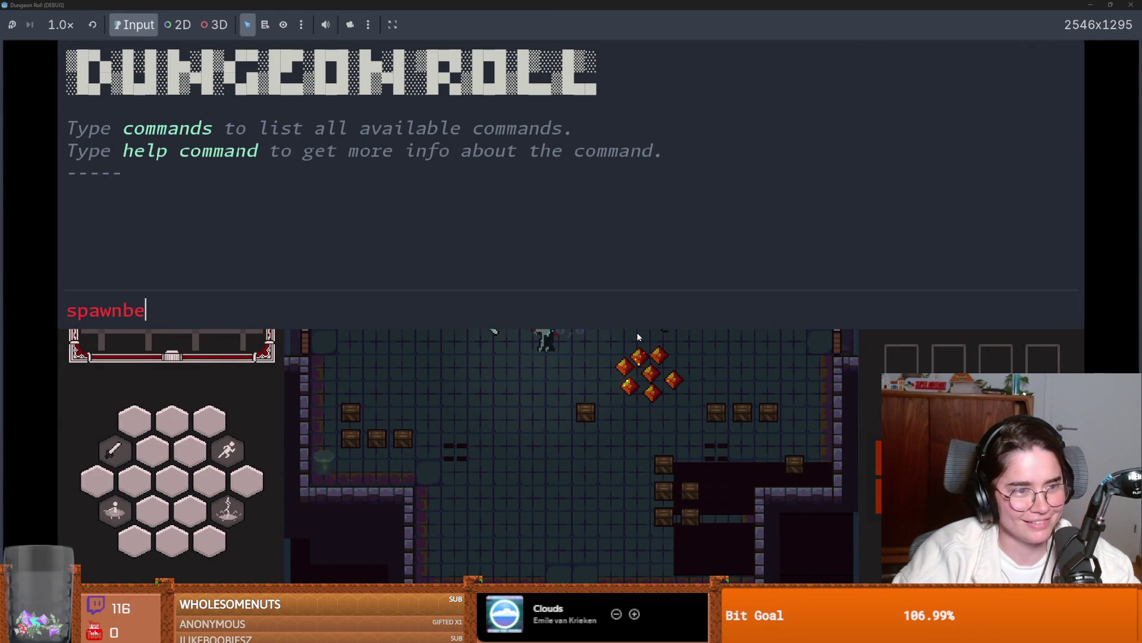
- Spawn 100 melee enemies with spawn_enemy "melee" 100 true and close the console
type("nemy \"melee\" 100")
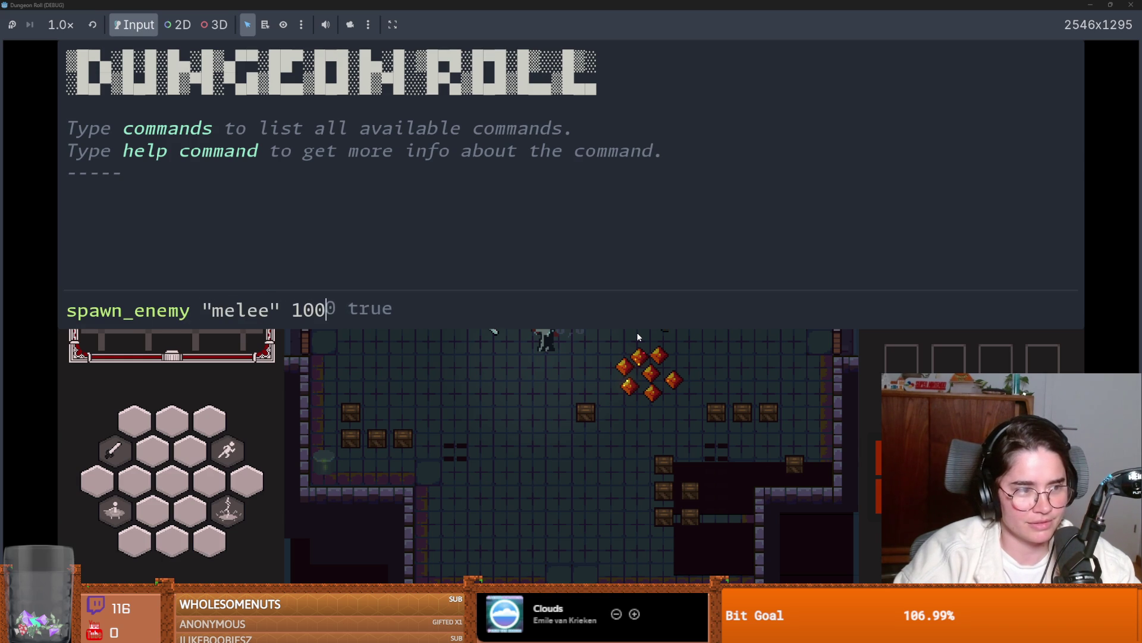
type("e")
key("Return")
key("grave")
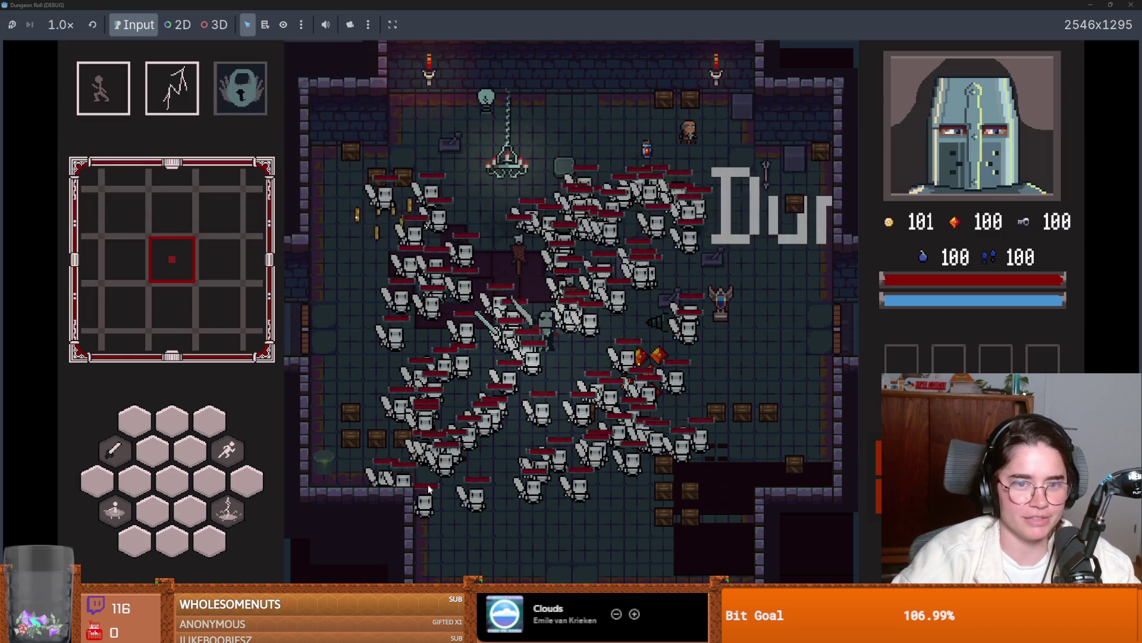
- Dodge the skeleton horde using dashes, lightning and explosions while collecting armour, coins and gems
key("space")
key("space")
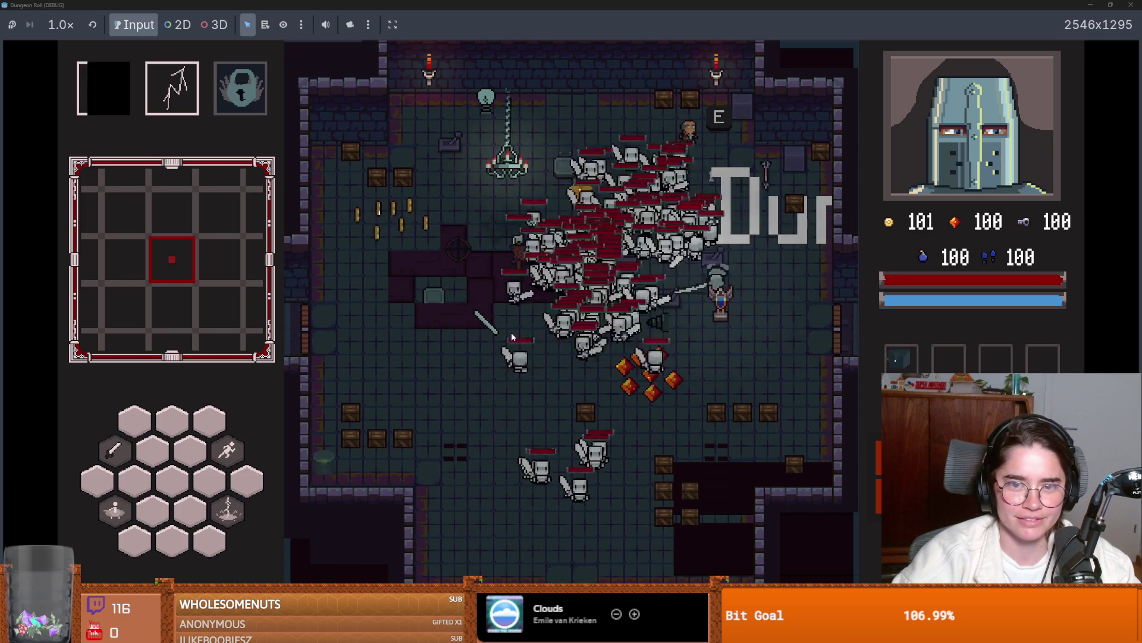
key("e")
key("s")
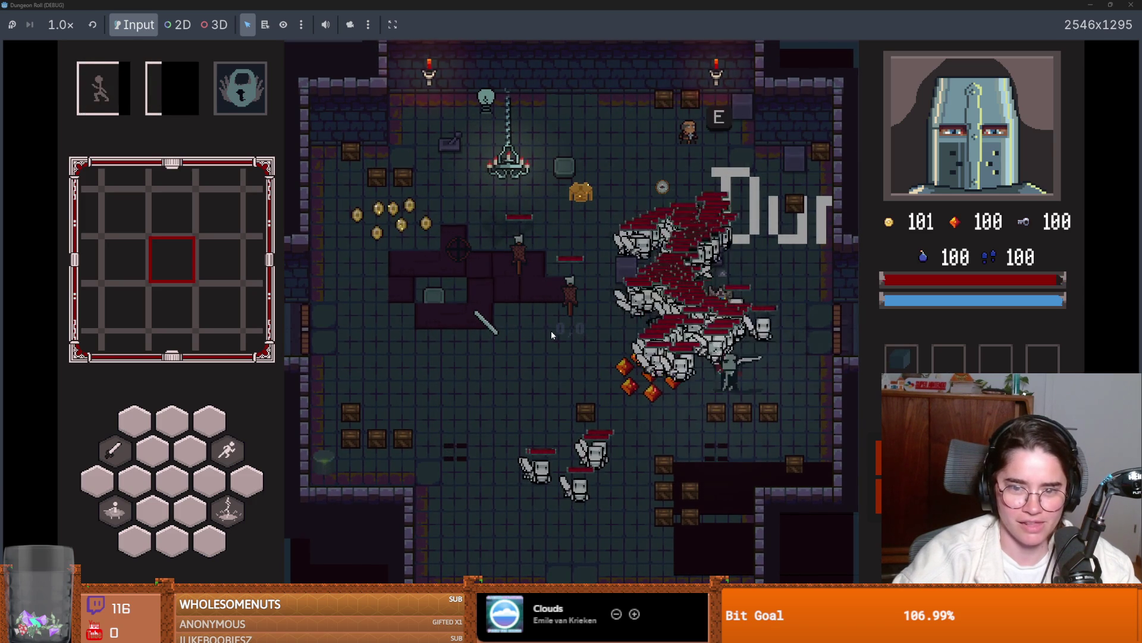
key("space")
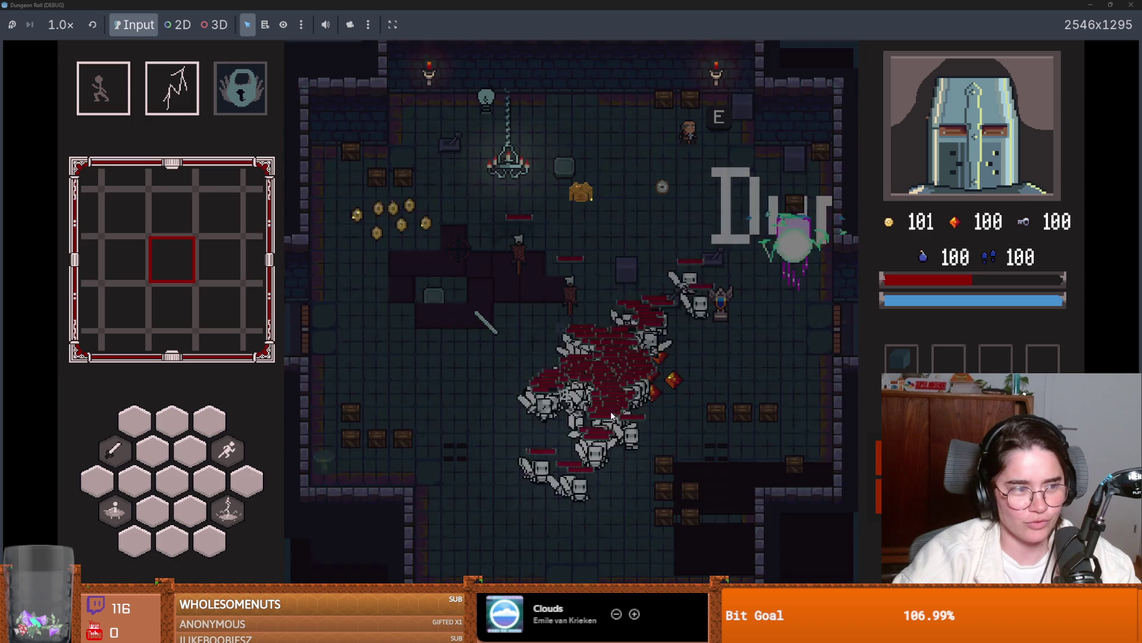
key("space")
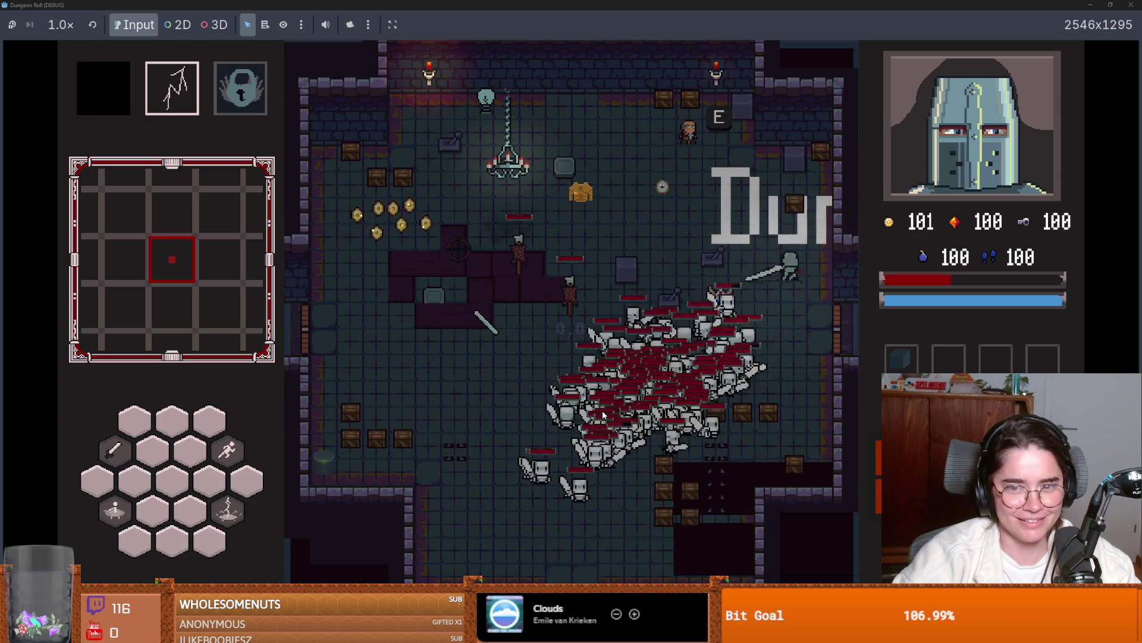
key("shift")
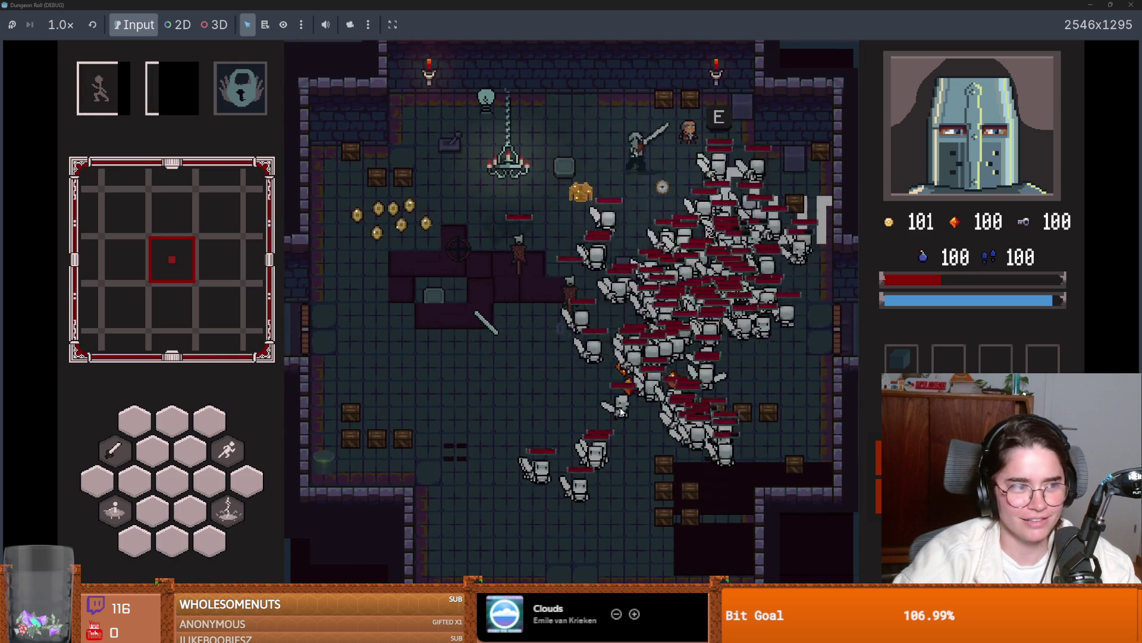
key("a")
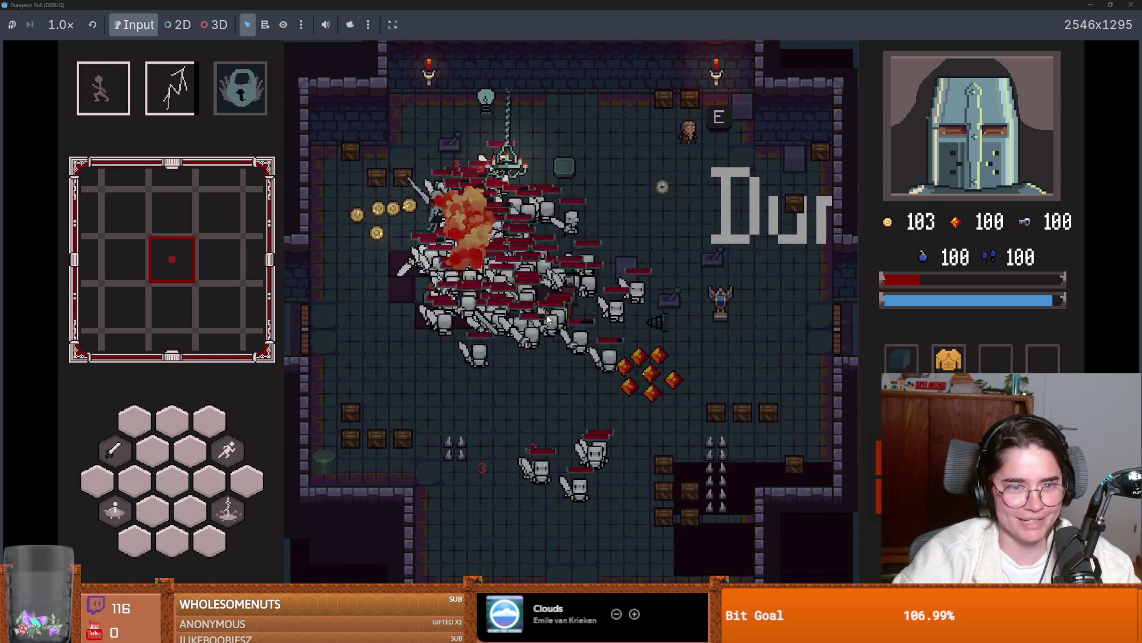
key("space")
key("s")
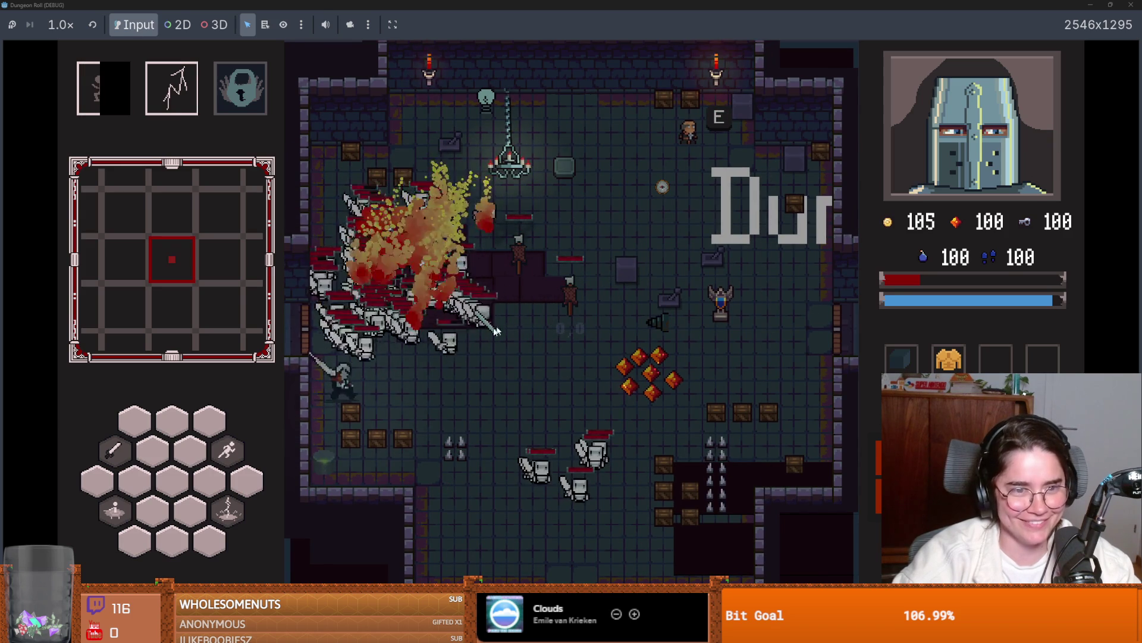
key("d")
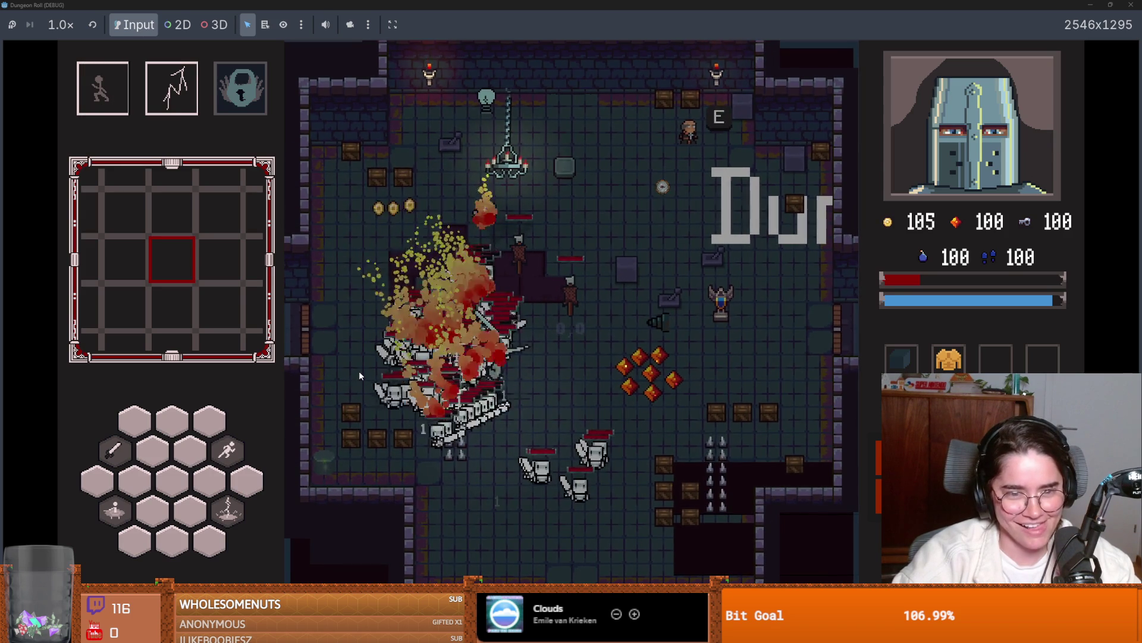
key("d")
key("space")
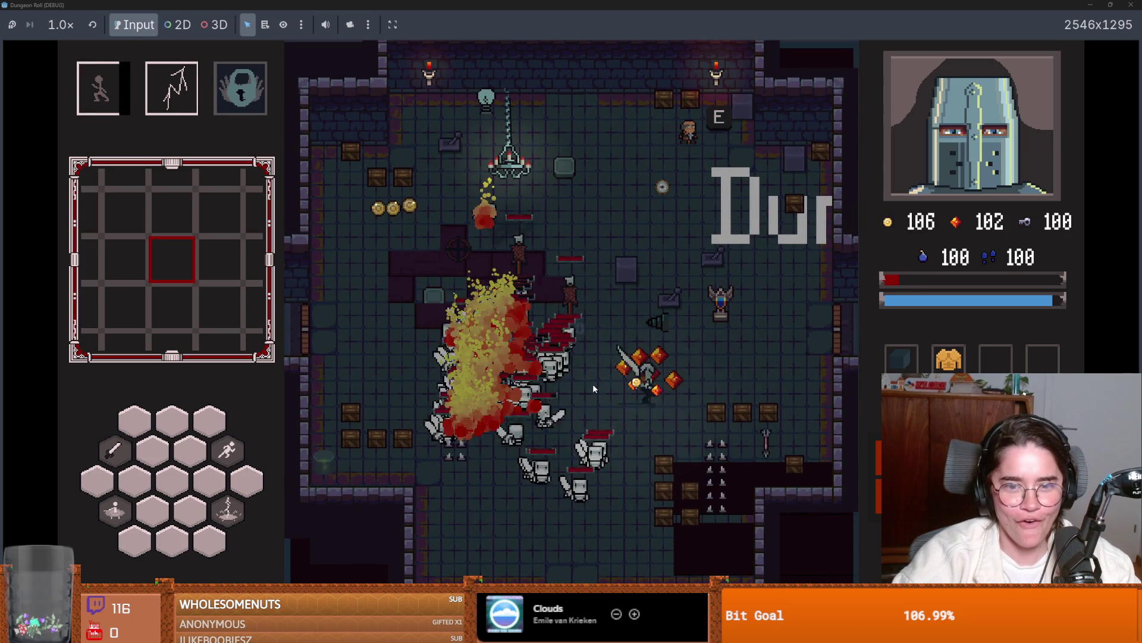
- Keep kiting the horde, collecting coins and setting the skeletons on fire
key("w")
key("a")
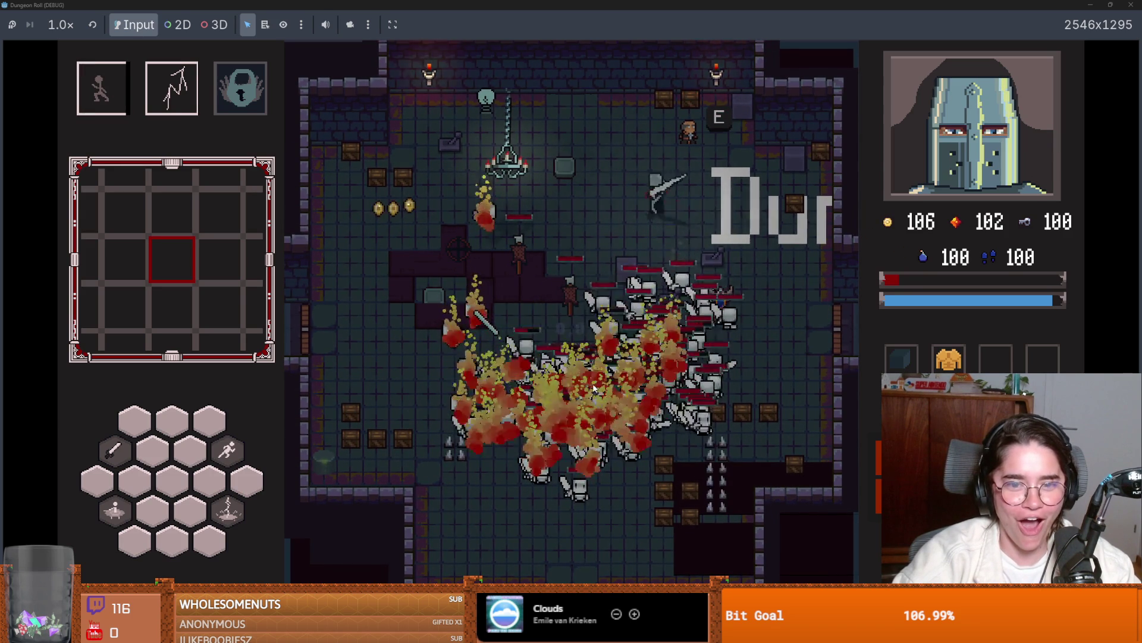
key("a")
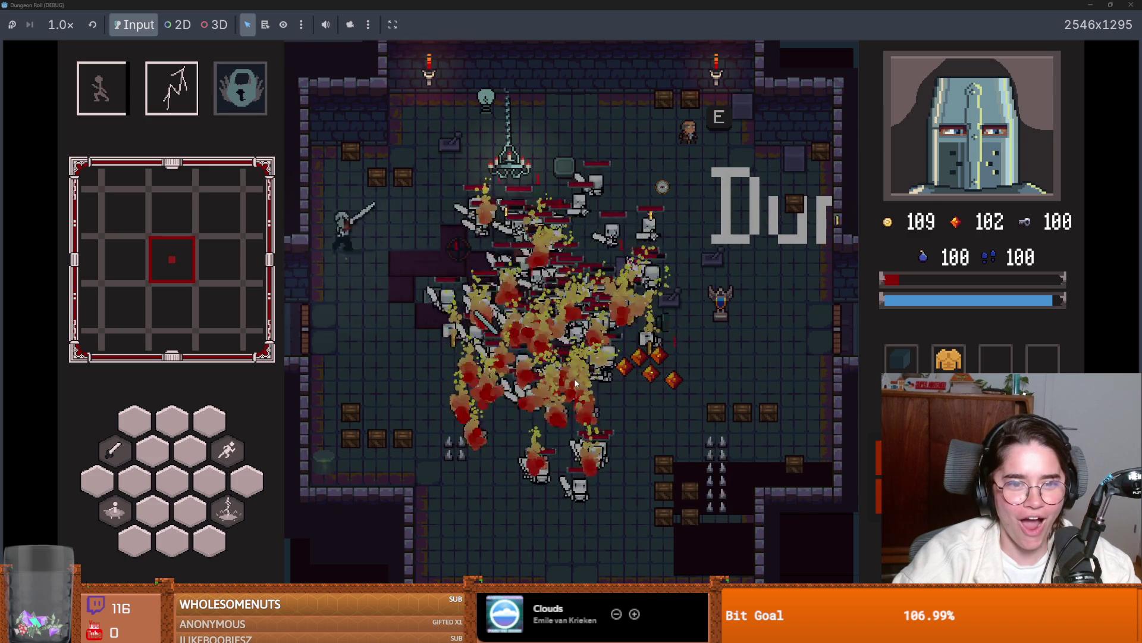
key("space")
key("s")
key("d")
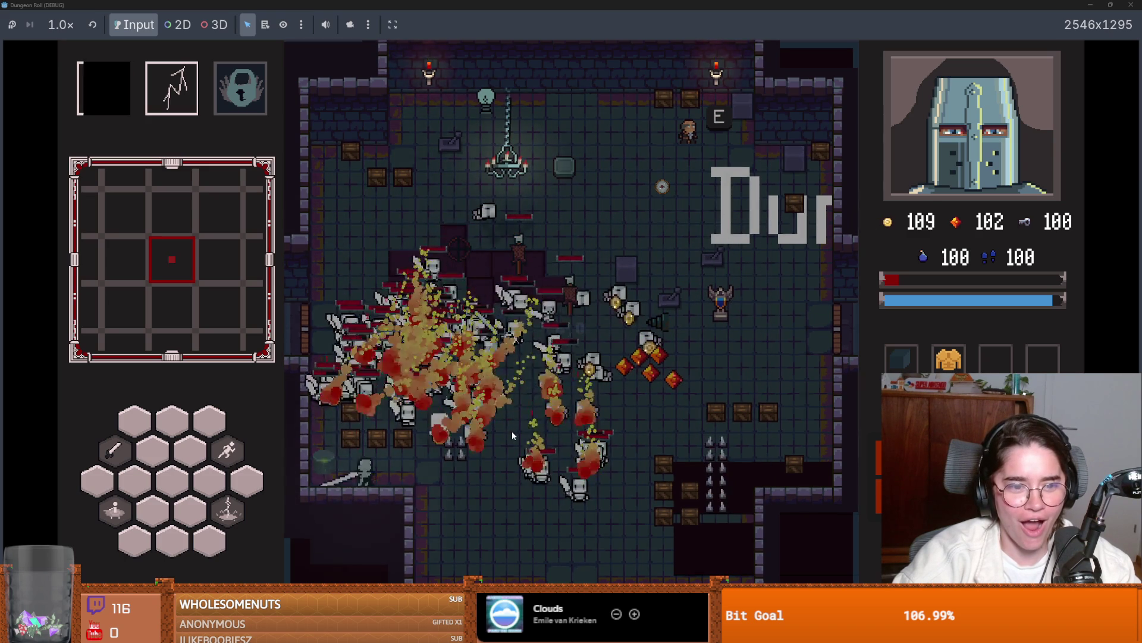
right_click(511, 431)
key("s")
key("d")
- Fight the horde until Game Over, then close the Dungeon Roll debug window
key("space")
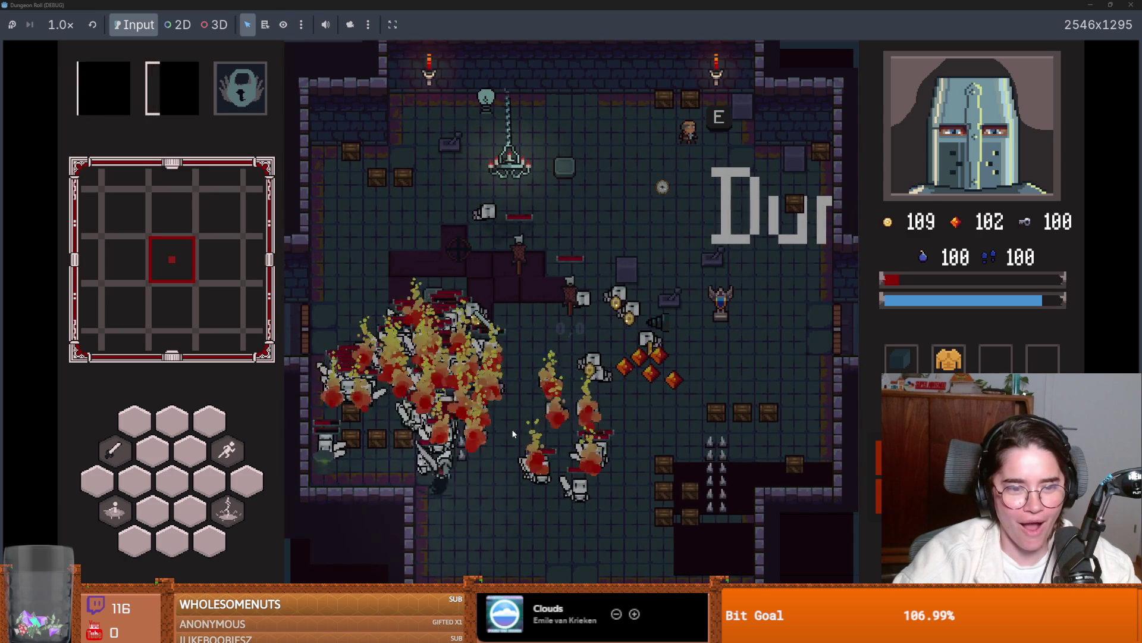
key("d")
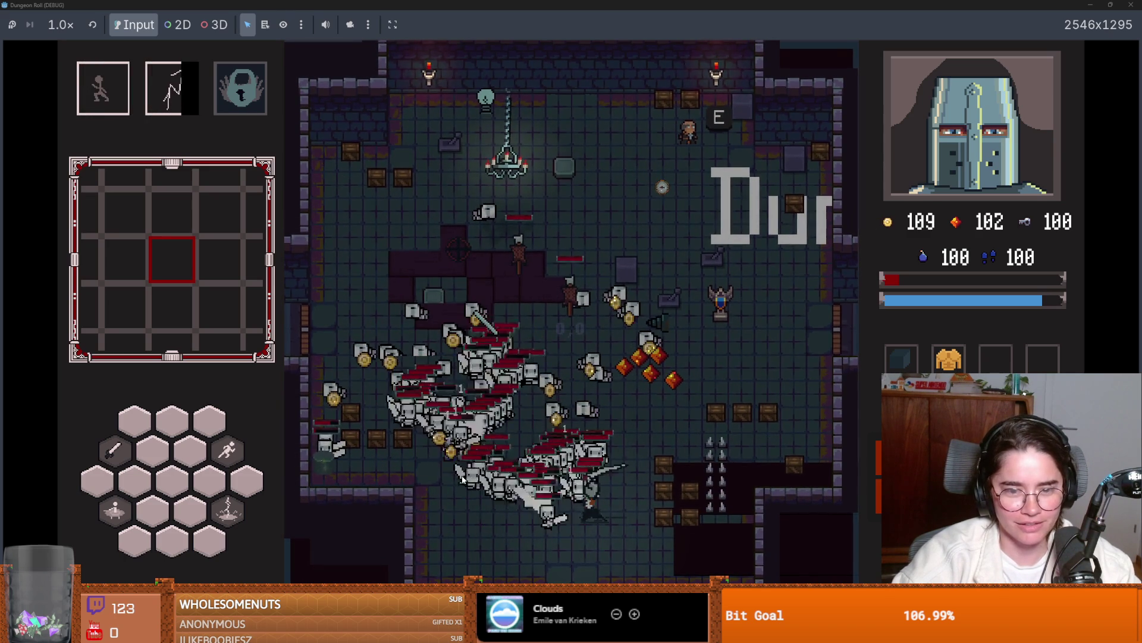
key("w")
key("d")
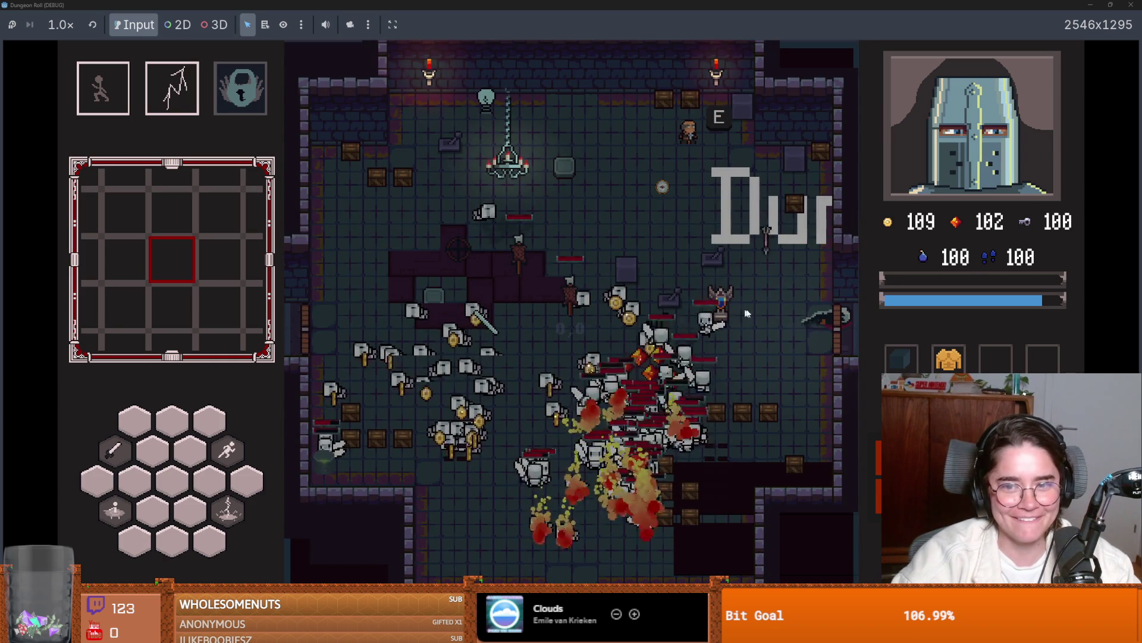
left_click(630, 313)
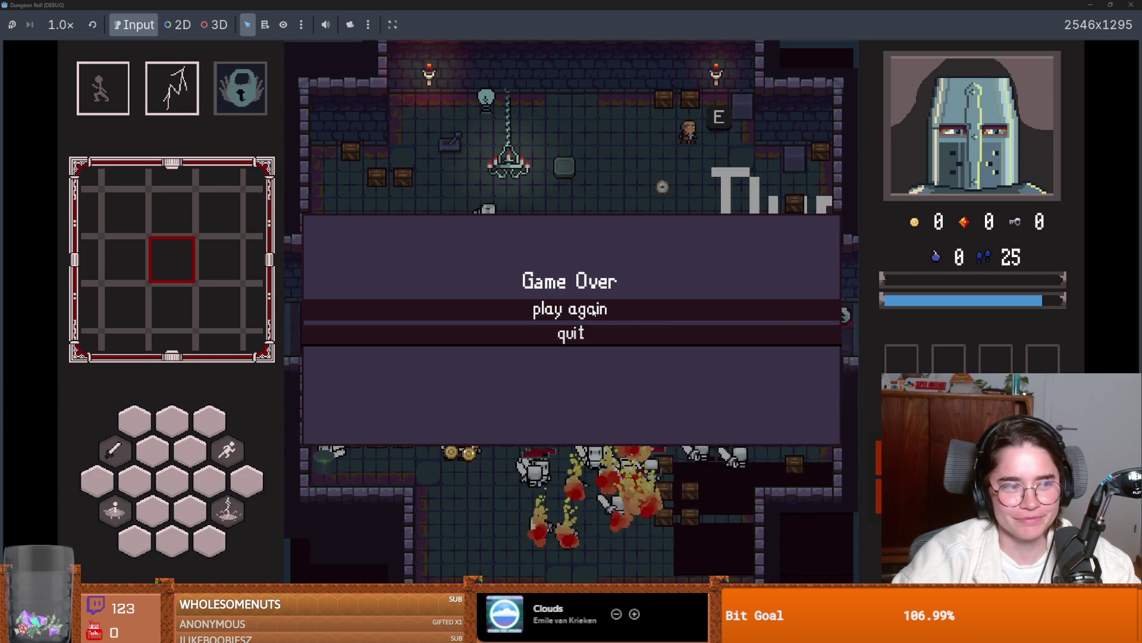
key("super+Down")
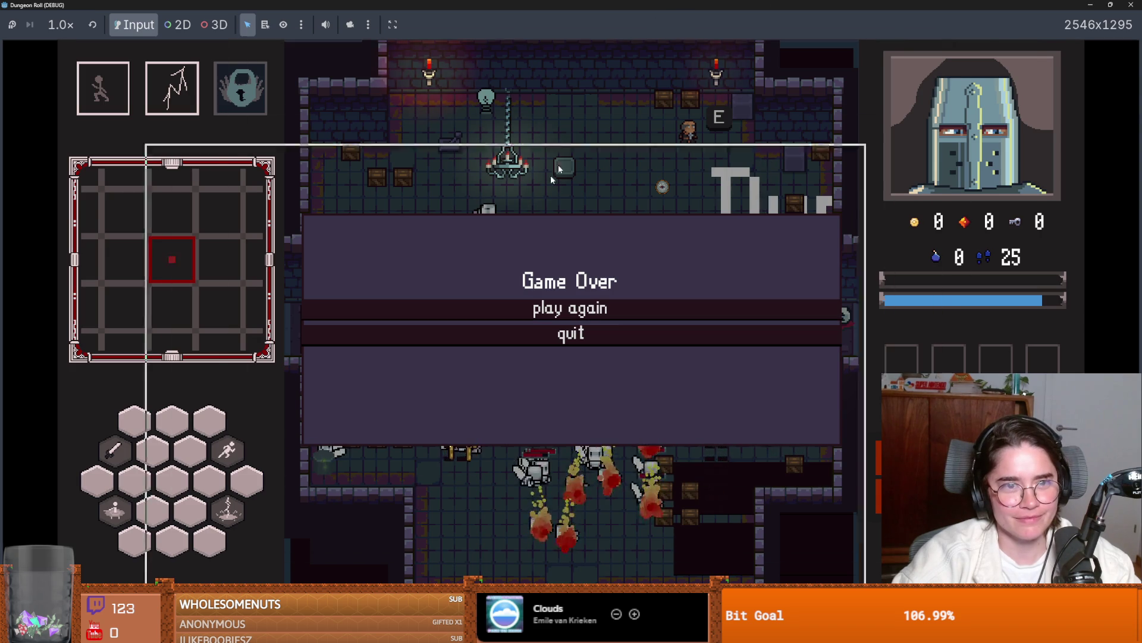
left_click(836, 183)
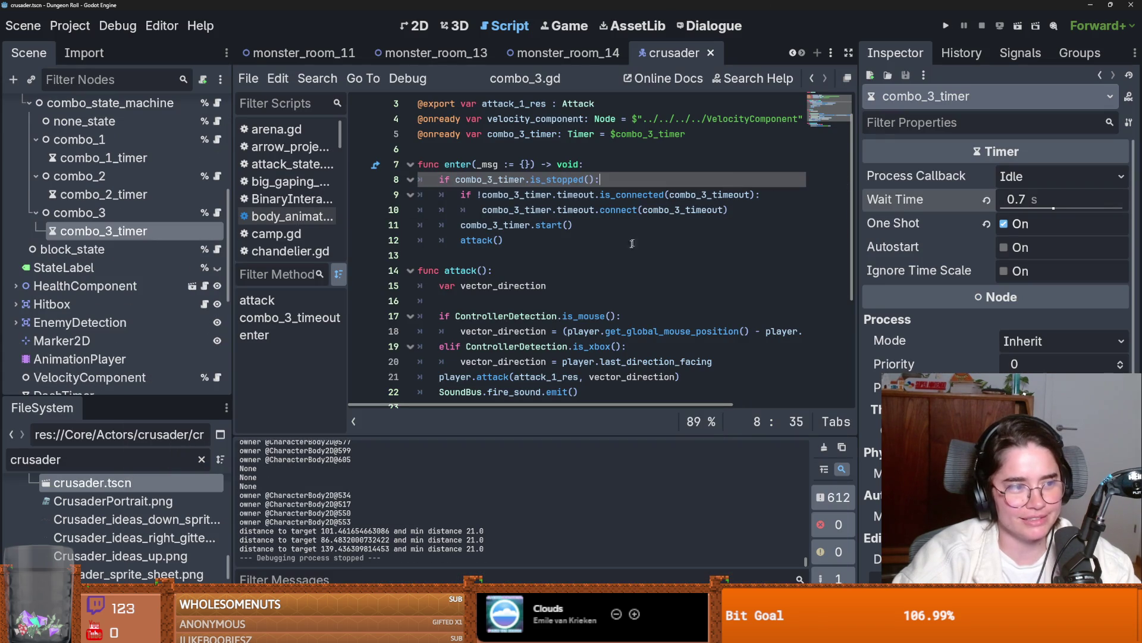
- Review combo_3.gd's attack, timeout connect and enter() lines, saving the crusader scene
scroll(577, 306, "down", 2)
scroll(576, 291, "up", 3)
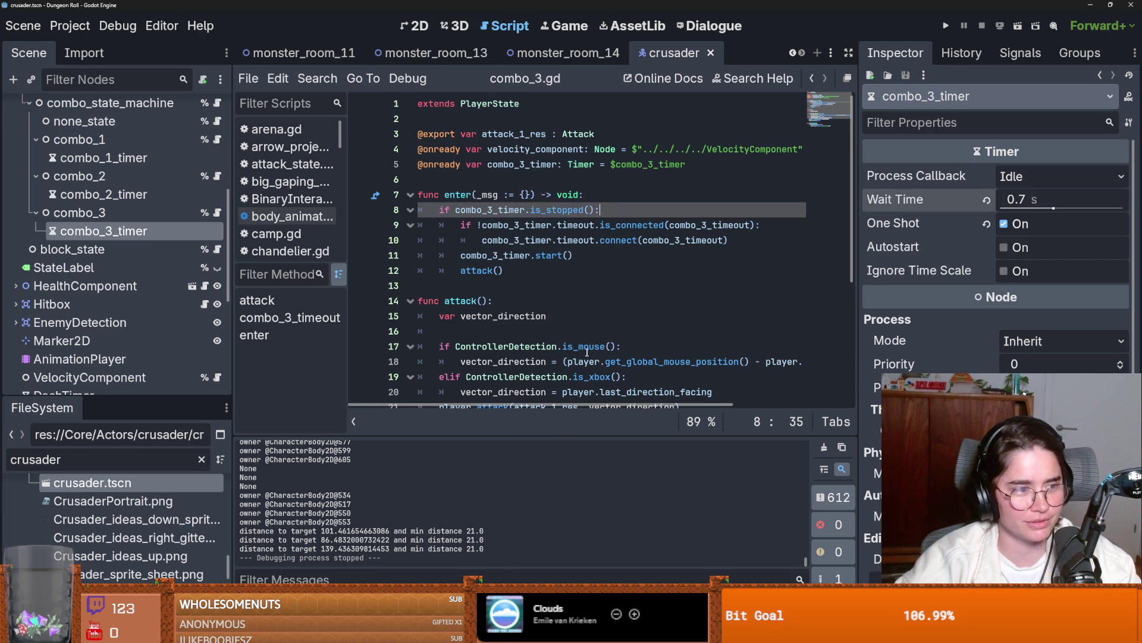
left_click(589, 324)
key("ctrl+s")
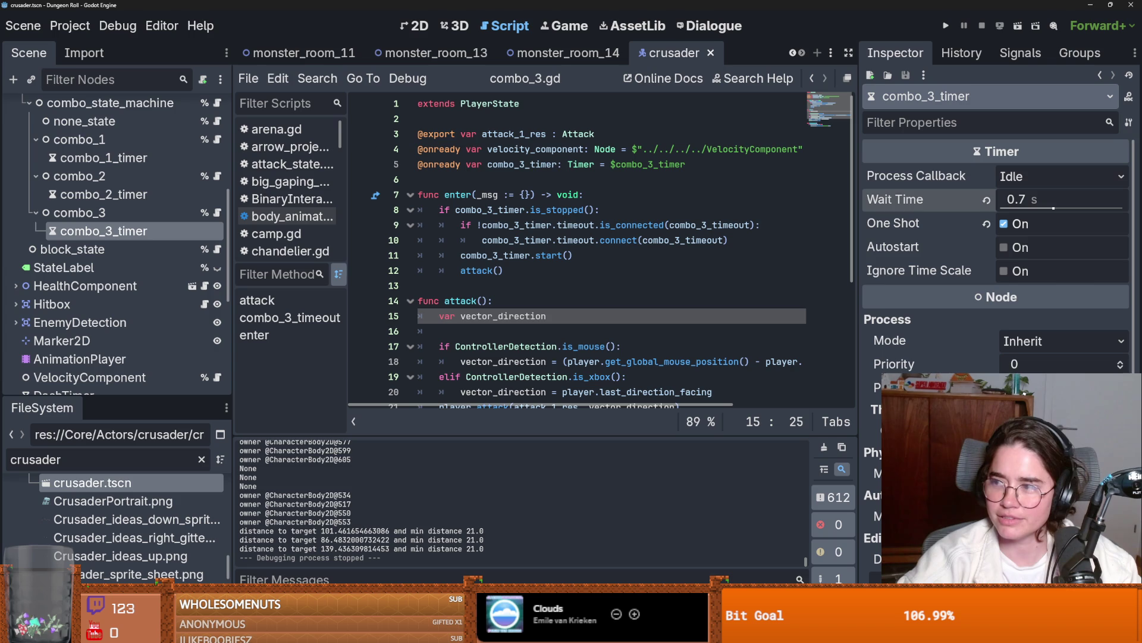
left_click(727, 246)
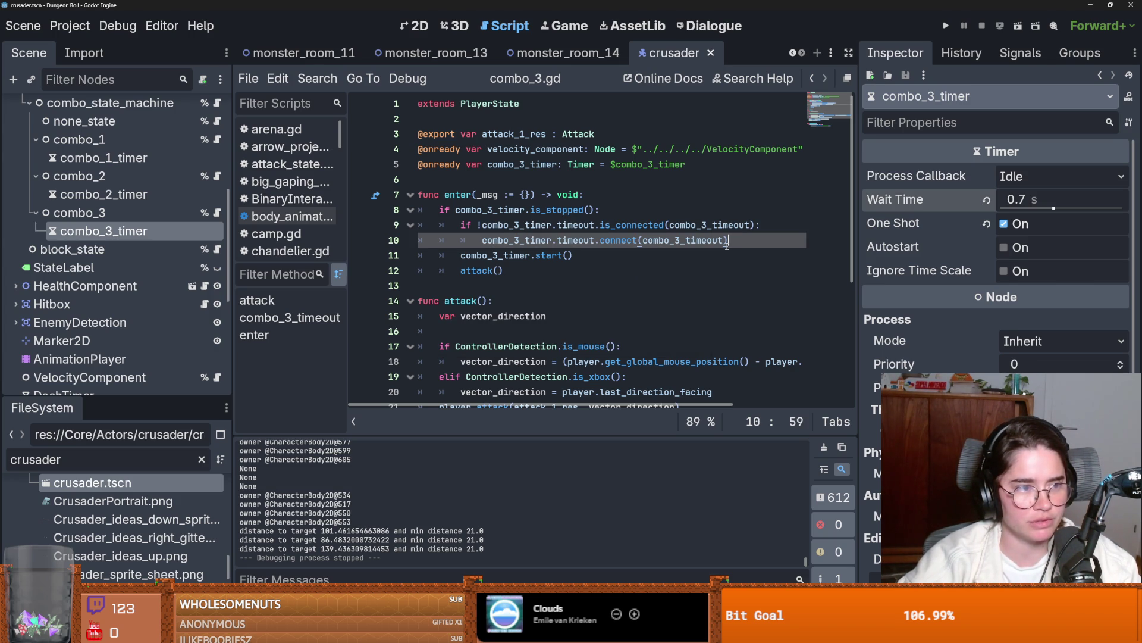
left_click(704, 278)
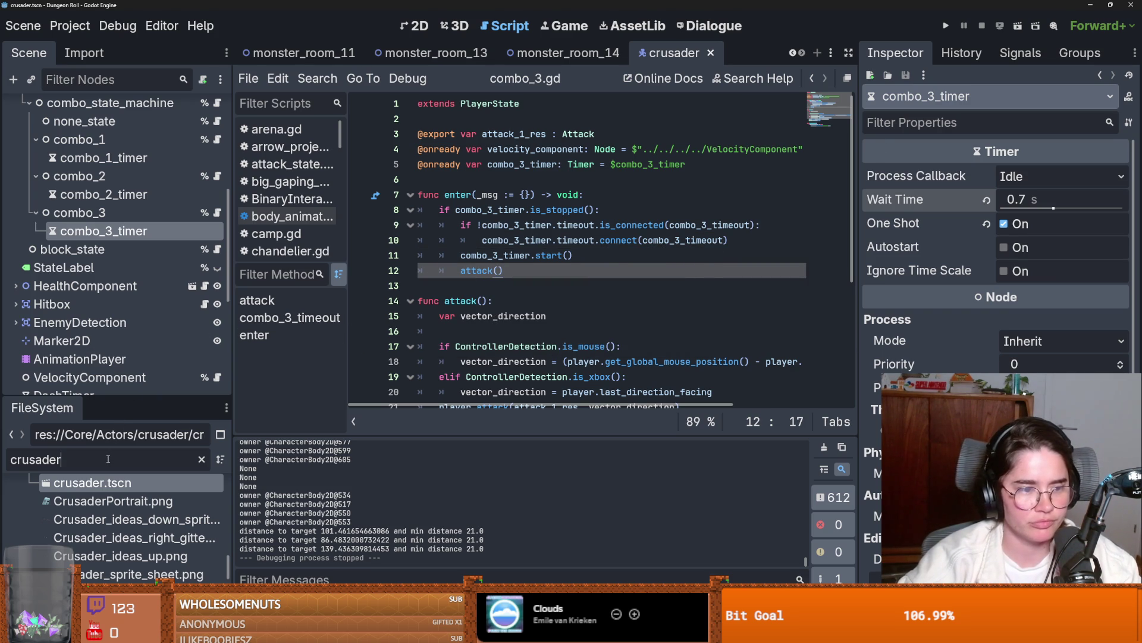
- Open enemy_base_scene.tscn and bring up the PathfindingComponent script at its update() function
type("enemy")
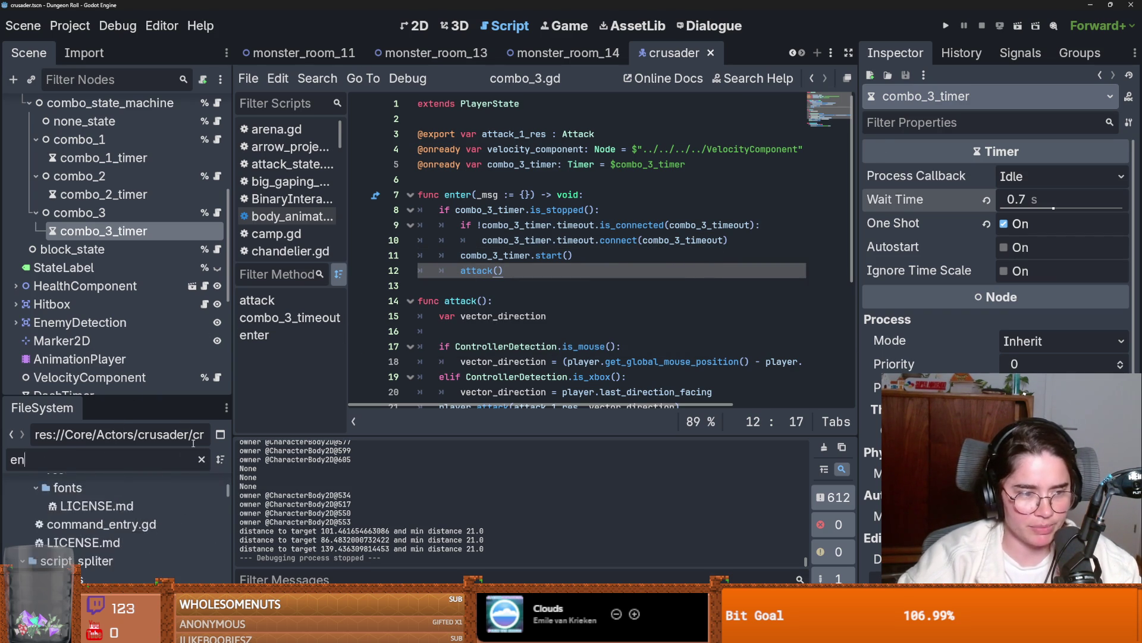
scroll(130, 535, "down", 8)
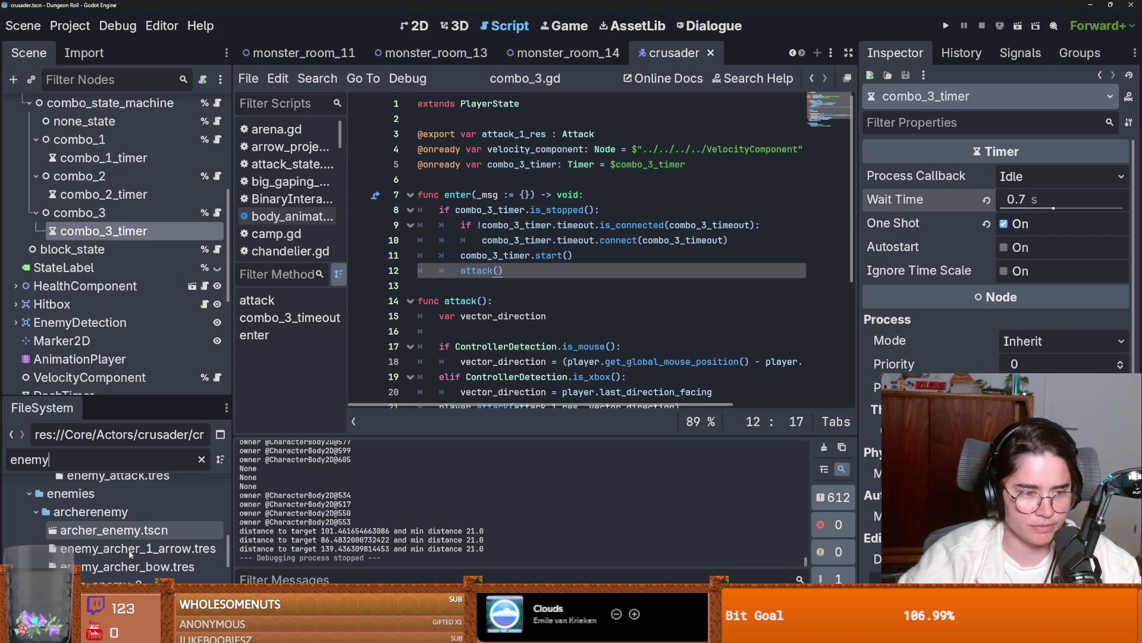
double_click(122, 526)
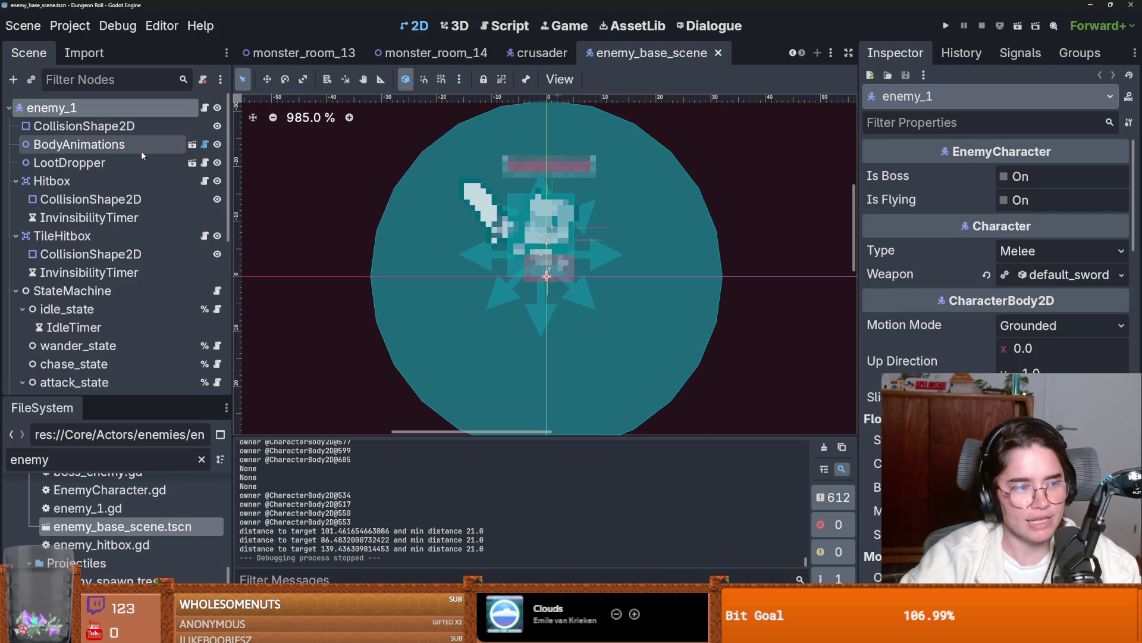
scroll(75, 256, "down", 6)
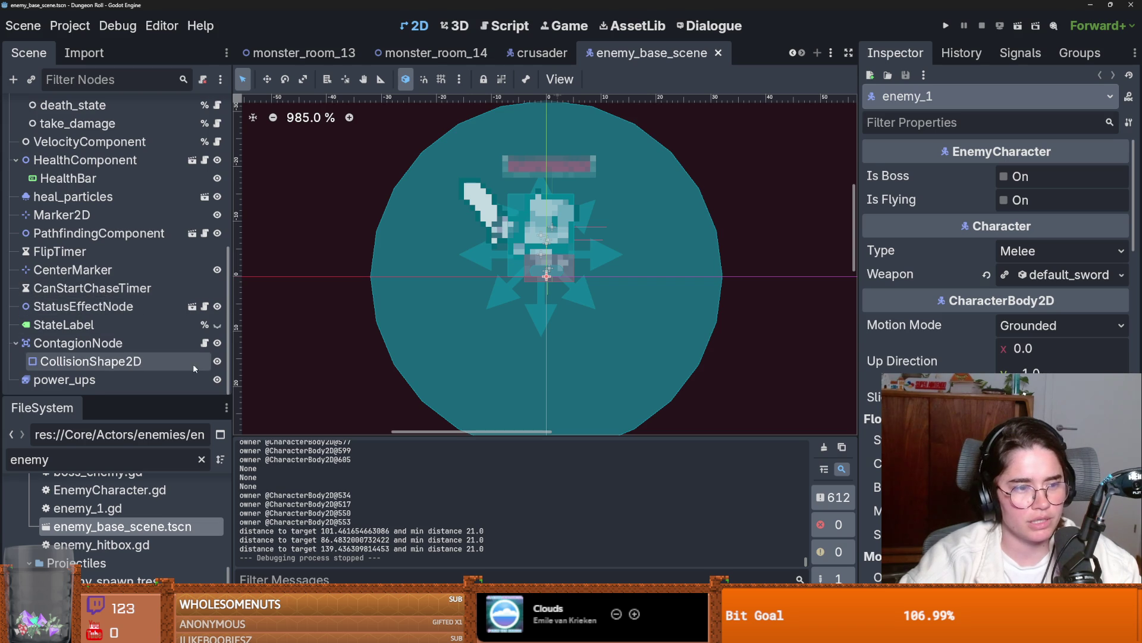
scroll(178, 329, "up", 3)
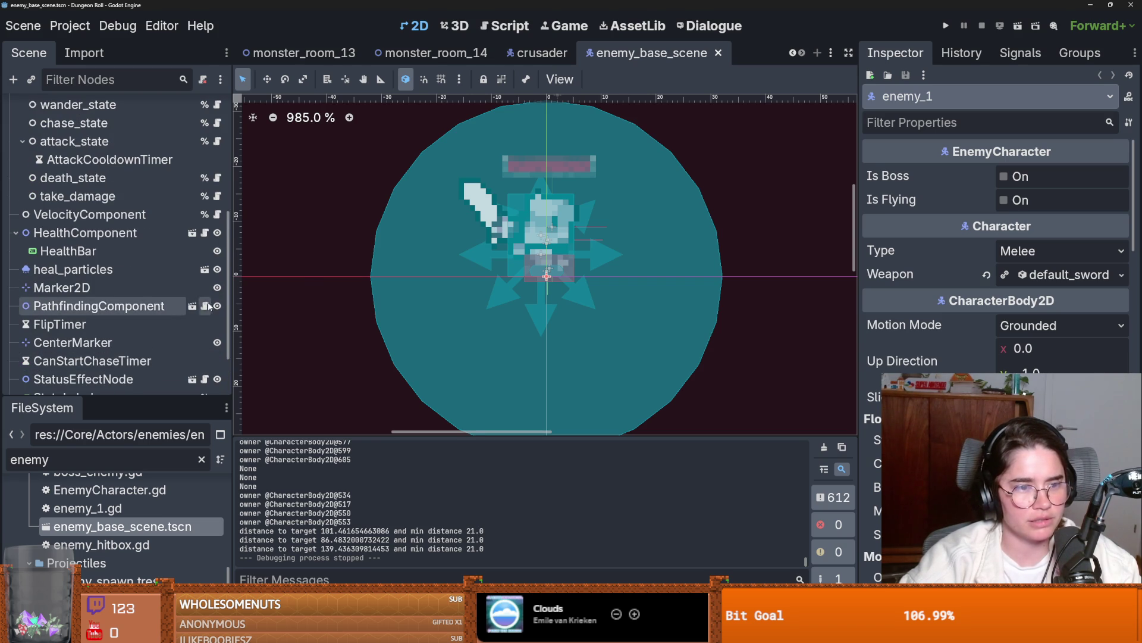
left_click(205, 306)
scroll(504, 272, "down", 11)
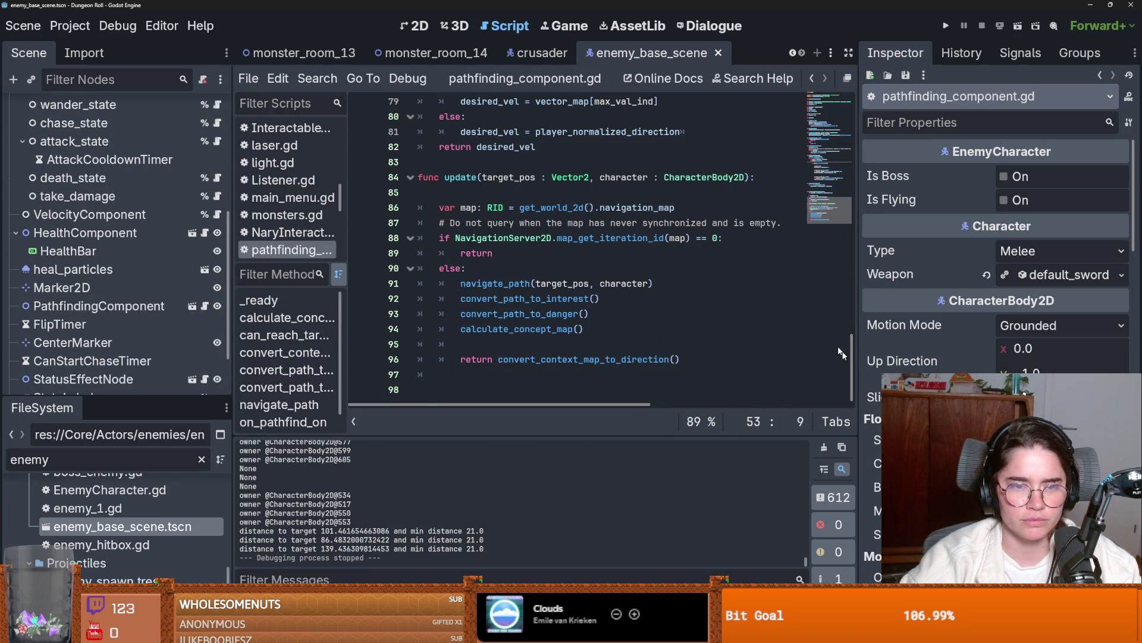
- Add a blank line after else: in update() and check the navigate_path call
double_click(460, 178)
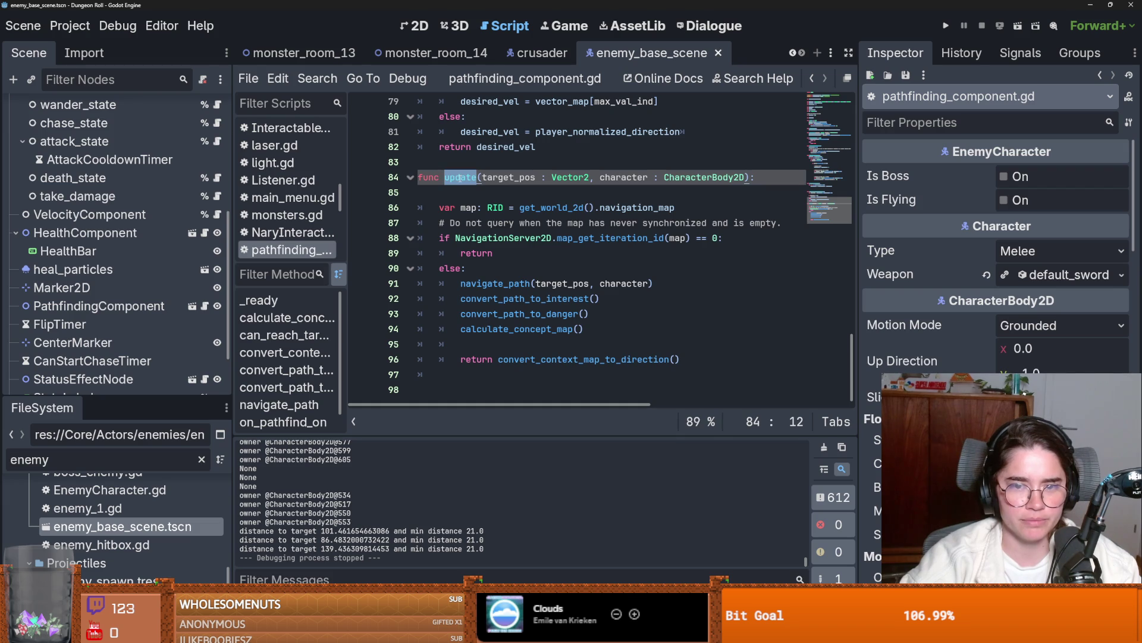
left_click(448, 268)
left_click(481, 270)
key("Return")
double_click(509, 295)
key("ctrl+x")
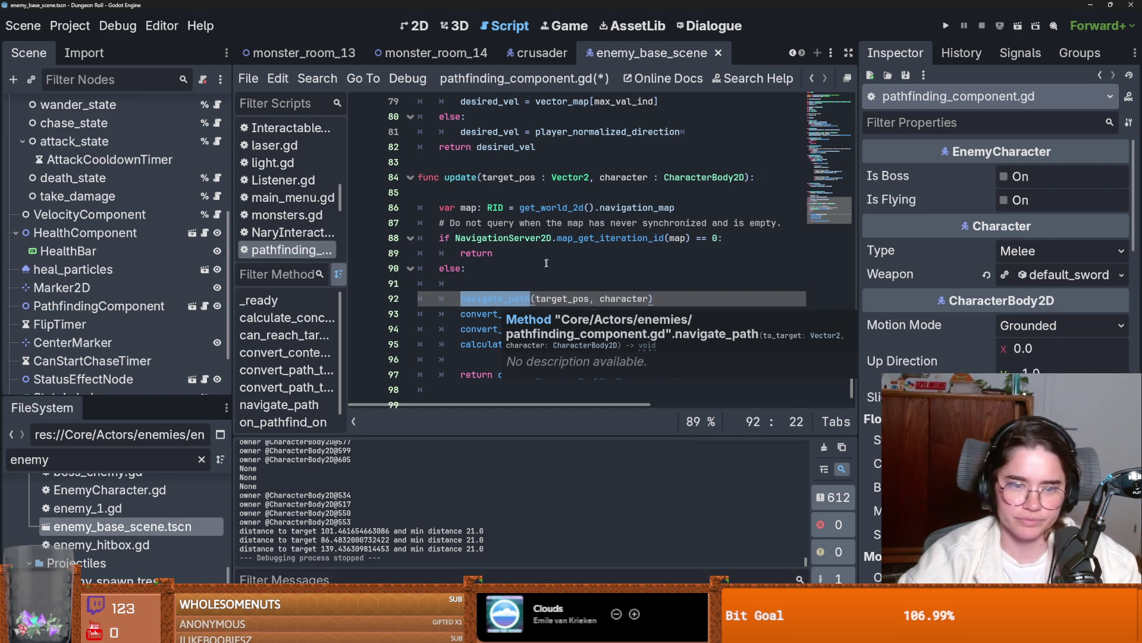
key("ctrl+z")
left_click(477, 311)
double_click(476, 177)
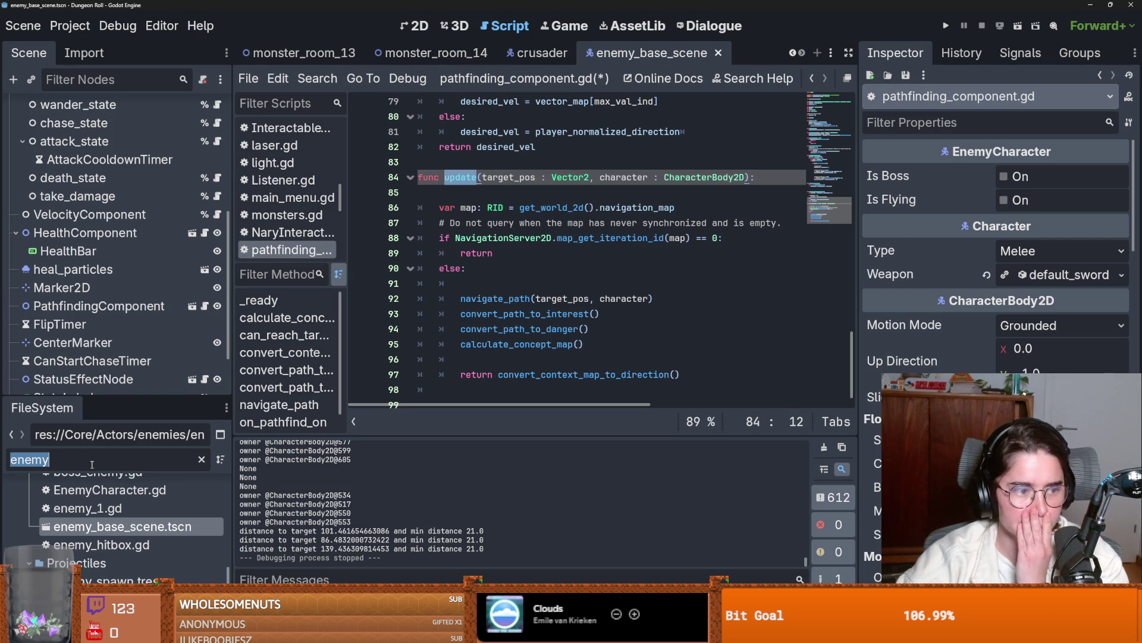
- Filter the scene tree for 'enemy' and collapse the attack_state node
type("e")
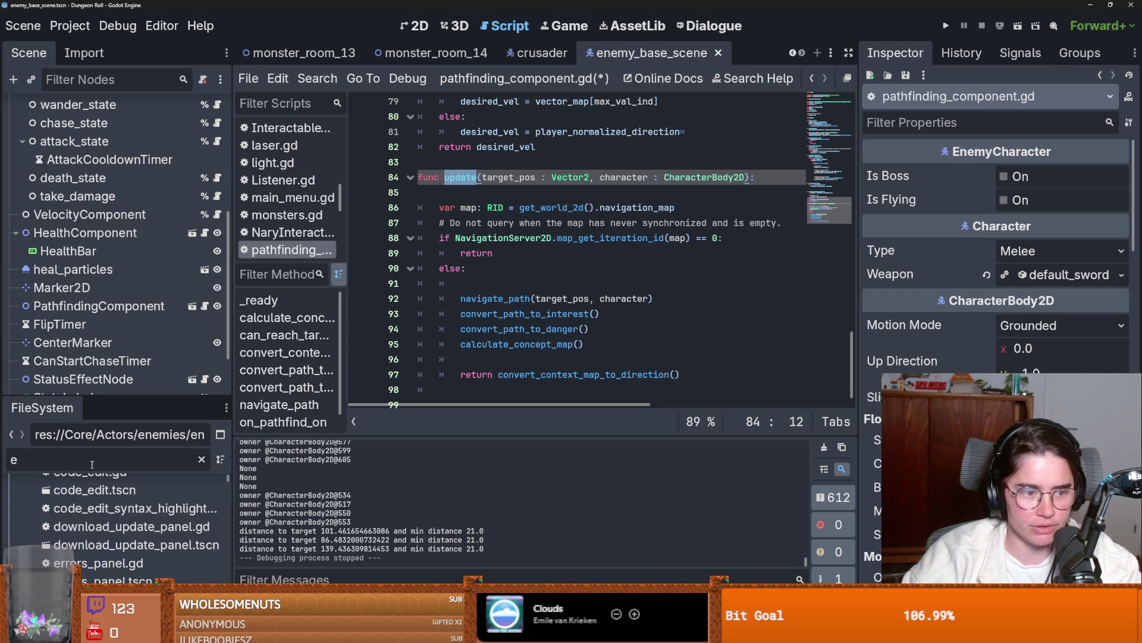
type("nemy")
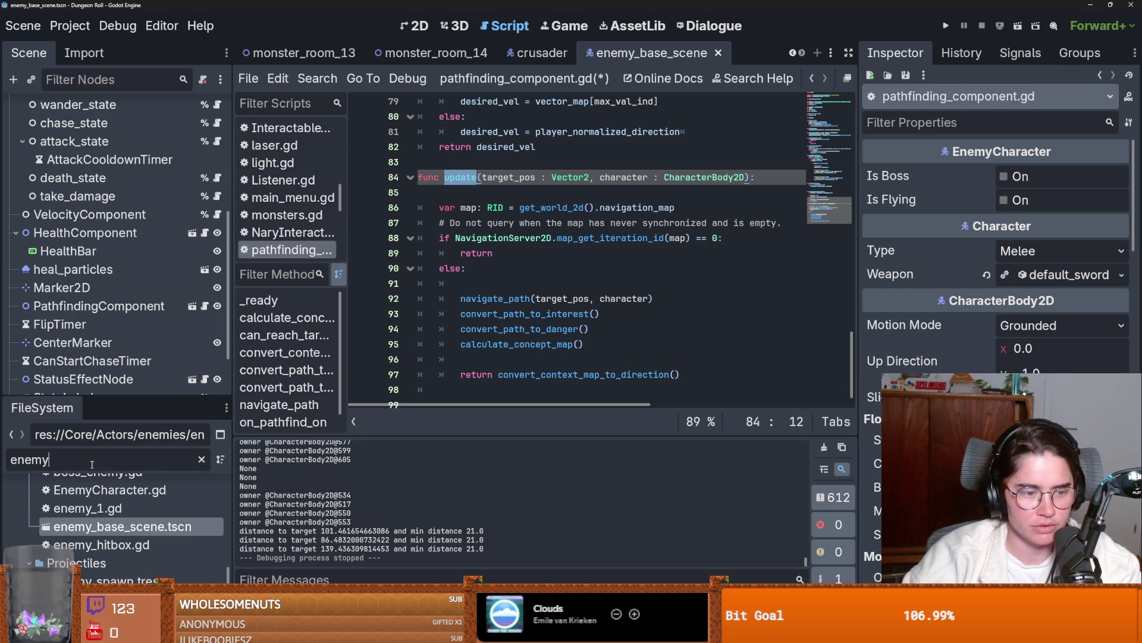
scroll(95, 197, "up", 3)
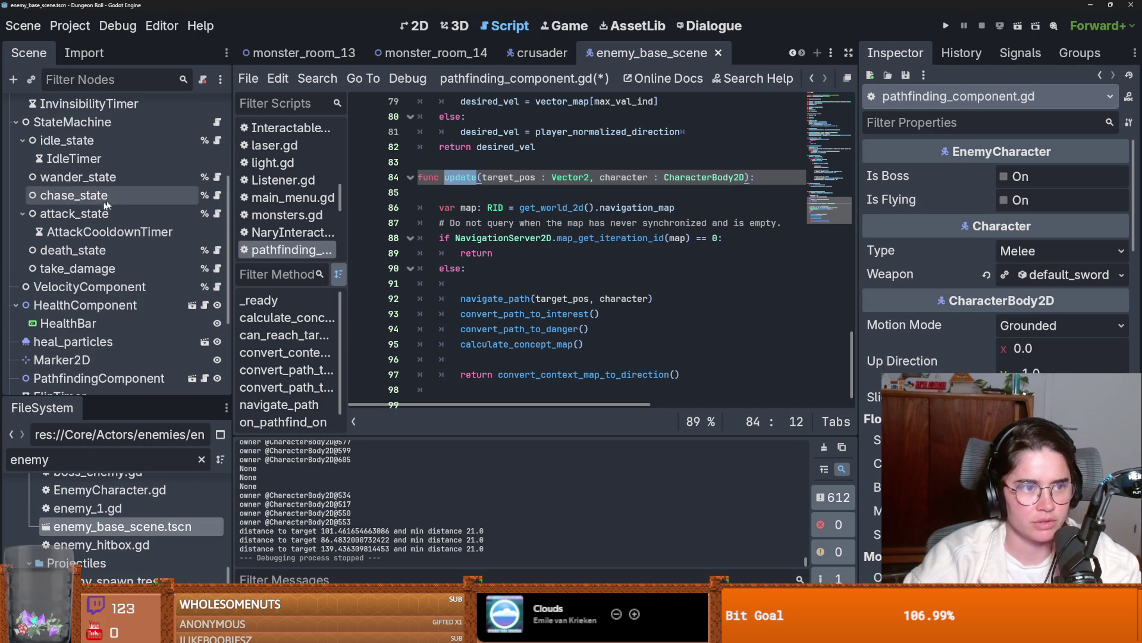
left_click(23, 214)
- Open chase_state.gd and inspect how frame_index gates get_desired_velocity in physics_update()
left_click(219, 197)
scroll(520, 241, "down", 5)
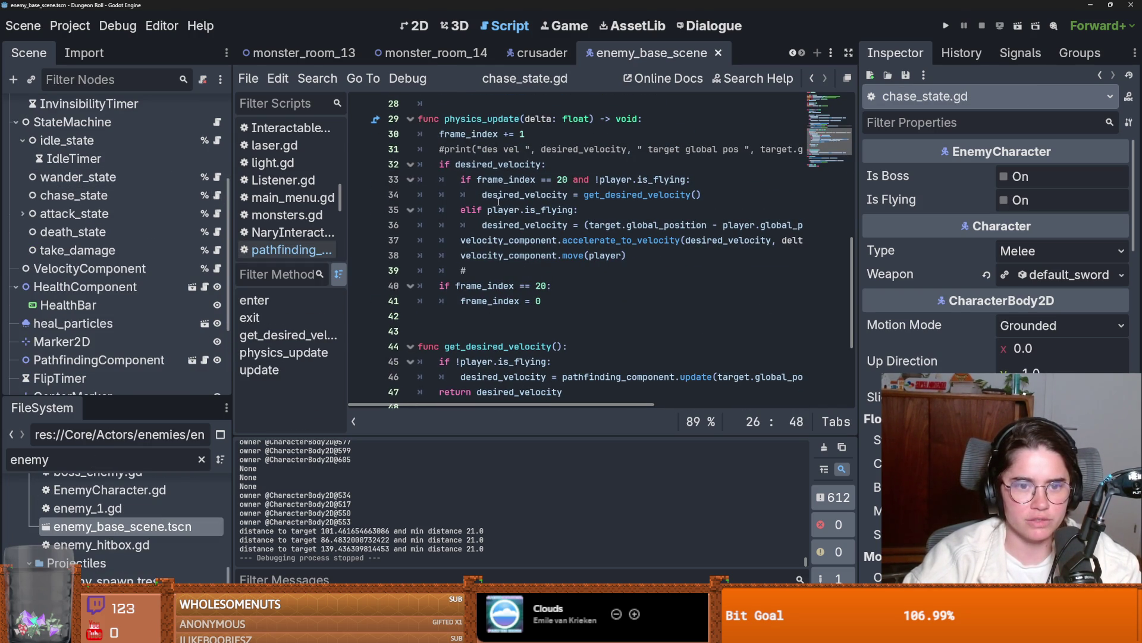
double_click(485, 134)
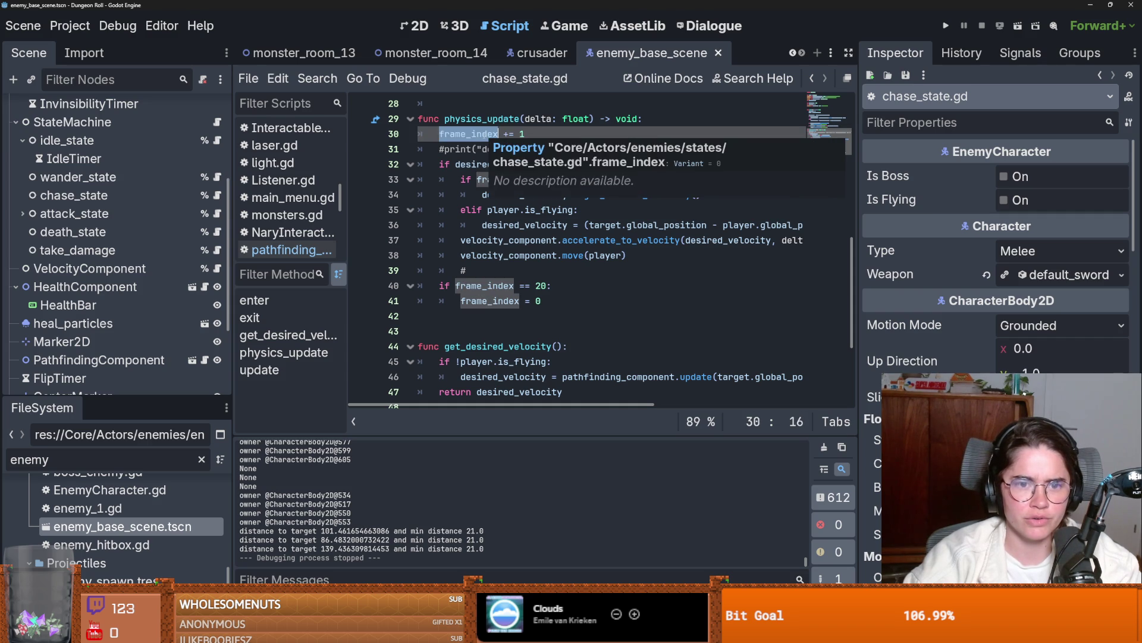
double_click(481, 286)
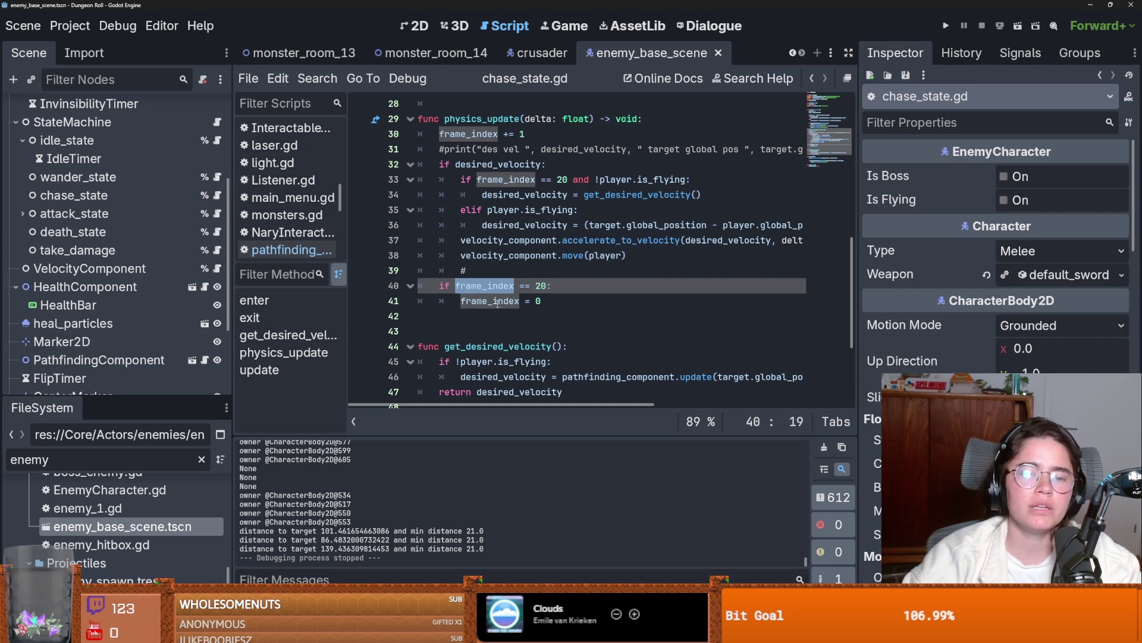
double_click(505, 180)
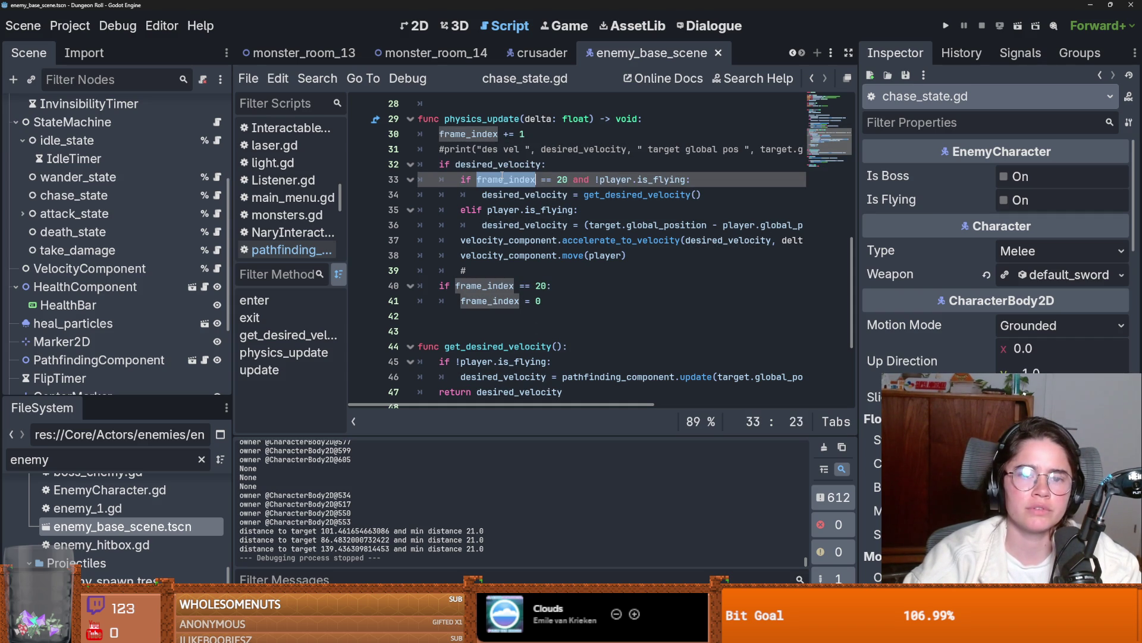
double_click(523, 196)
double_click(593, 195)
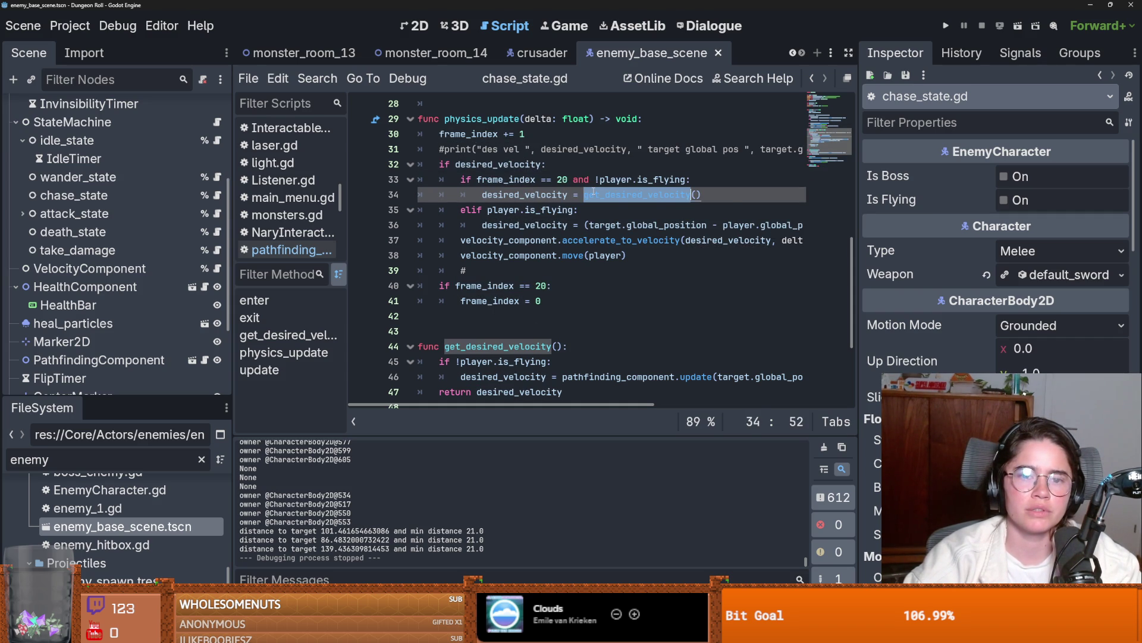
double_click(521, 180)
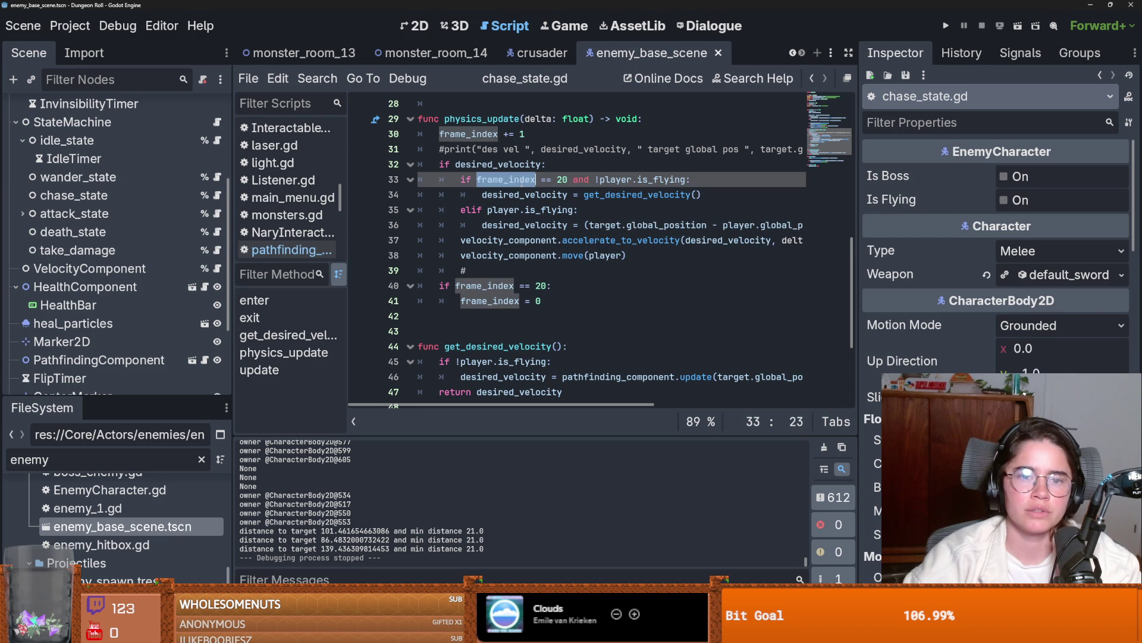
left_click(532, 195)
double_click(629, 195)
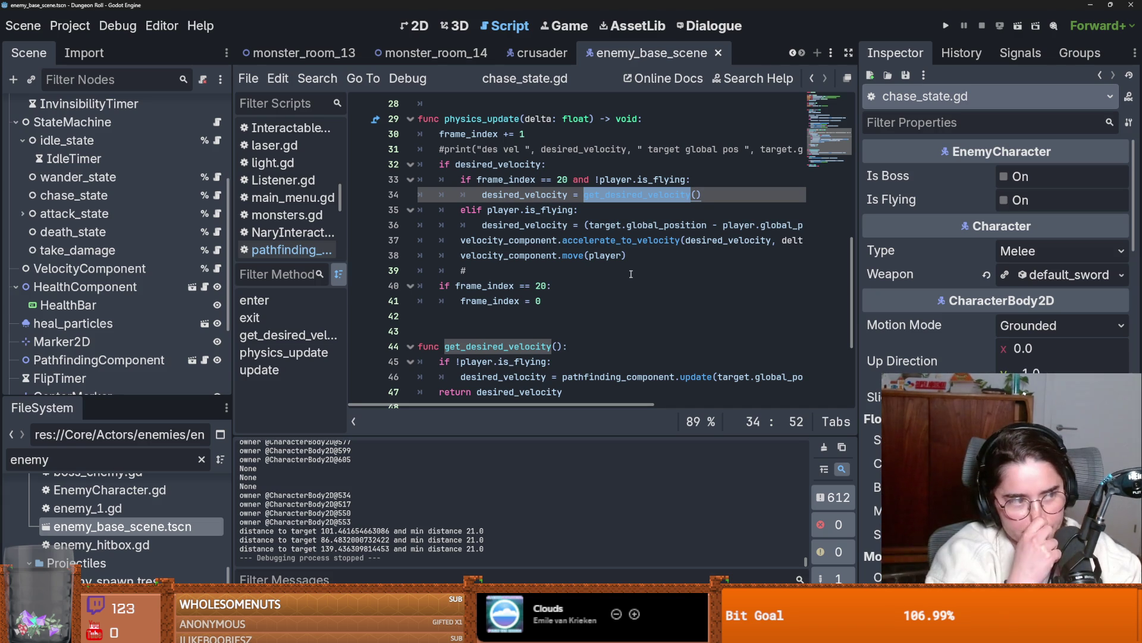
- Run the project in a debug build and maximize the Dungeon Roll game window
left_click(942, 27)
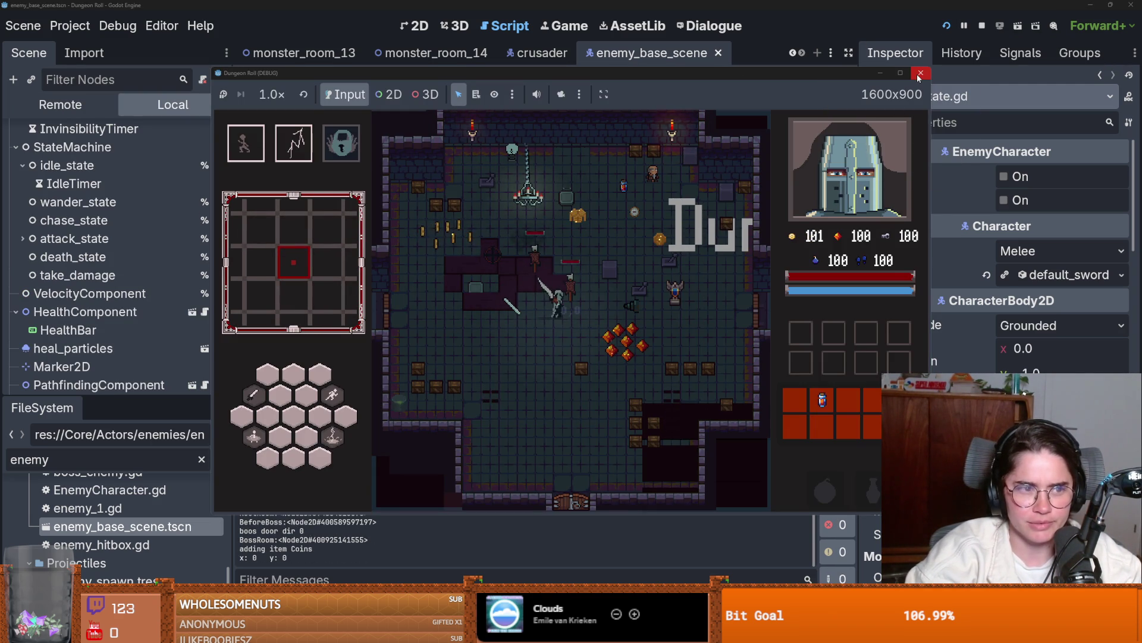
left_click_drag(815, 73, 711, 265)
left_click_drag(694, 332, 694, 354)
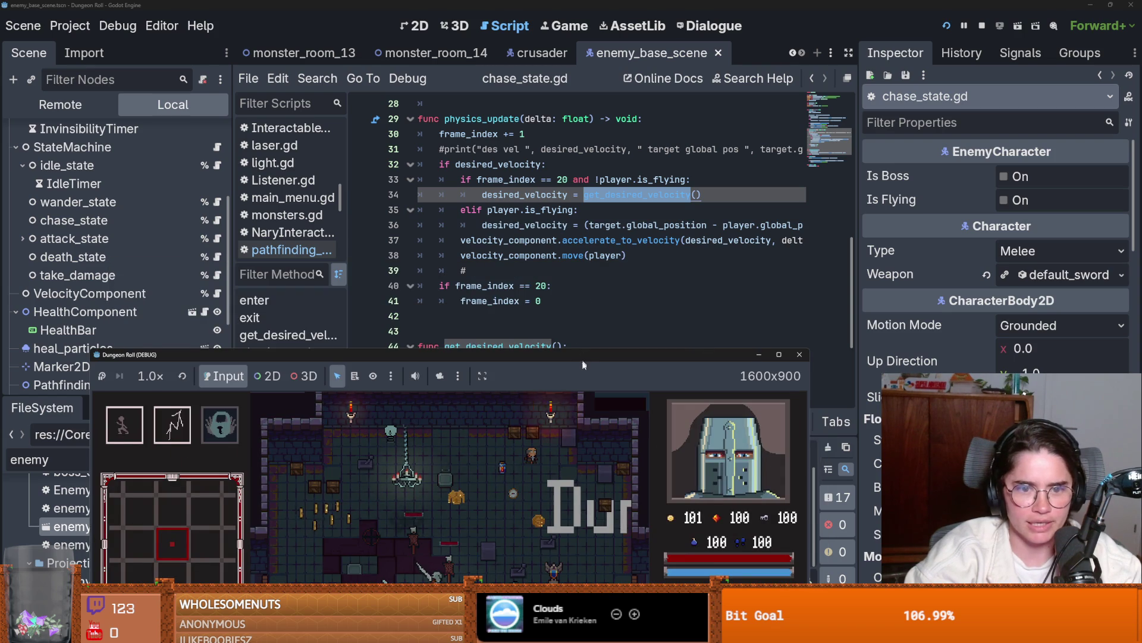
left_click_drag(581, 356, 643, 93)
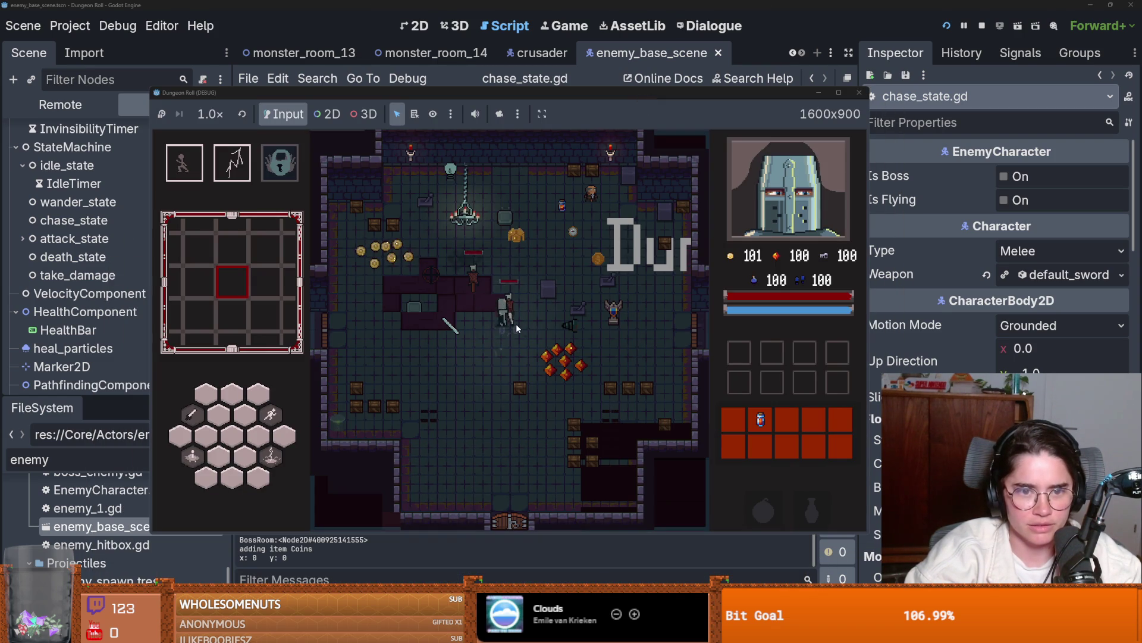
left_click(844, 92)
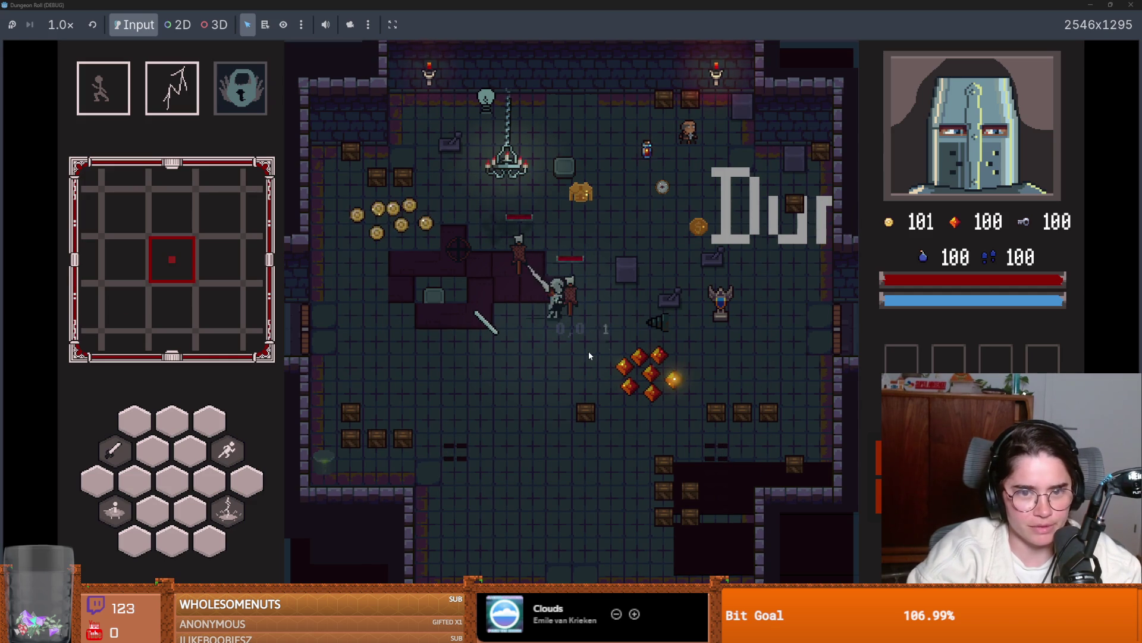
- Spawn 500 bats with the console command spawn_enemy "bat" 500 true
key("grave")
type("spaw")
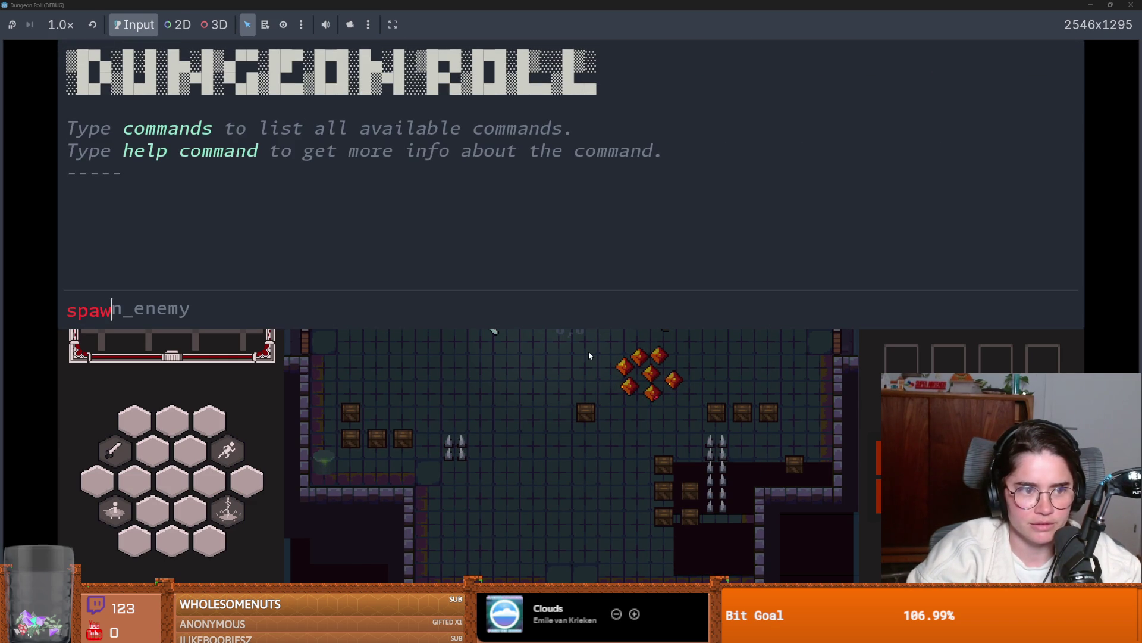
key("Tab")
type("\"bat")
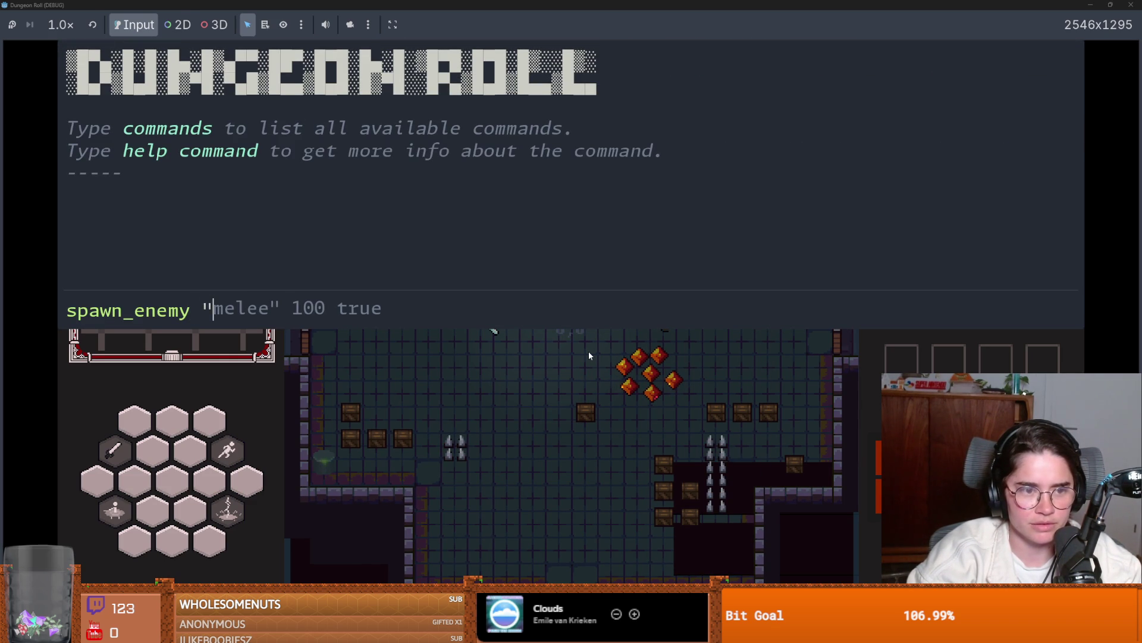
type("\" 50")
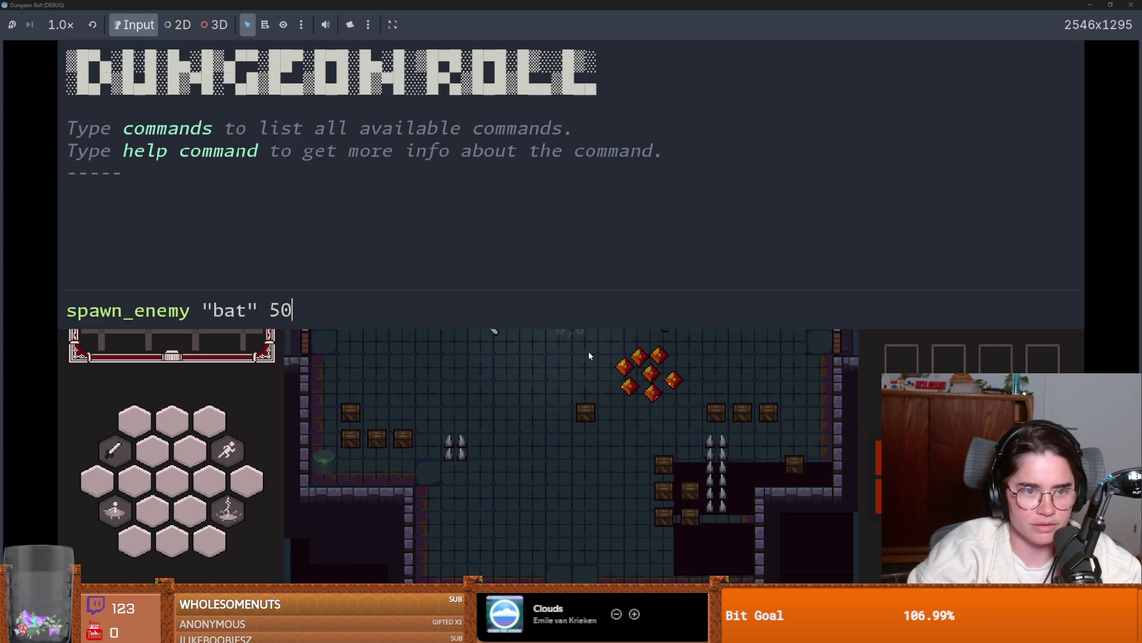
type("0 true")
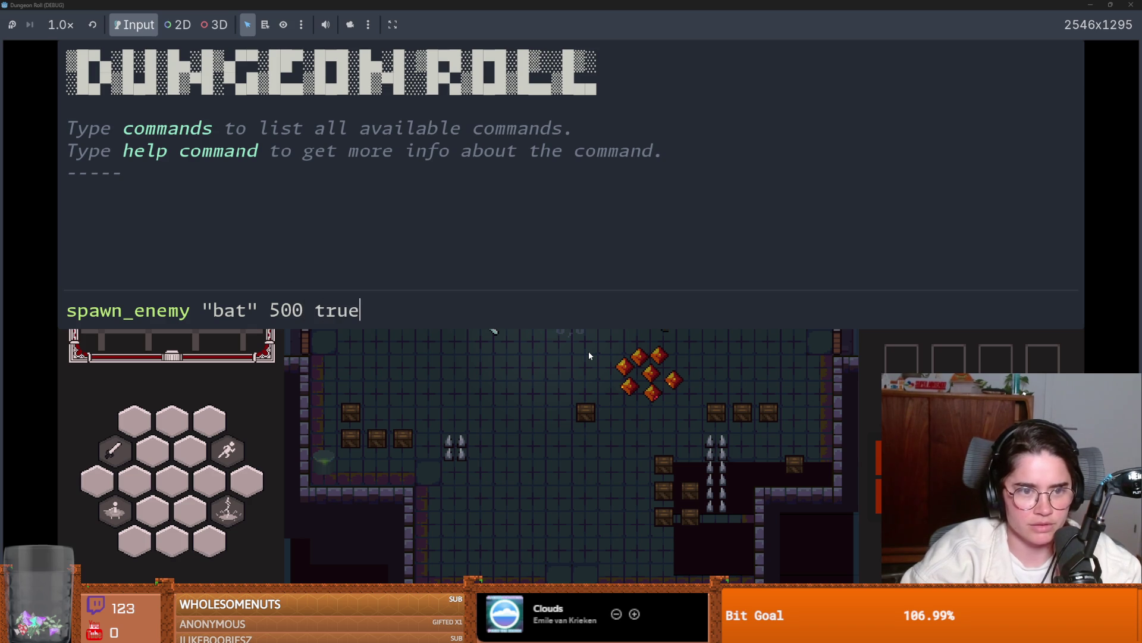
key("Return")
key("grave")
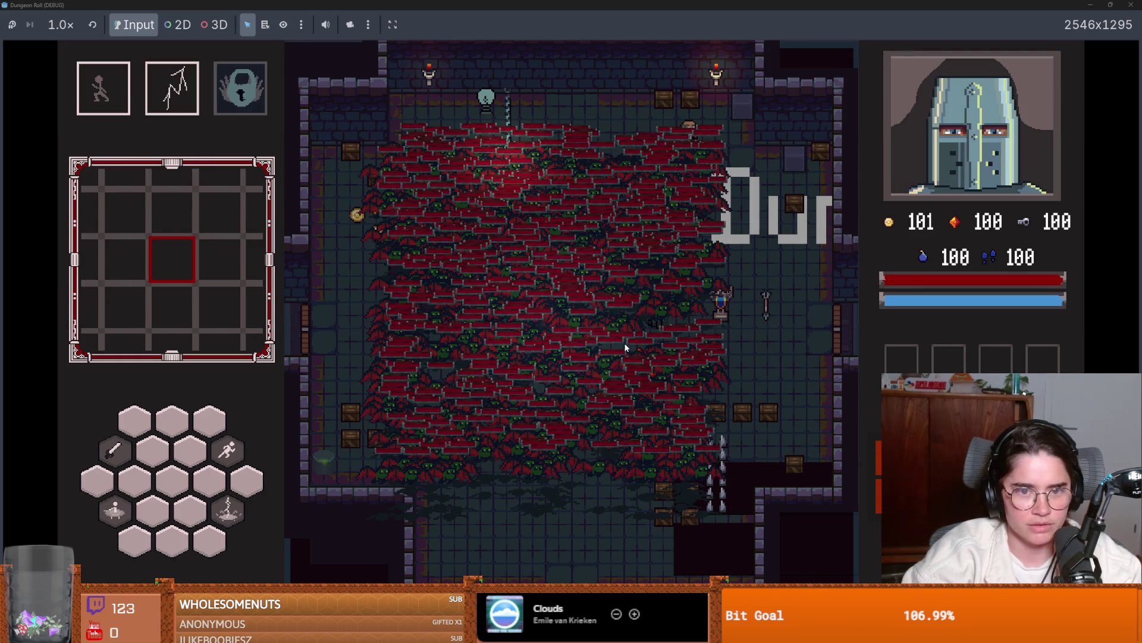
- Blast the bat swarm with the knight's ability, then refocus the Godot editor
key("space")
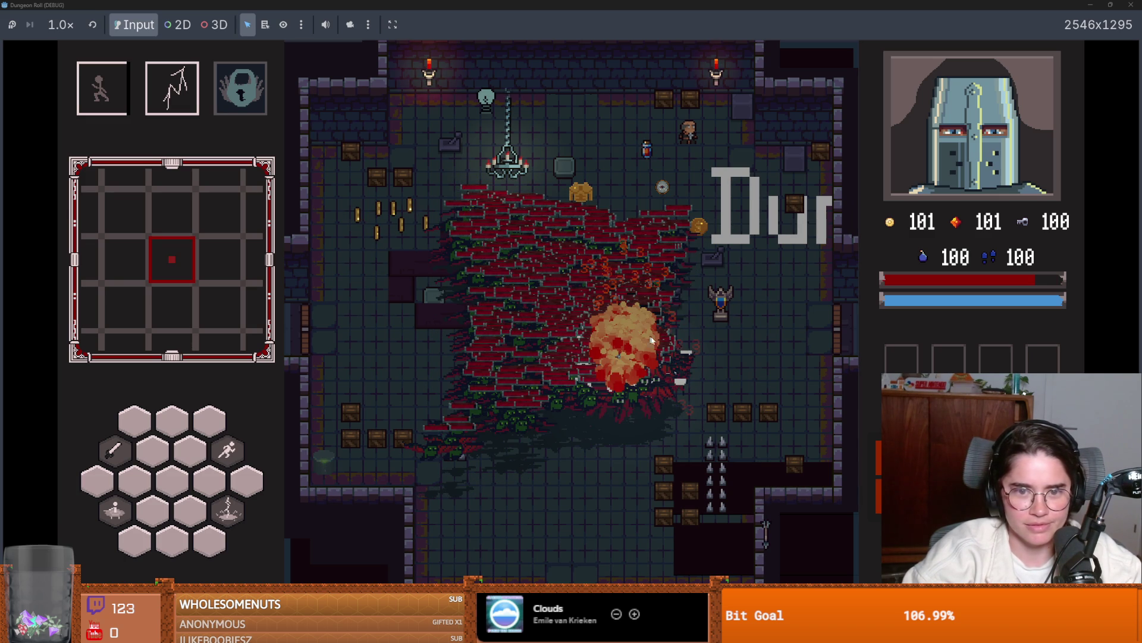
key("space")
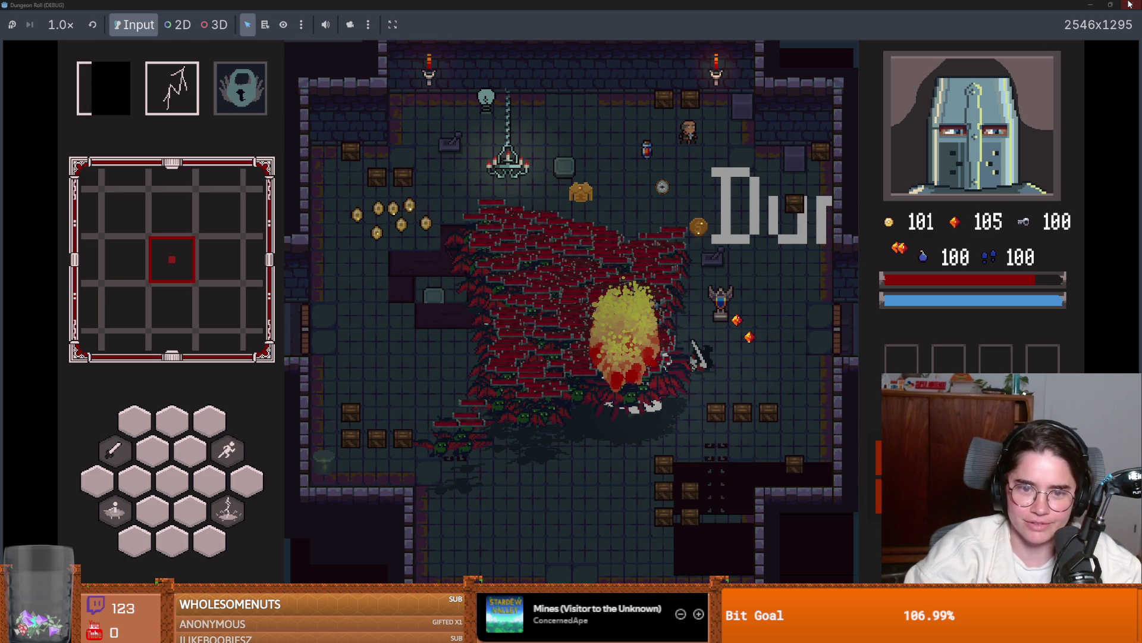
left_click(1109, 6)
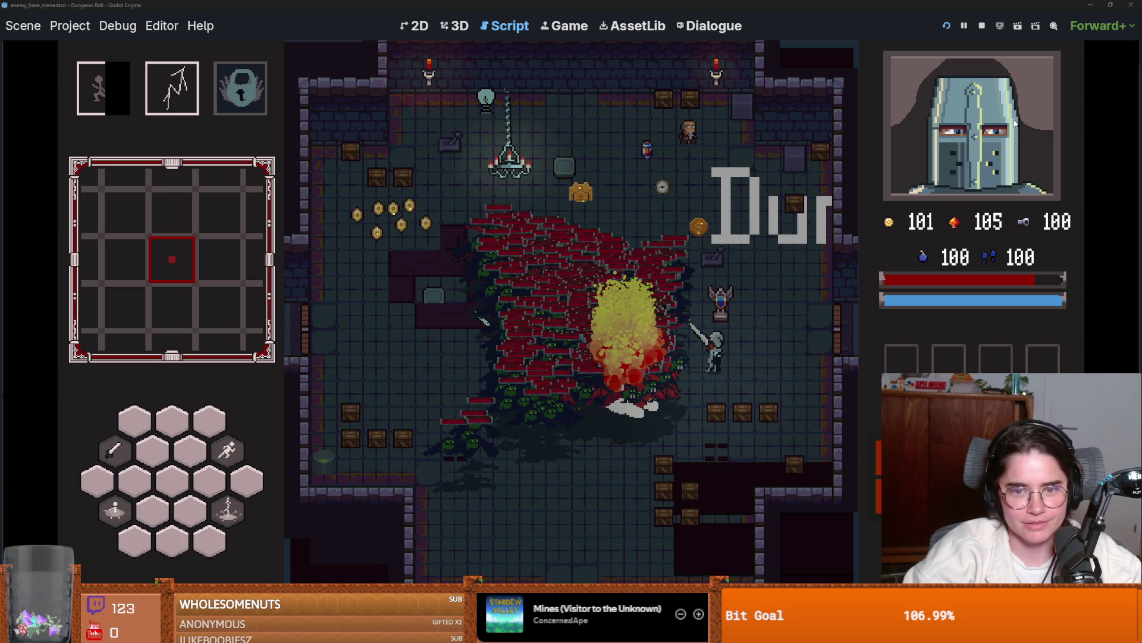
- Stop the game, restore get_desired_velocity on line 34, and save chase_state.gd
key("F8")
key("BackSpace")
key("BackSpace")
key("BackSpace")
type("get_desired_velocity")
left_click(613, 225)
key("ctrl+s")
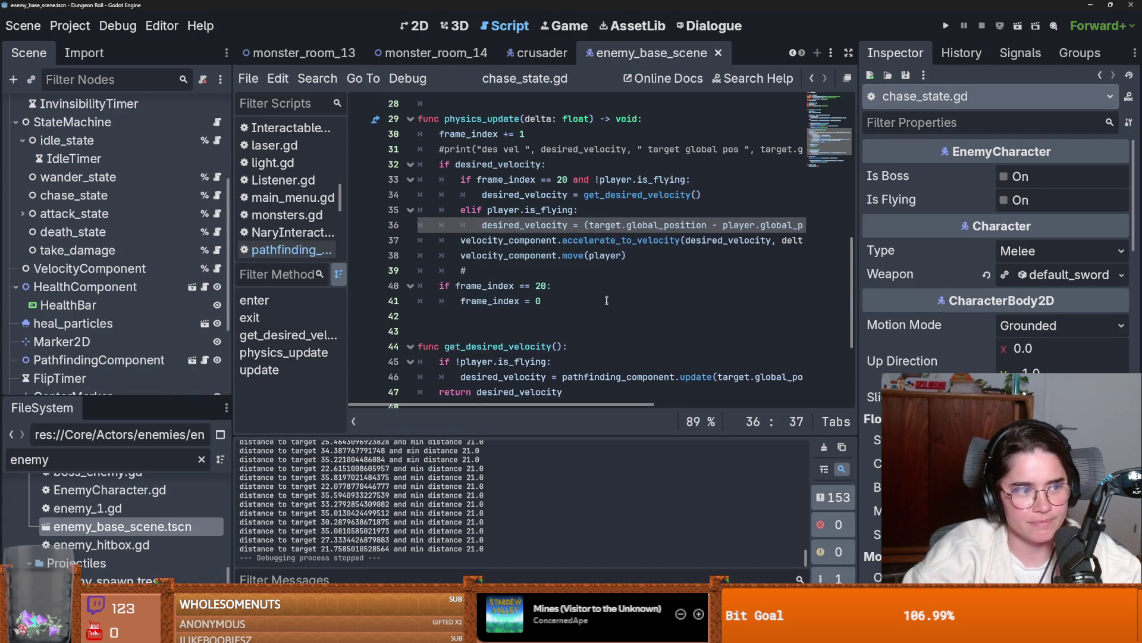
scroll(610, 262, "up", 9)
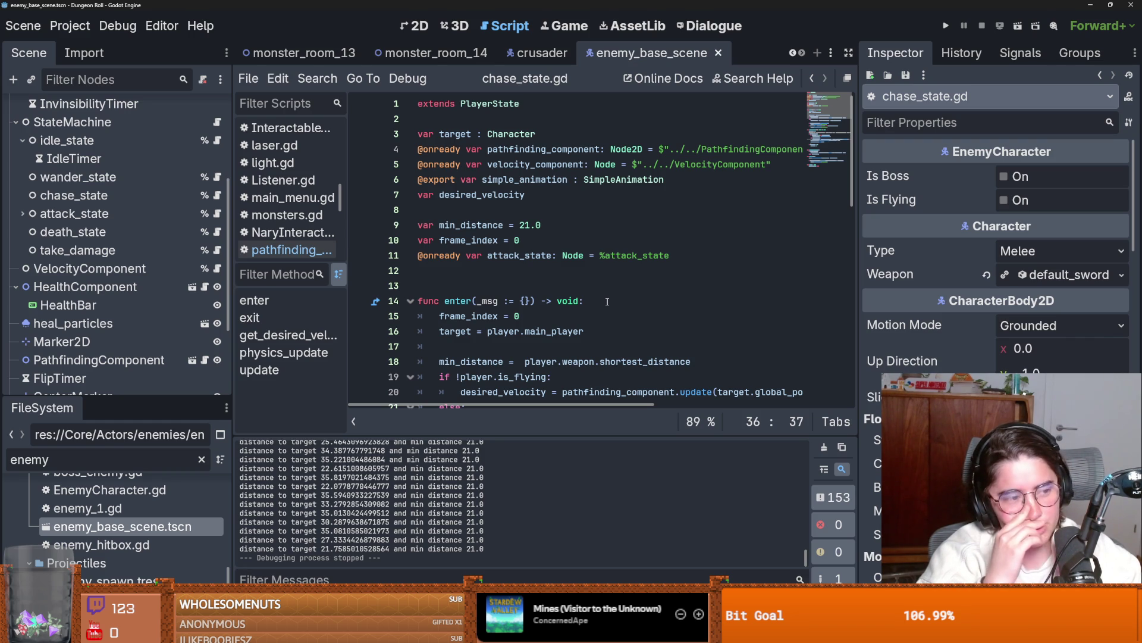
- Remove the stray empty lines in chase_state.gd and save the script
left_click(527, 285)
key("BackSpace")
key("ctrl+s")
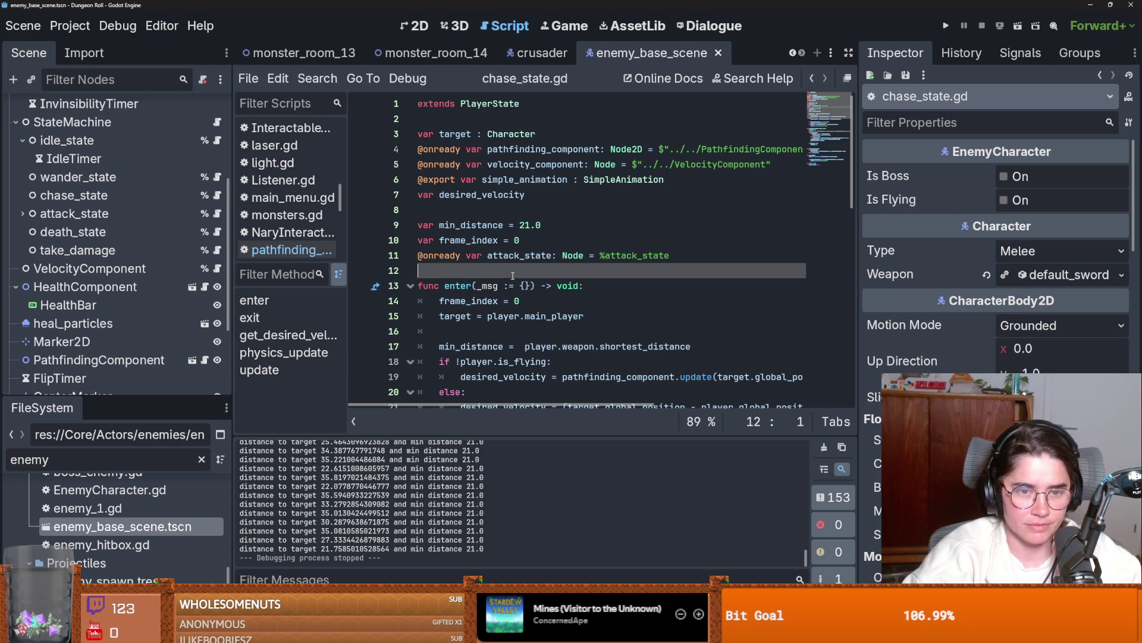
key("Down")
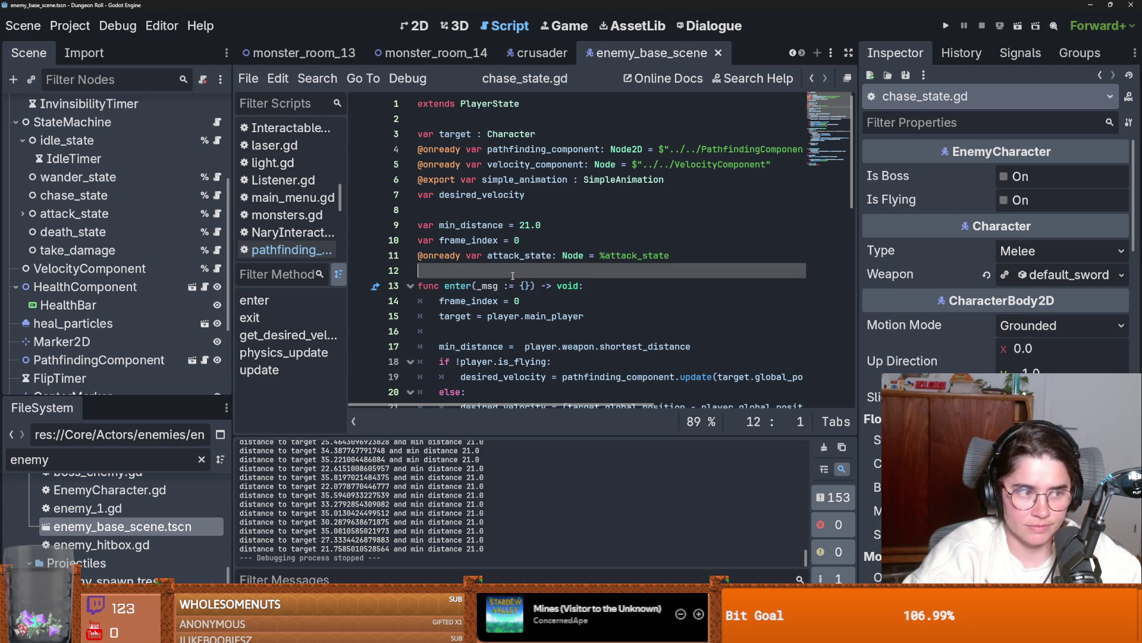
key("Up")
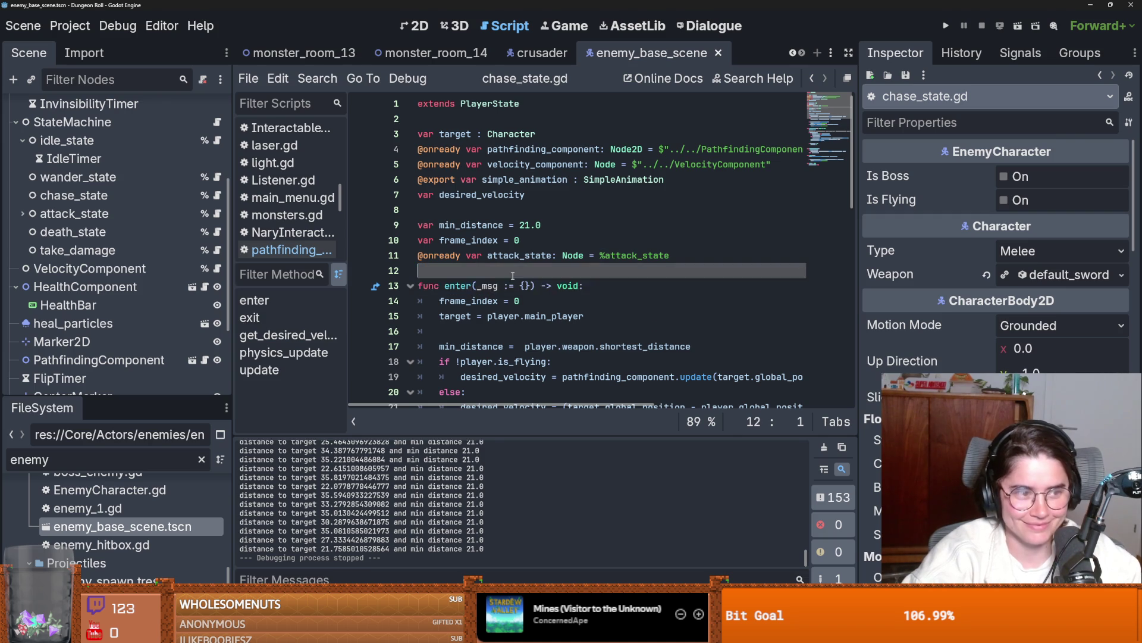
key("ctrl+s")
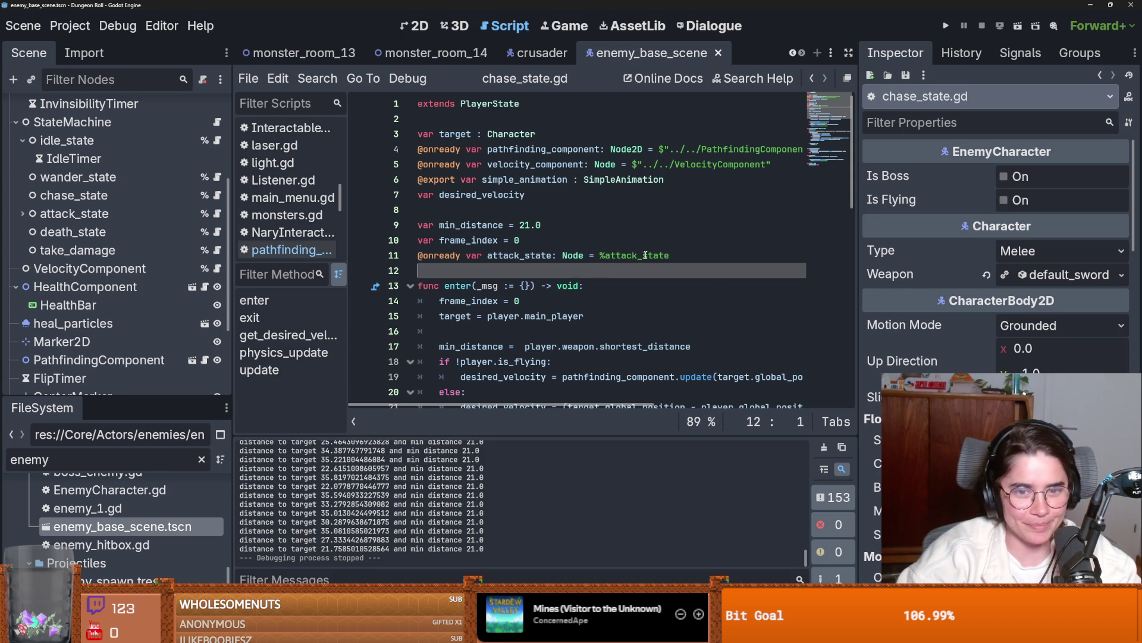
key("Up")
key("Up")
key("Up")
key("BackSpace")
key("ctrl+s")
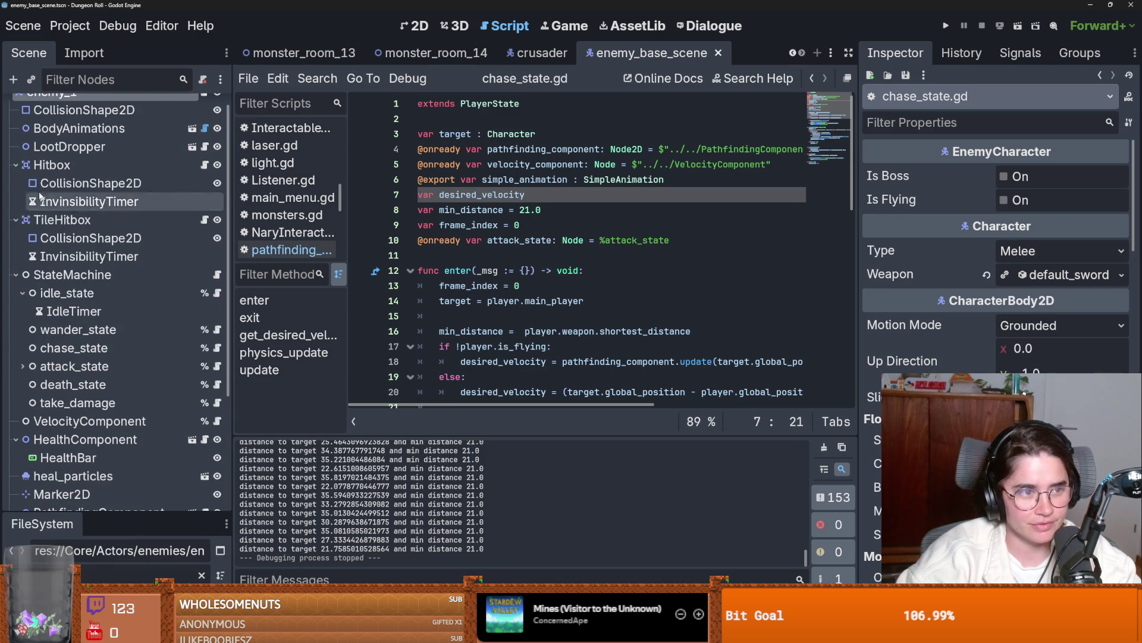
- Collapse the StateMachine, HealthComponent, TileHitbox and Hitbox nodes, save, and switch to GitHub Desktop
left_click(16, 274)
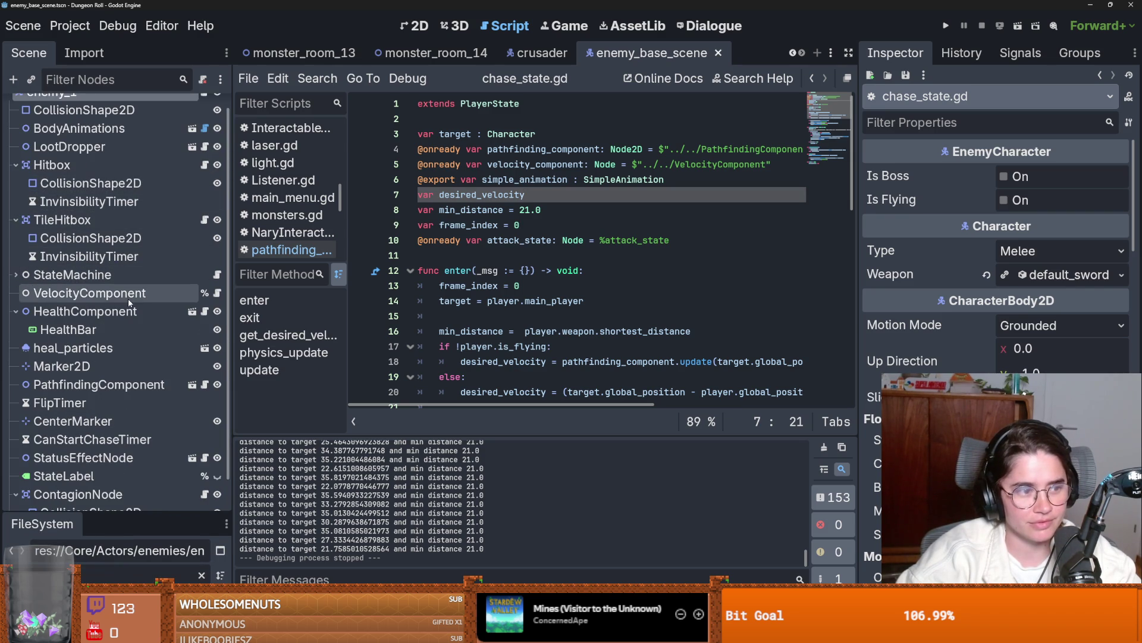
key("ctrl+s")
left_click(15, 311)
scroll(32, 274, "up", 1)
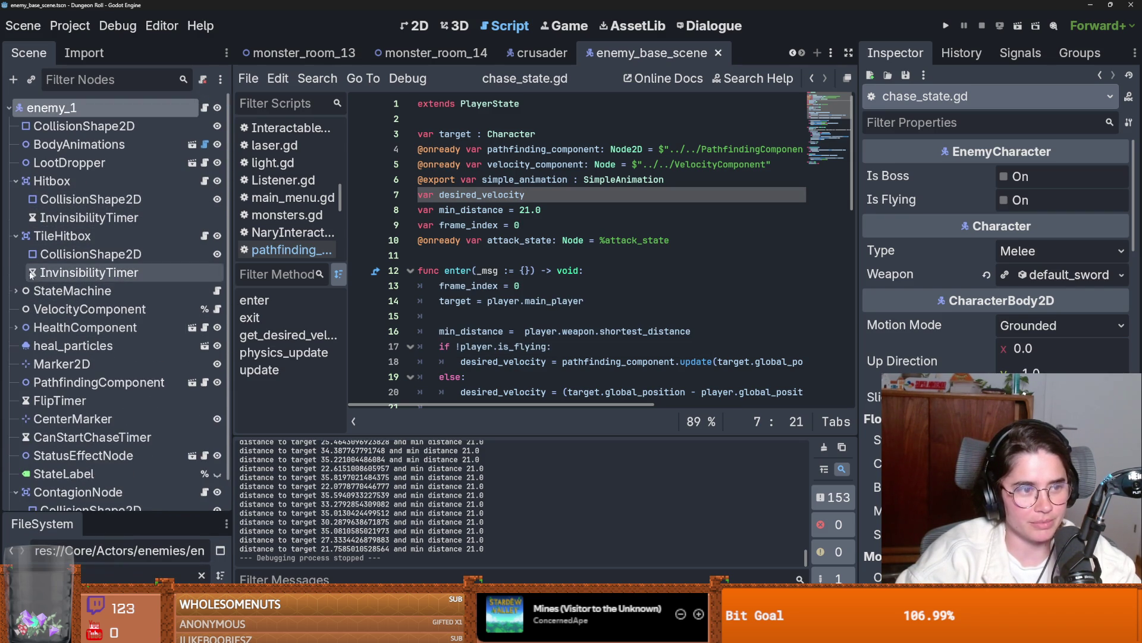
left_click(15, 236)
left_click(15, 181)
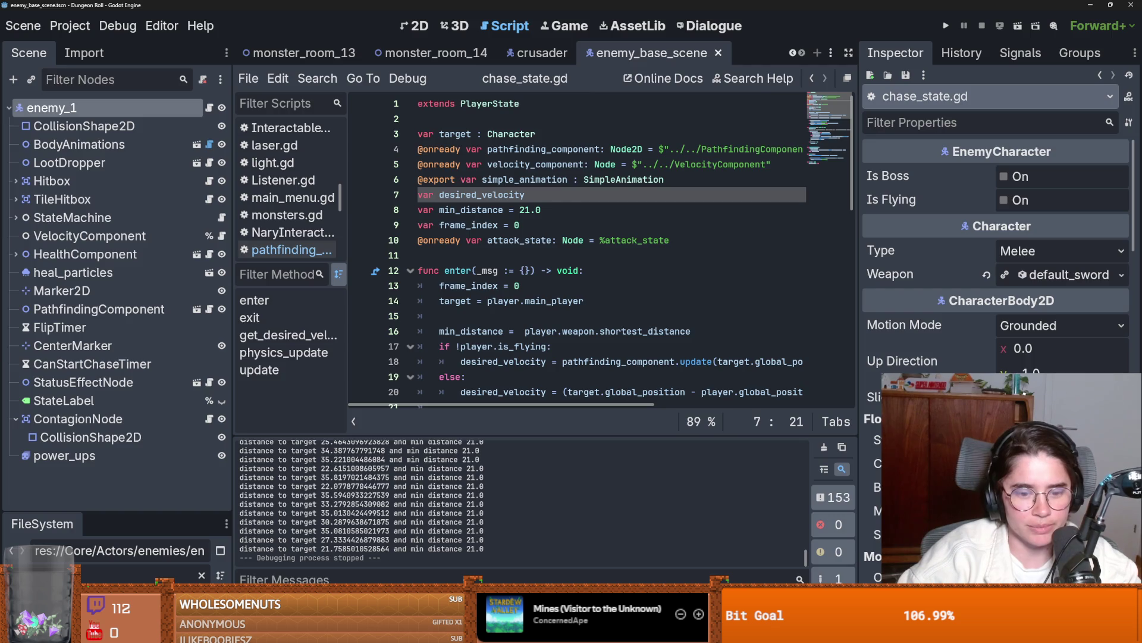
key("alt+Tab")
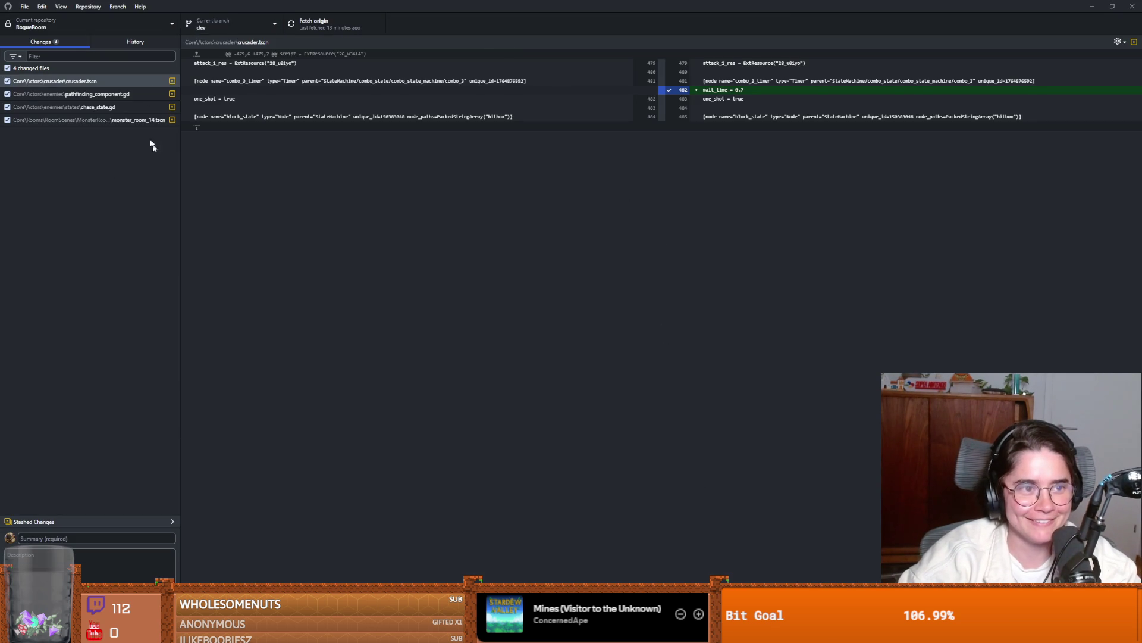
- Discard the changes to pathfinding_component.gd and chase_state.gd
left_click(99, 93)
right_click(100, 97)
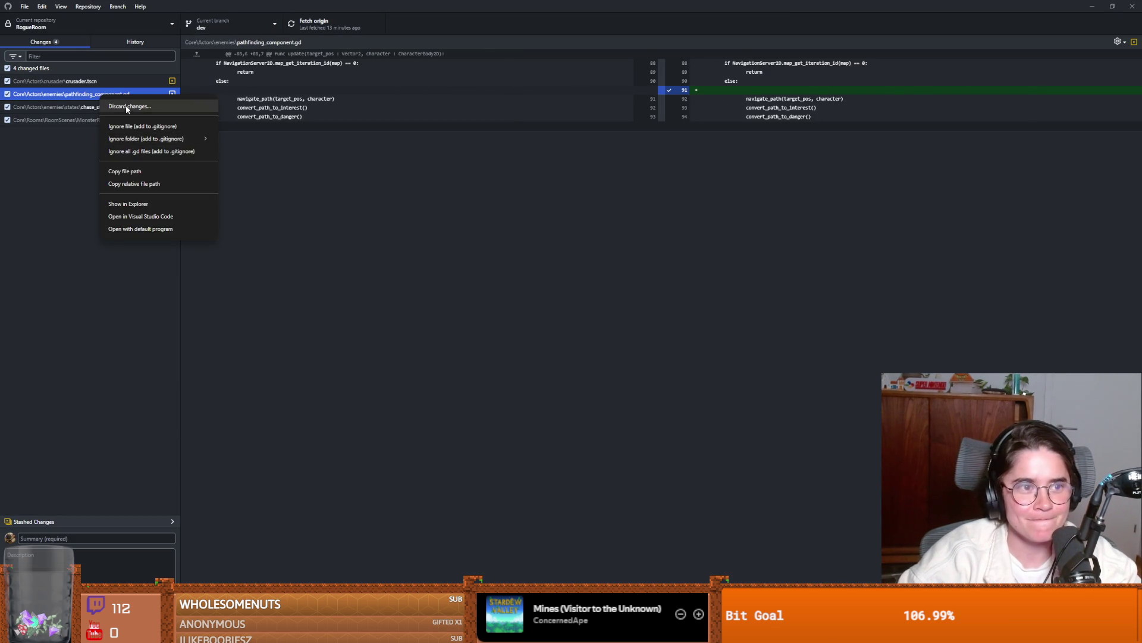
left_click(126, 105)
left_click(567, 357)
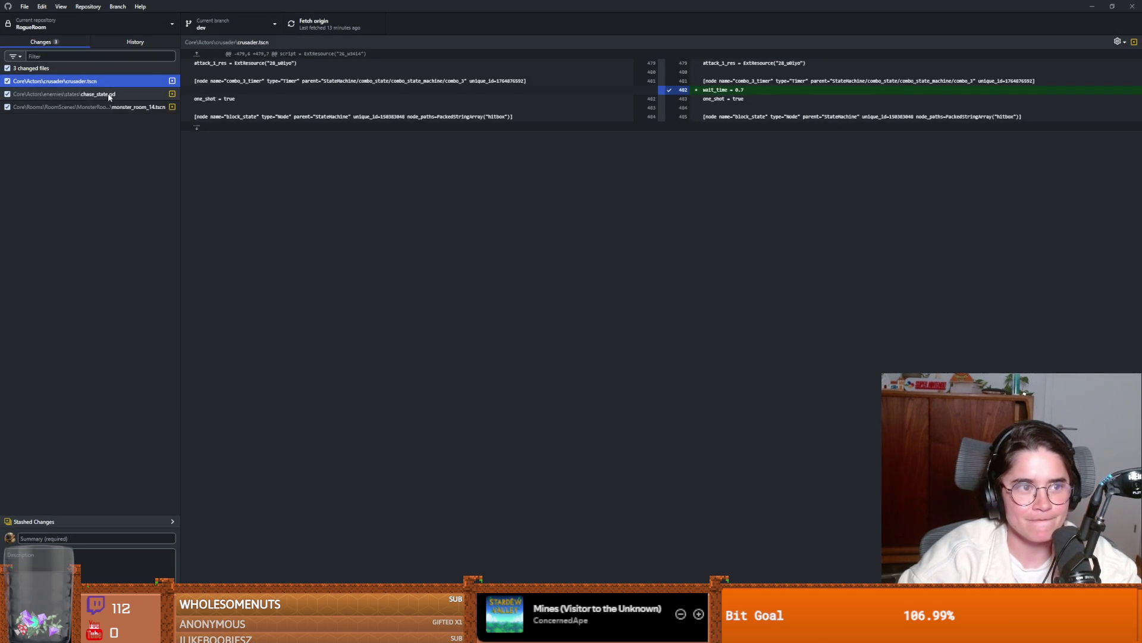
left_click(109, 96)
right_click(109, 97)
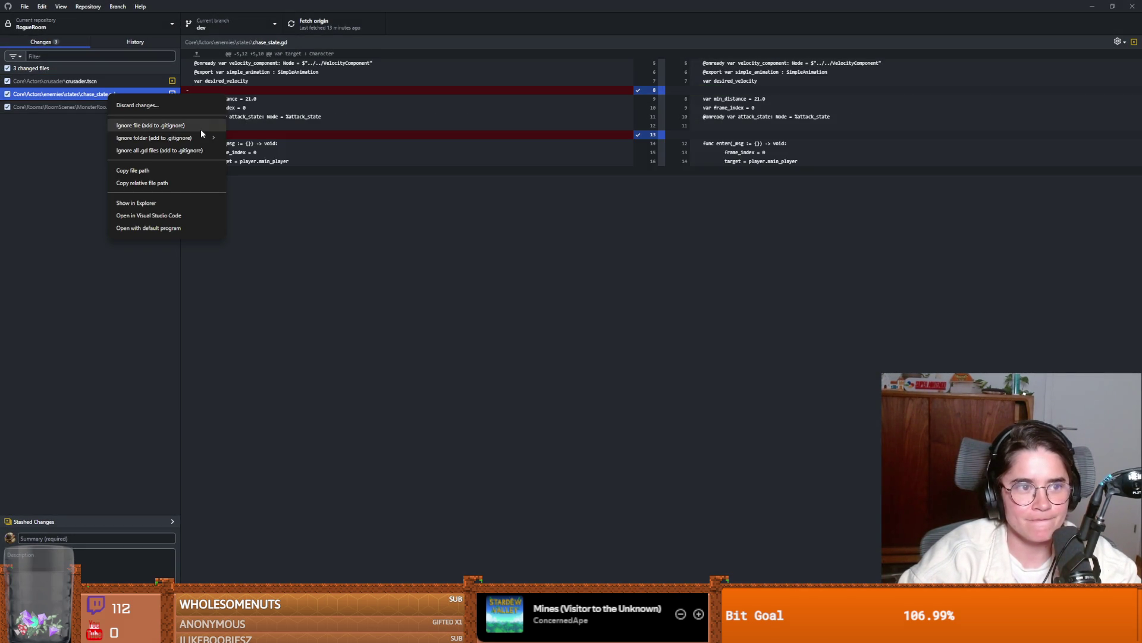
left_click(126, 106)
left_click(559, 357)
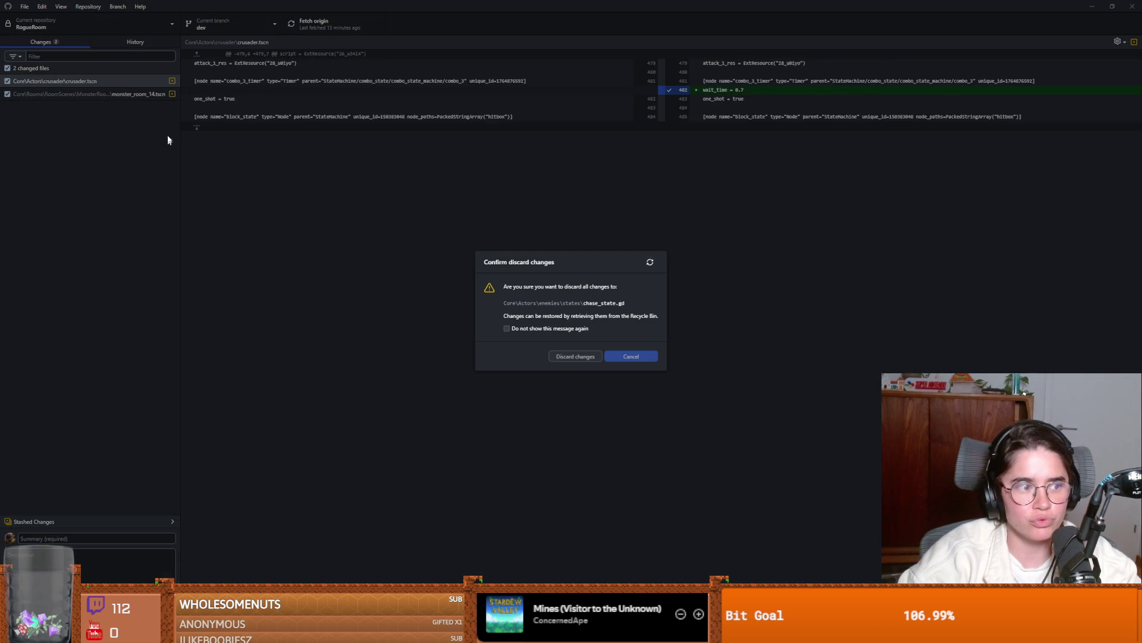
- Review the crusader.tscn and monster_room_14.tscn diffs and start a commit summary 'long'
left_click(131, 85)
left_click(130, 91)
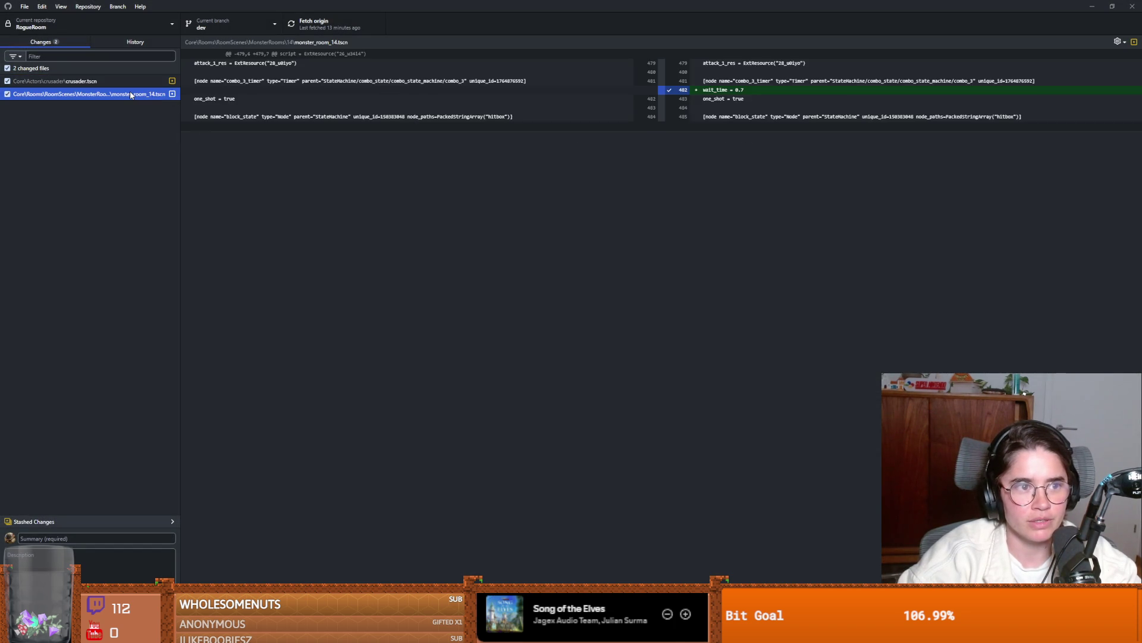
left_click(132, 81)
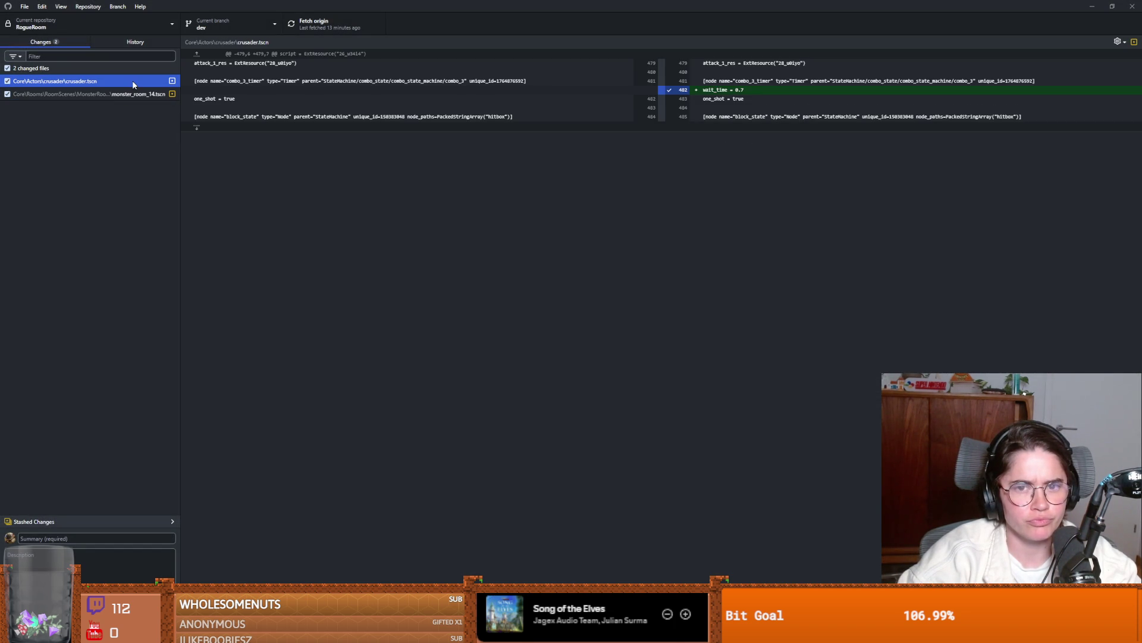
left_click(123, 535)
type("long")
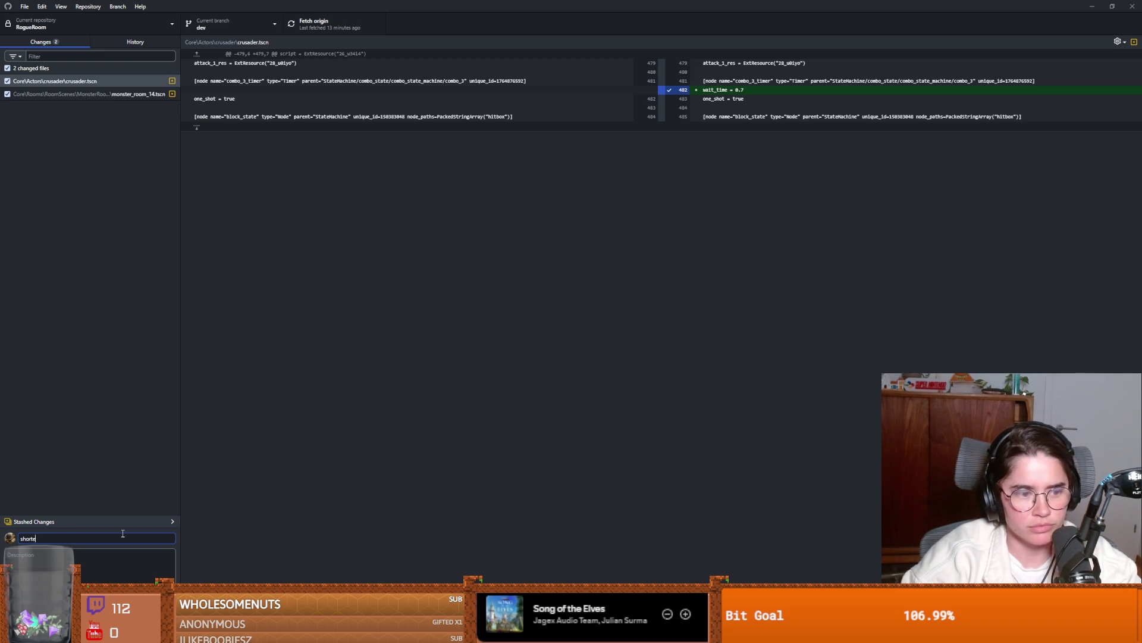
key("alt+Tab")
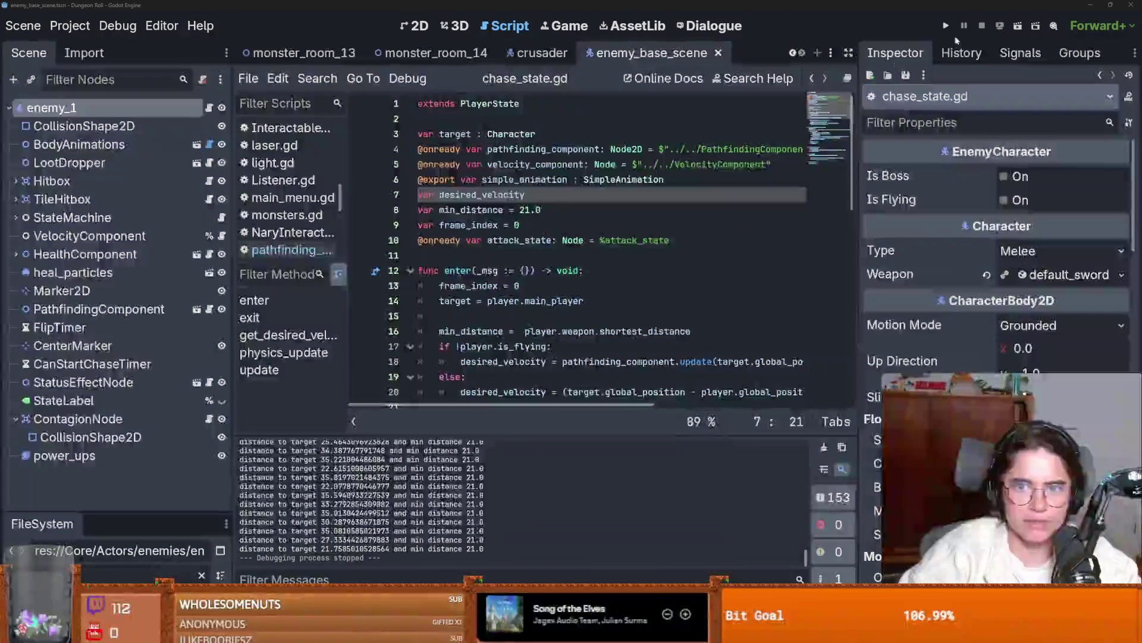
- Launch the debug build and spawn one melee enemy with spawn_enemy "melee" 1 true
left_click(946, 28)
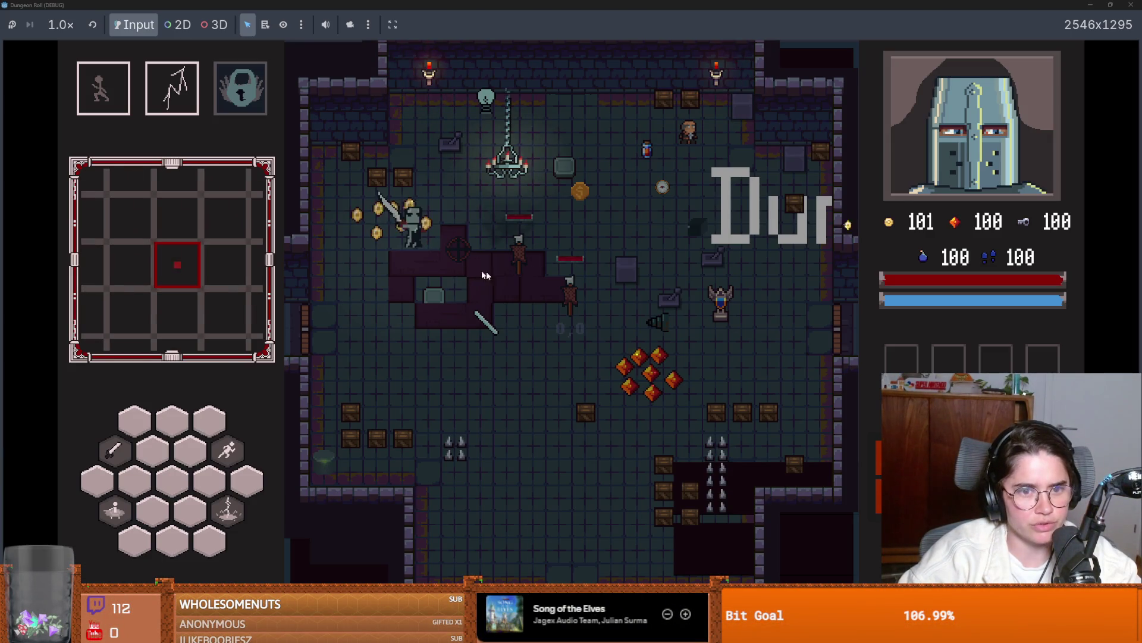
key("grave")
type("sp")
key("Tab")
type("\"bat\" 500 true")
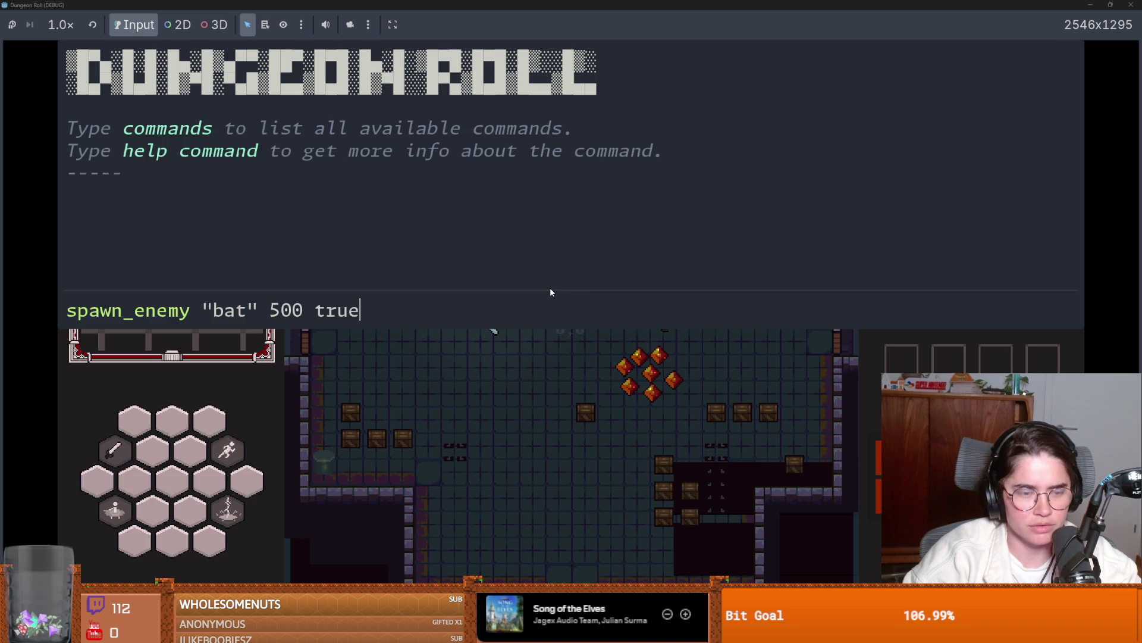
key("Home")
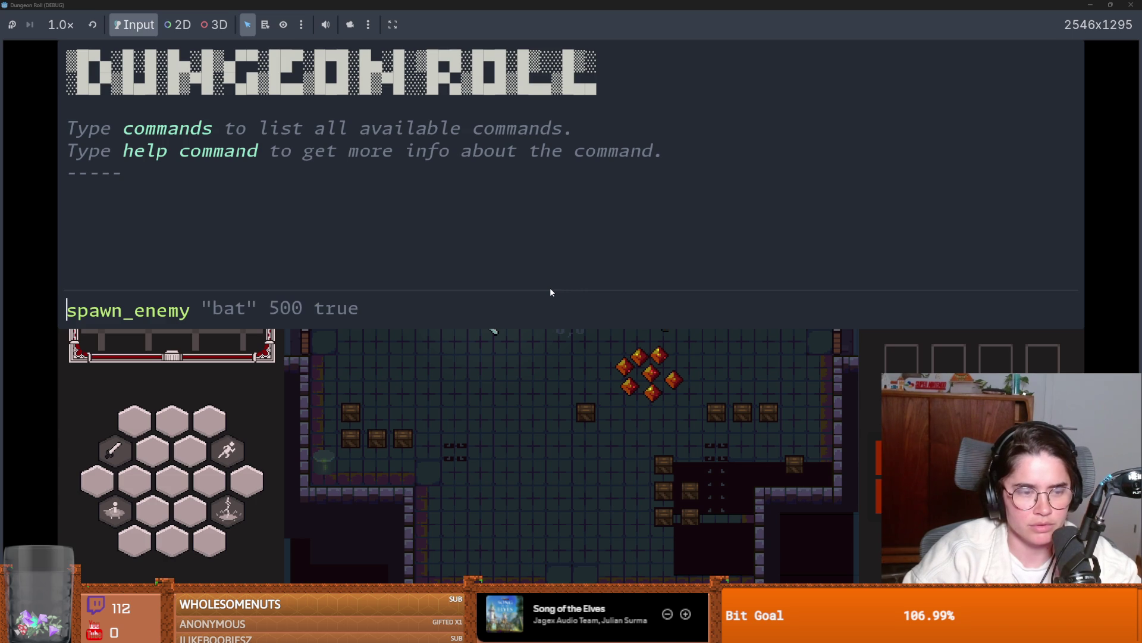
key("End")
key("Left")
key("Left")
key("Left")
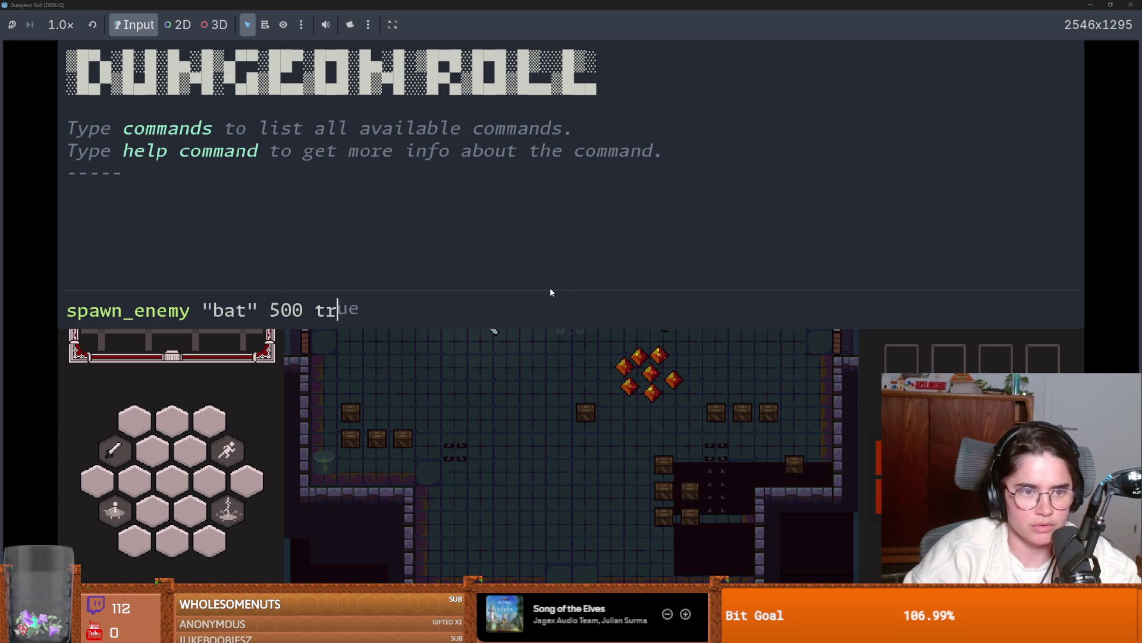
key("BackSpace")
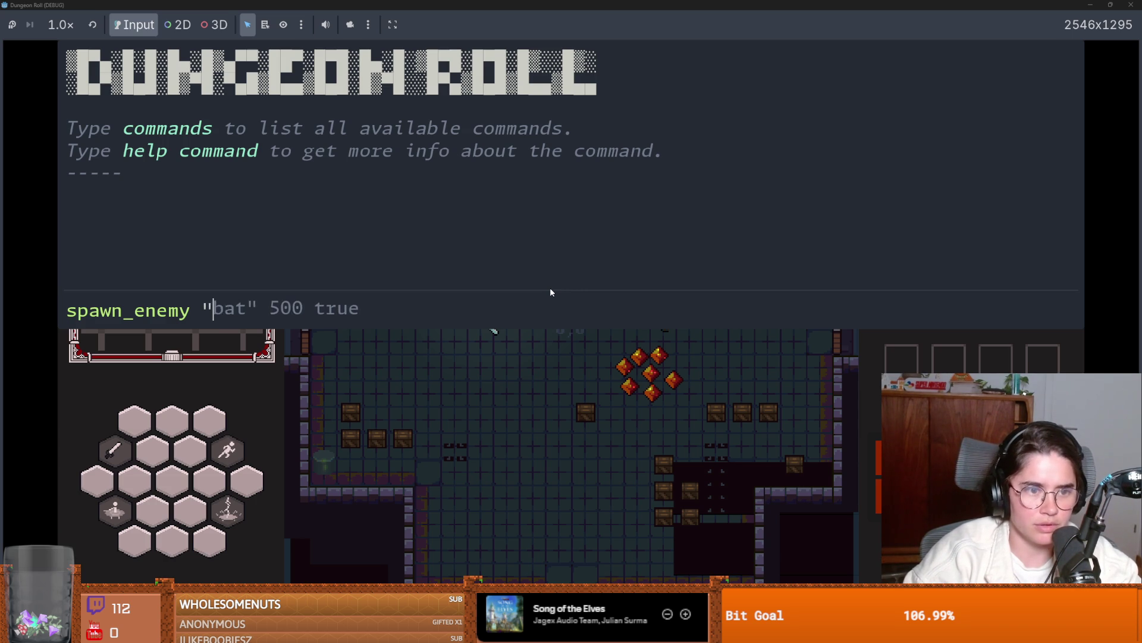
type("melee\" 1")
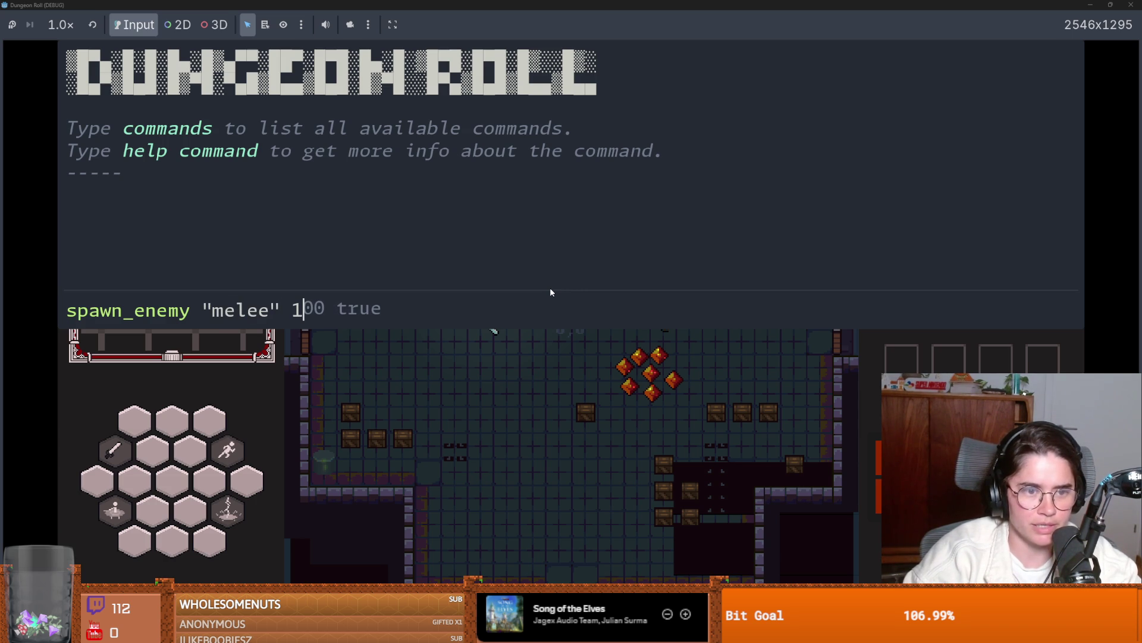
type("rye")
key("BackSpace")
key("BackSpace")
type("ue")
key("Return")
- Move the knight away from the enemy, re-maximize the game window and reopen the console
key("s")
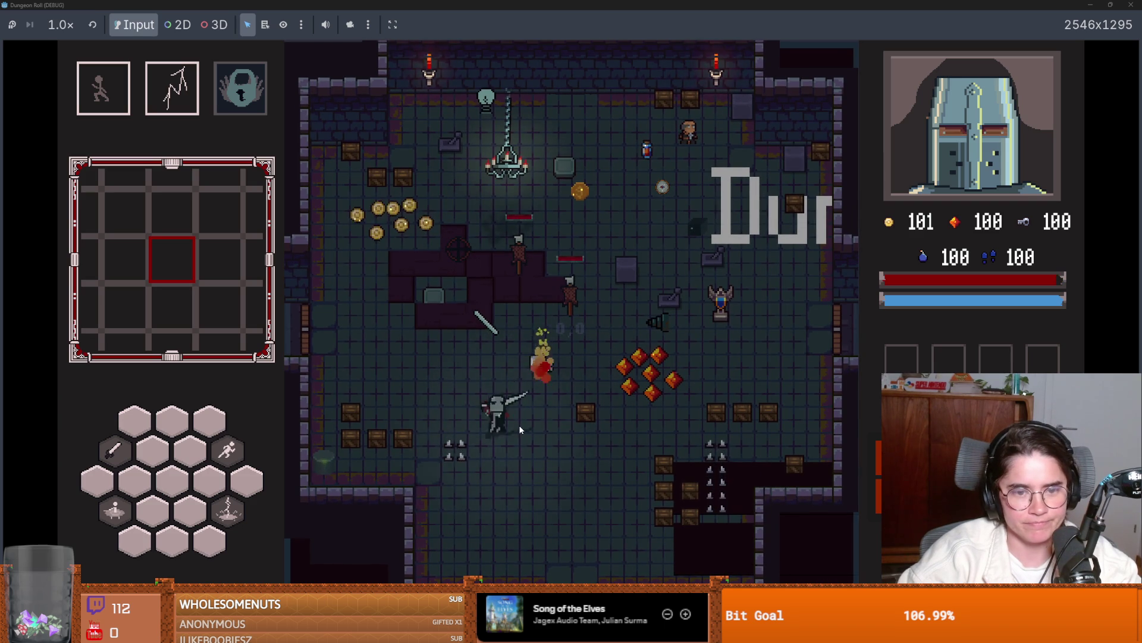
key("a")
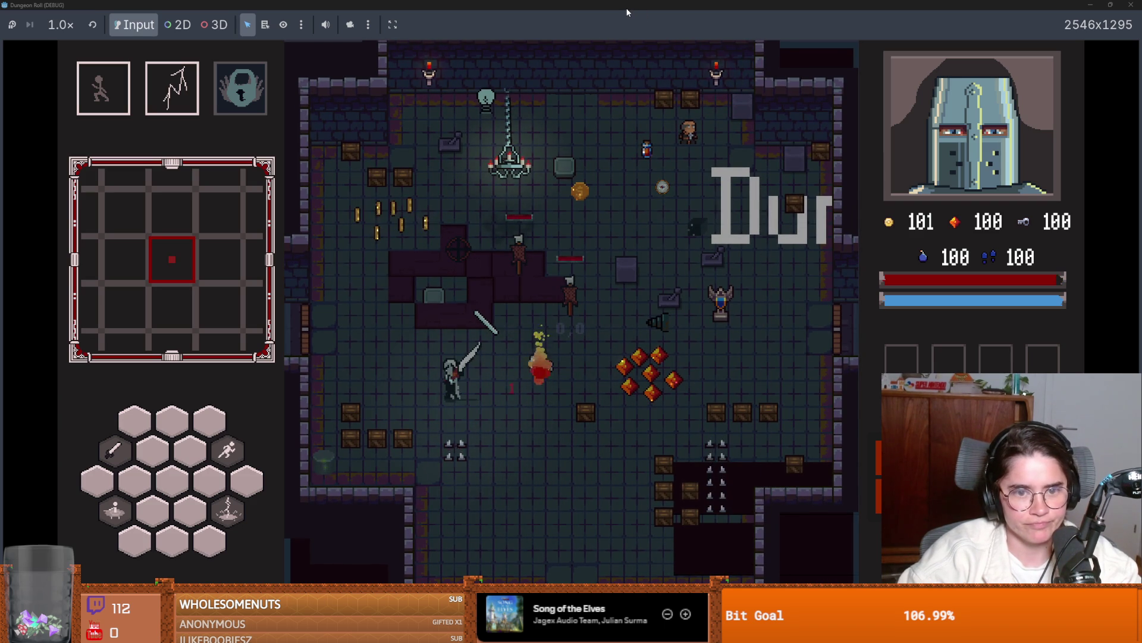
key("super+Down")
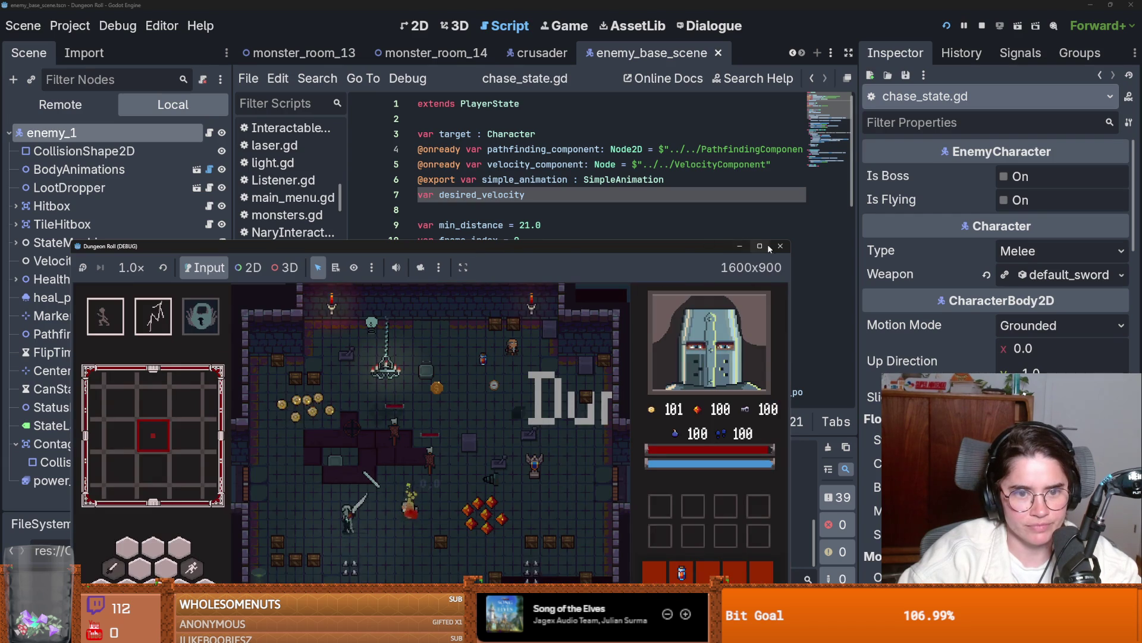
double_click(729, 246)
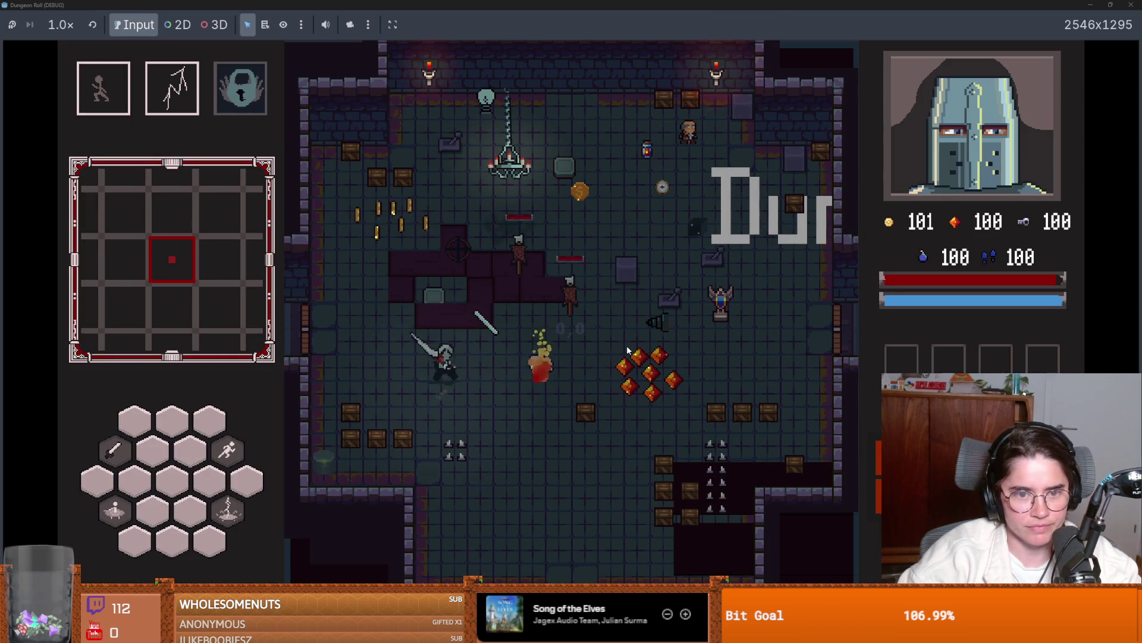
key("grave")
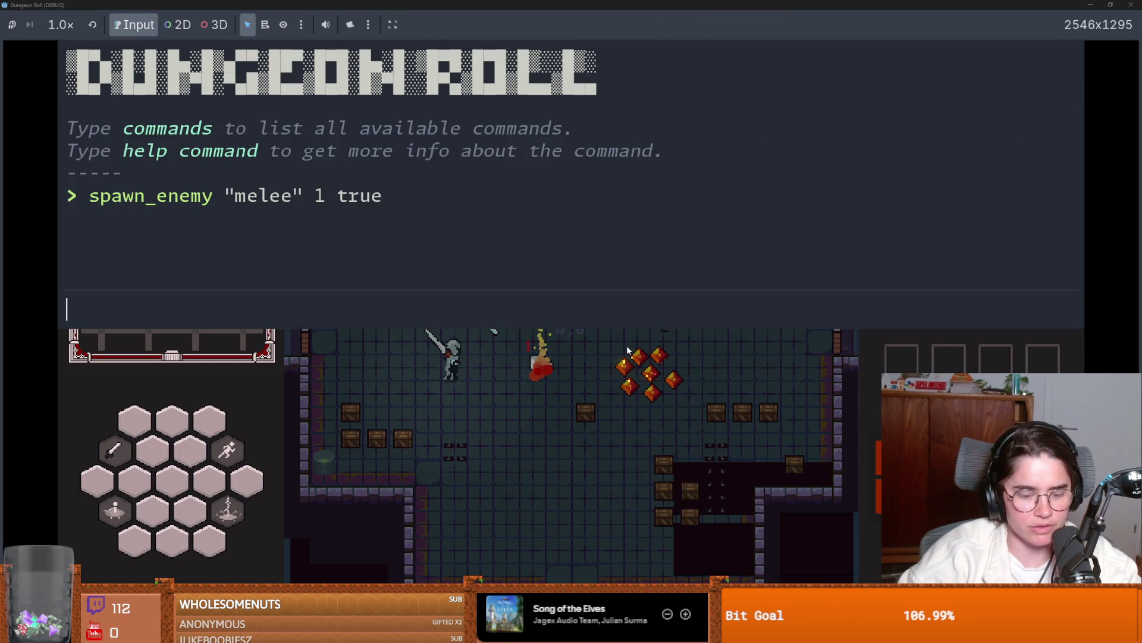
- Spawn an aggressive melee enemy with spawn_enemy "melee" 1 true
type("spa")
key("Tab")
key("Return")
type("spawn_enemh")
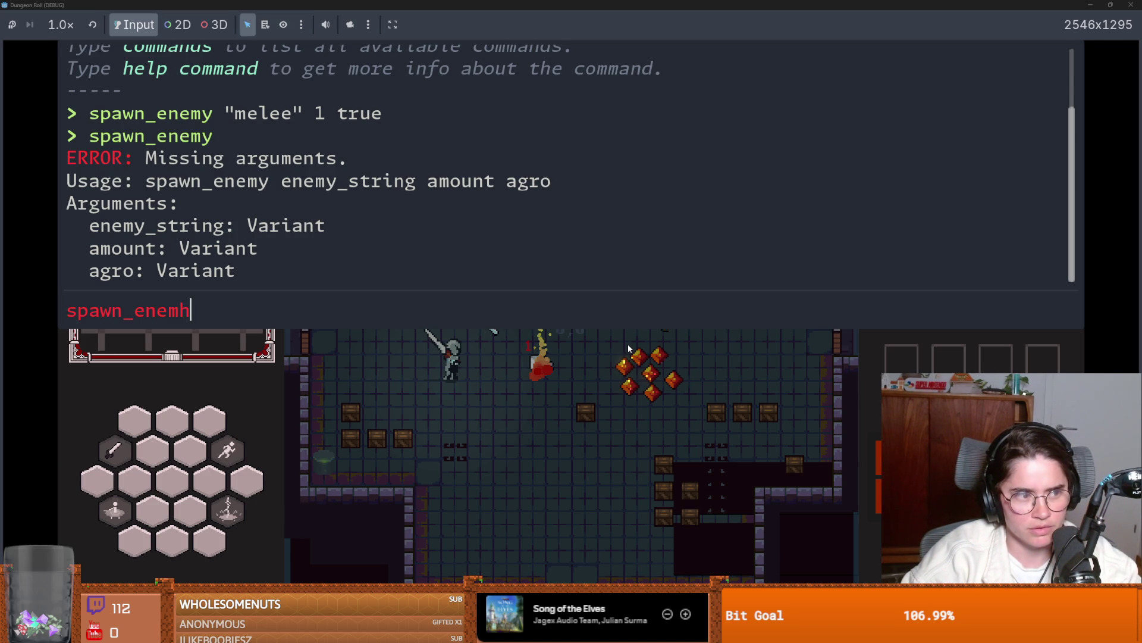
key("BackSpace")
type("y")
key("BackSpace")
key("BackSpace")
key("Tab")
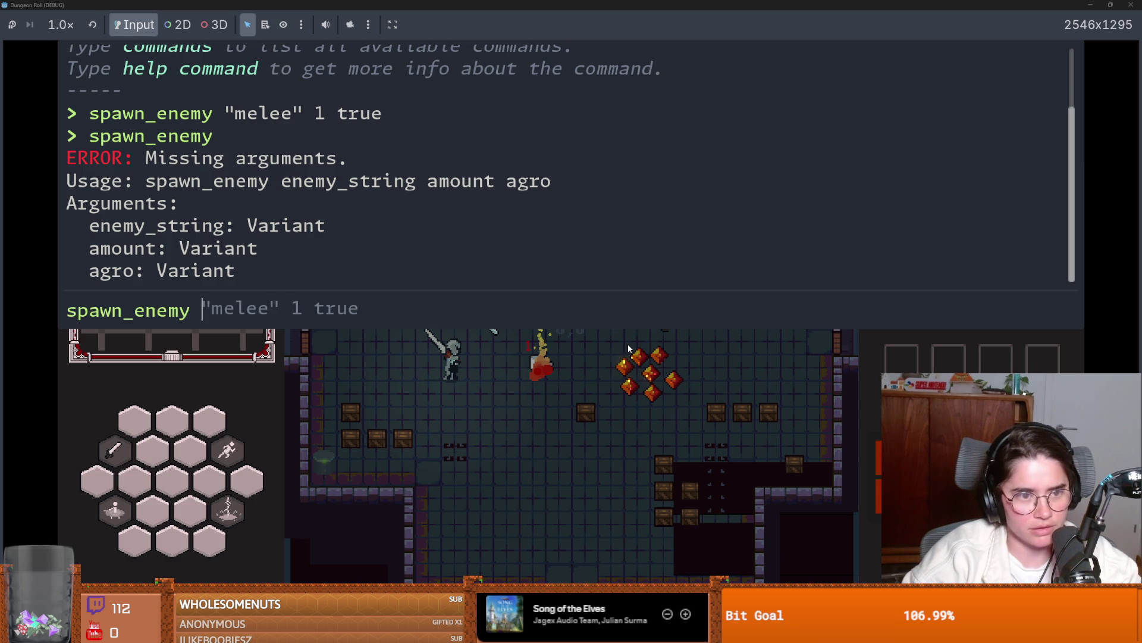
key("Tab")
key("Return")
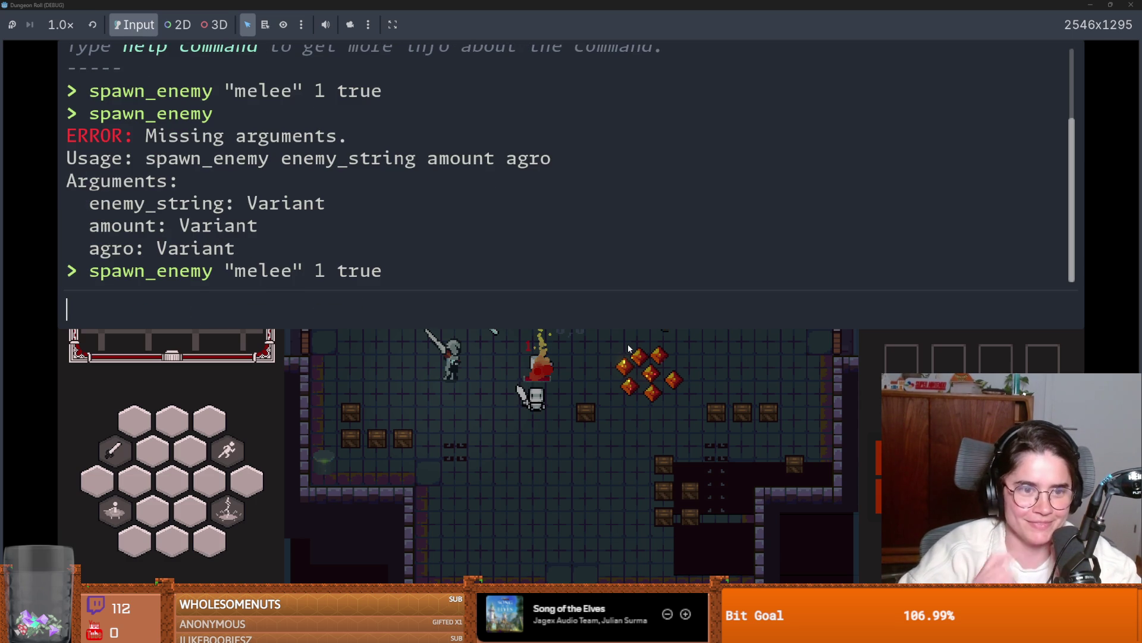
- Close the console, attack the chasing skeleton, and restore the game window
key("Escape")
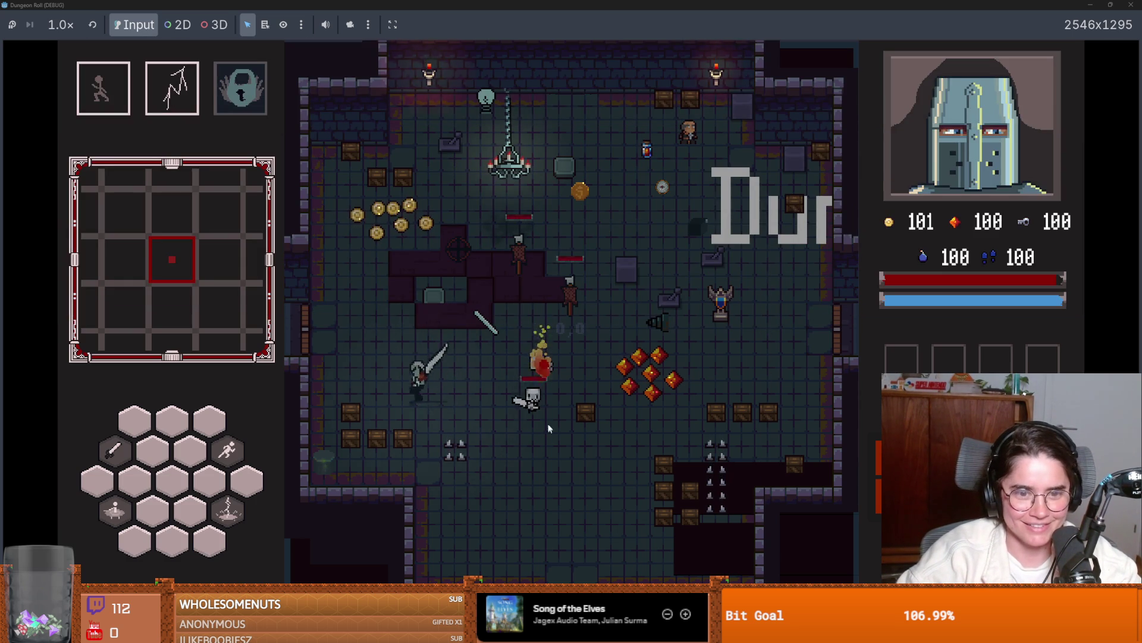
left_click(513, 410)
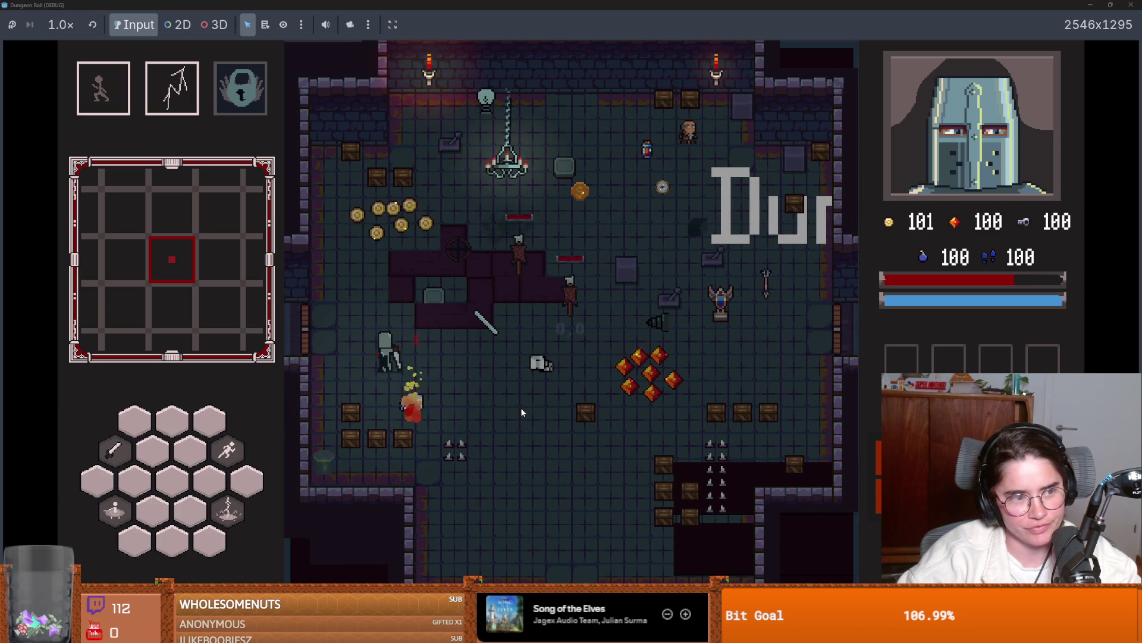
key("super+Down")
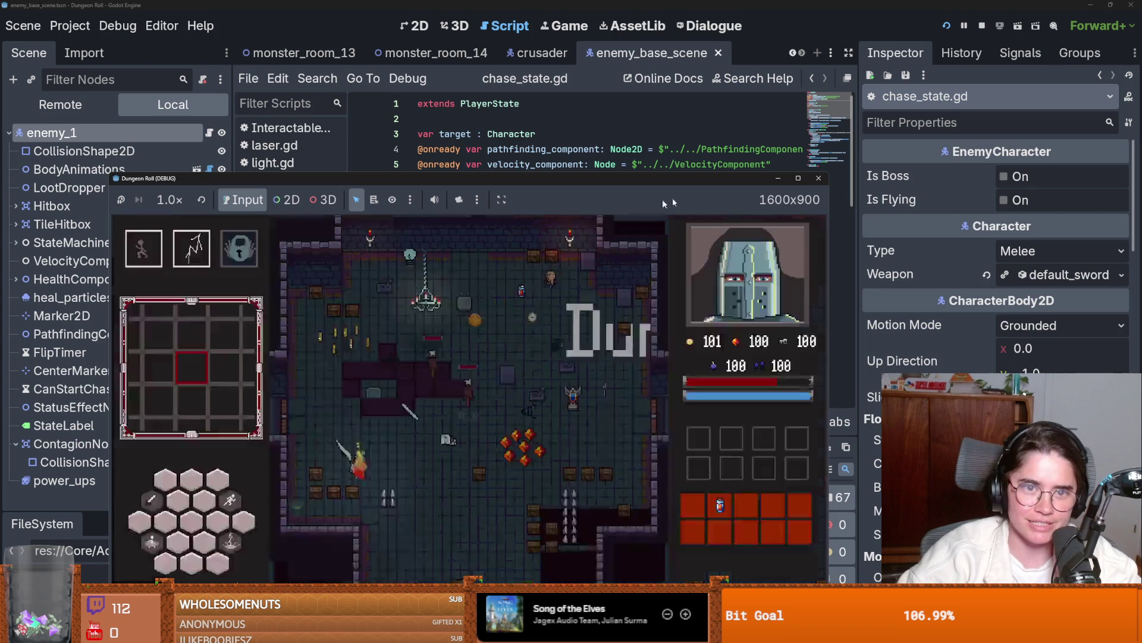
- Stop the Dungeon Roll debug run and delete the extra blank line above func enter
key("F8")
key("ctrl+s")
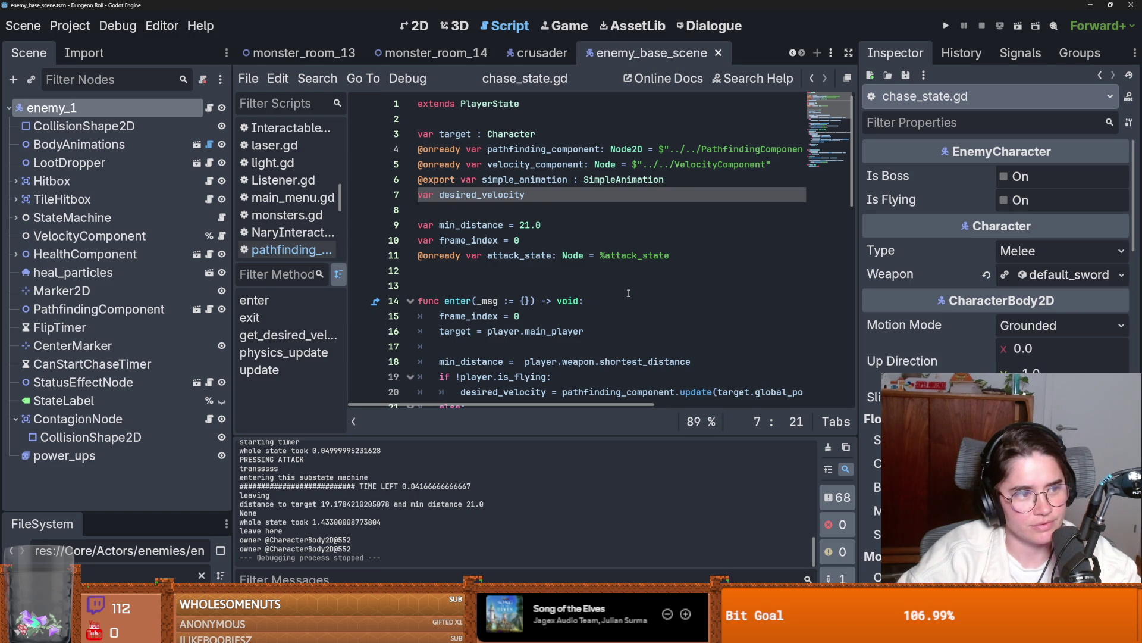
left_click(658, 274)
key("ctrl+s")
key("Down")
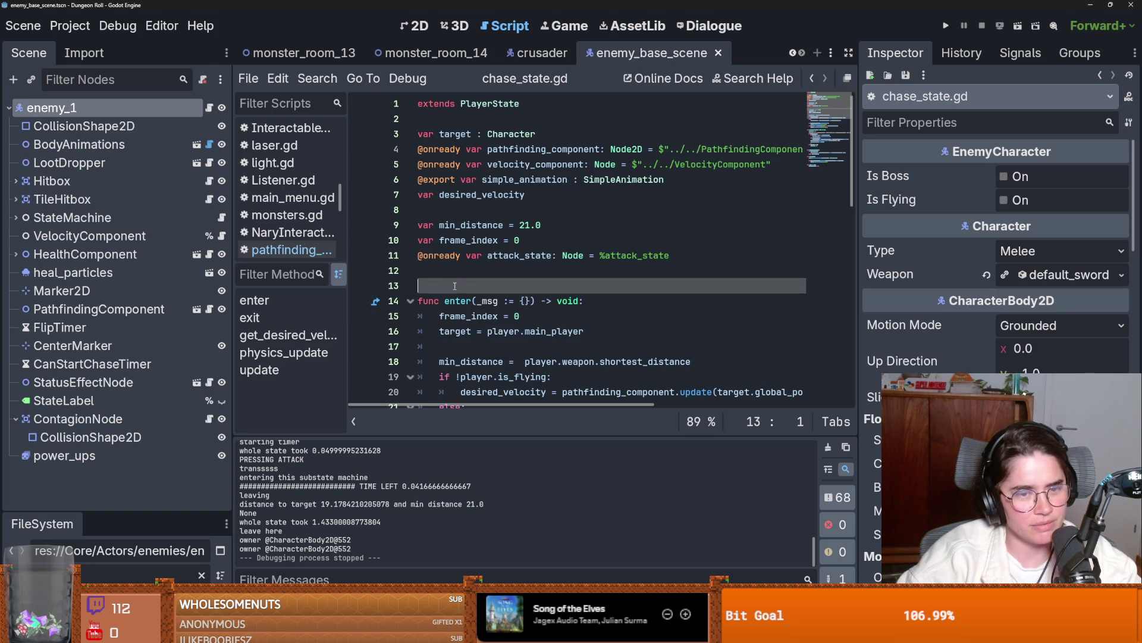
key("Up")
key("BackSpace")
- Save chase_state.gd with the blank line removed
key("ctrl+s")
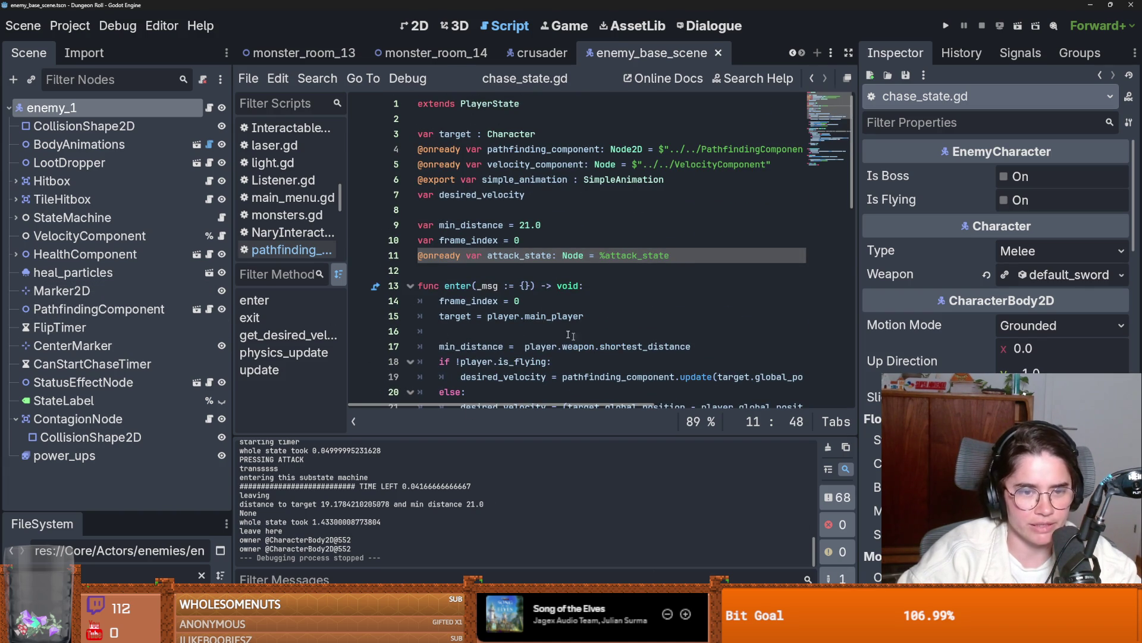
left_click(498, 302)
key("Up")
key("Up")
key("ctrl+s")
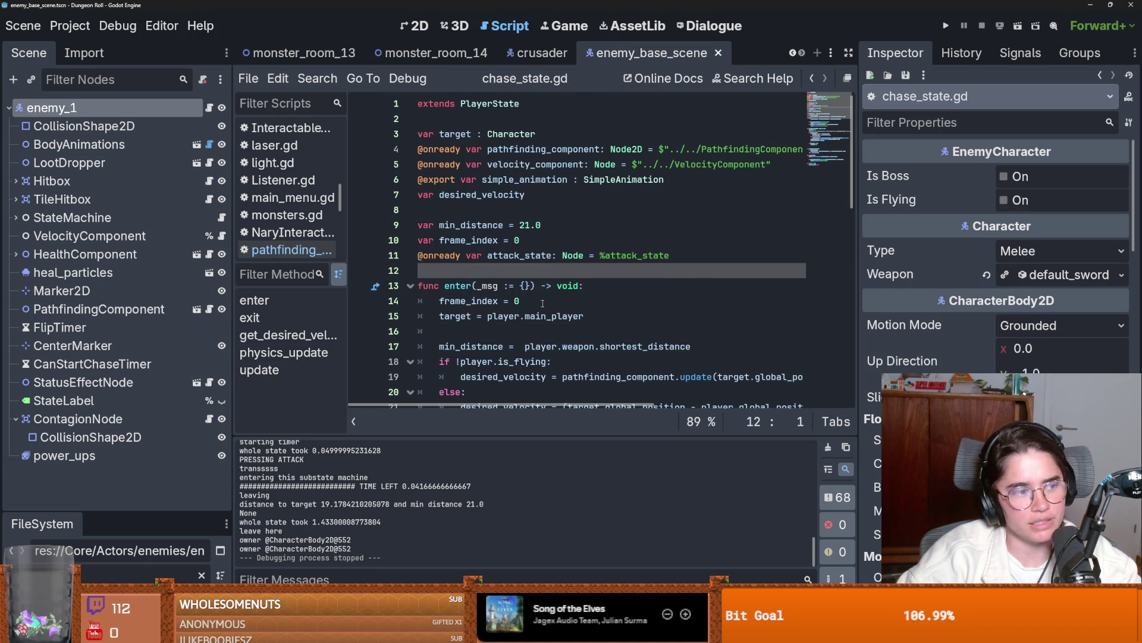
mouse_move(601, 349)
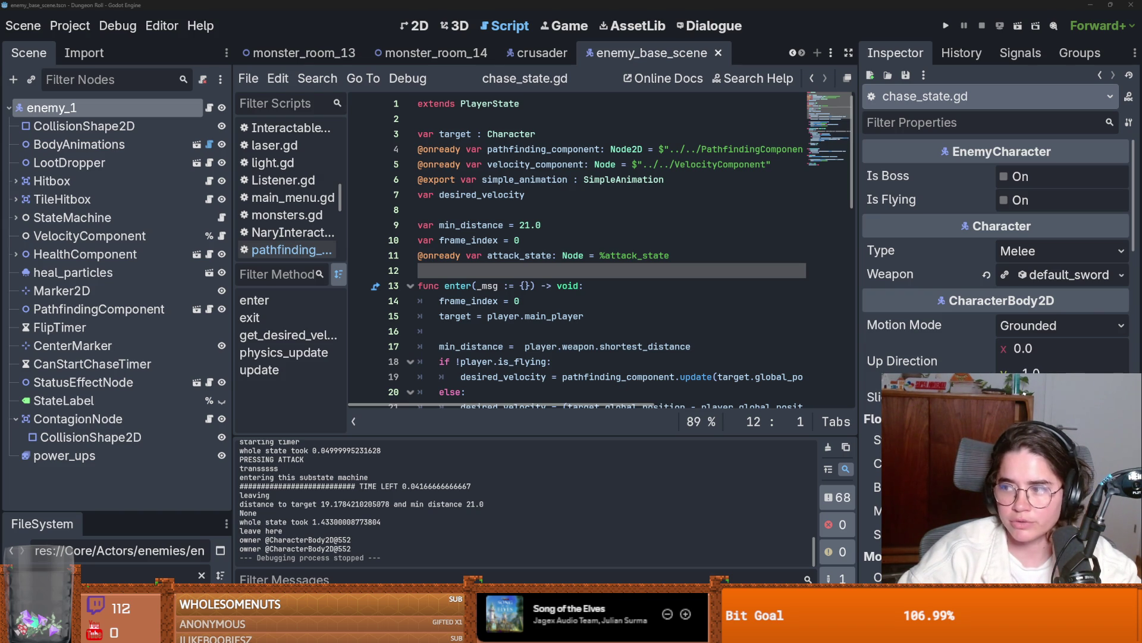
key("super")
- Launch Snipping Tool via 'snip' and capture the YouTube analytics page topped by 'MY NEW FAVORITE GODOT TOOL'
type("snip")
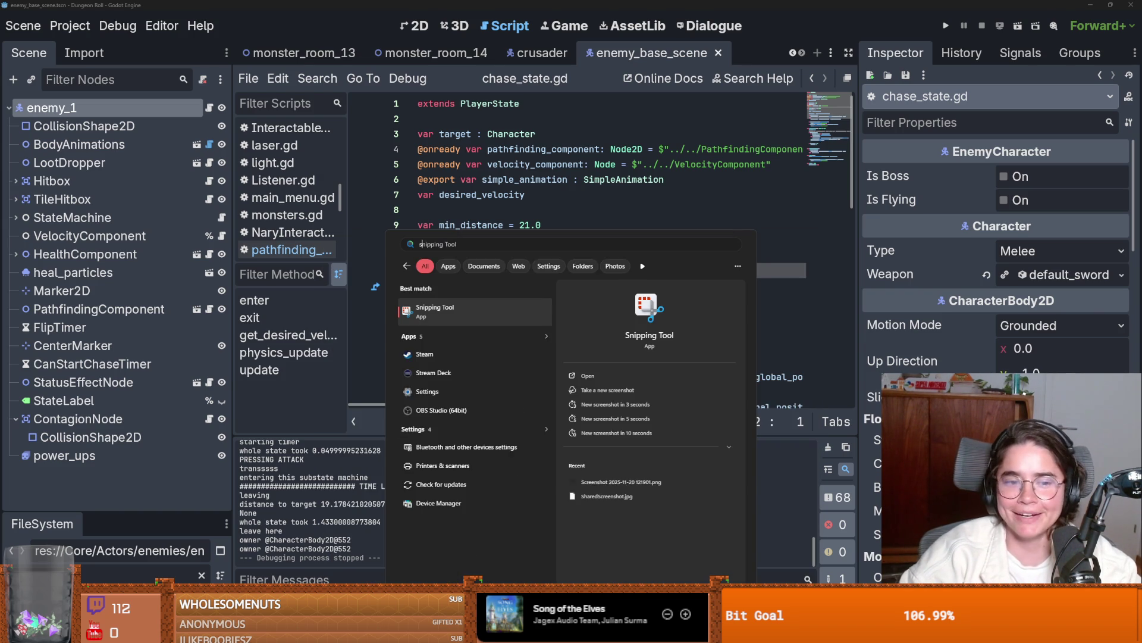
key("Escape")
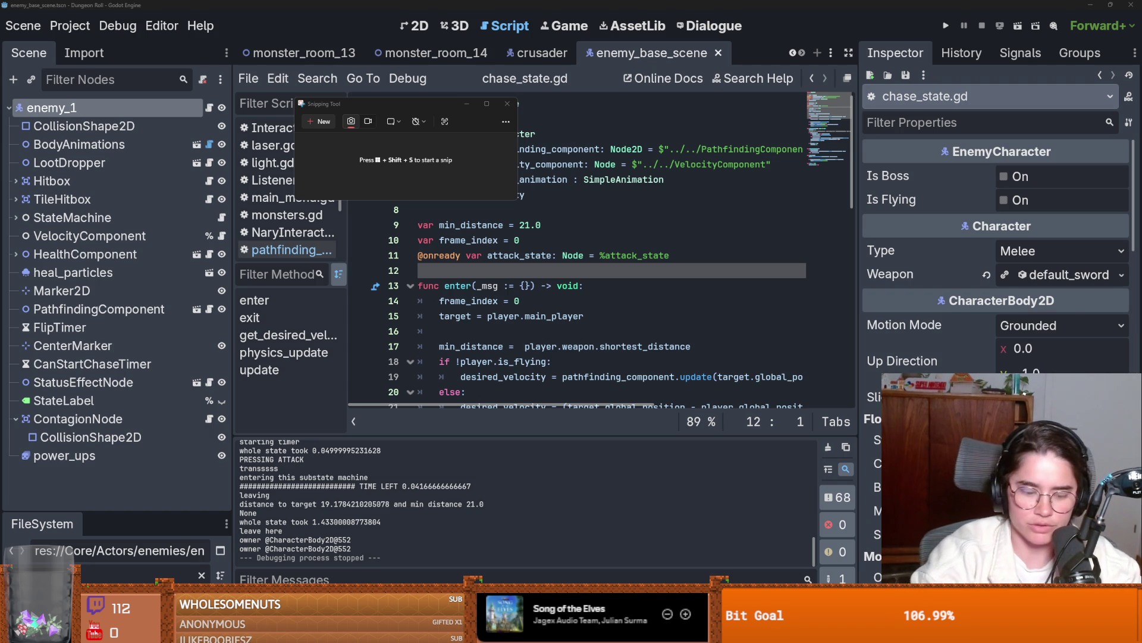
key("super+shift+s")
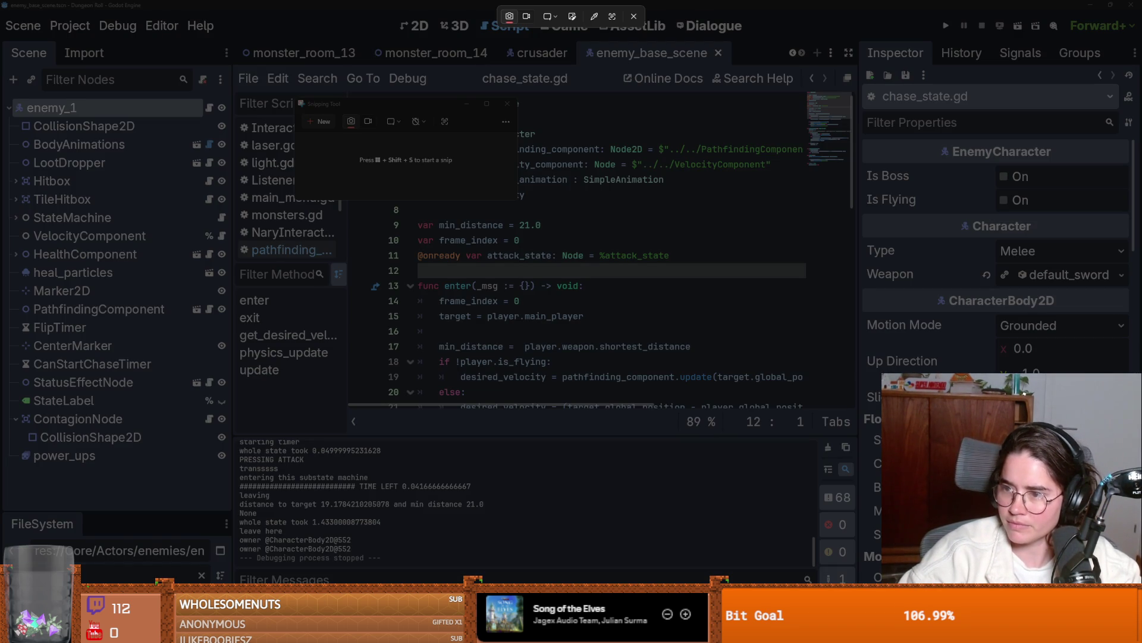
key("Escape")
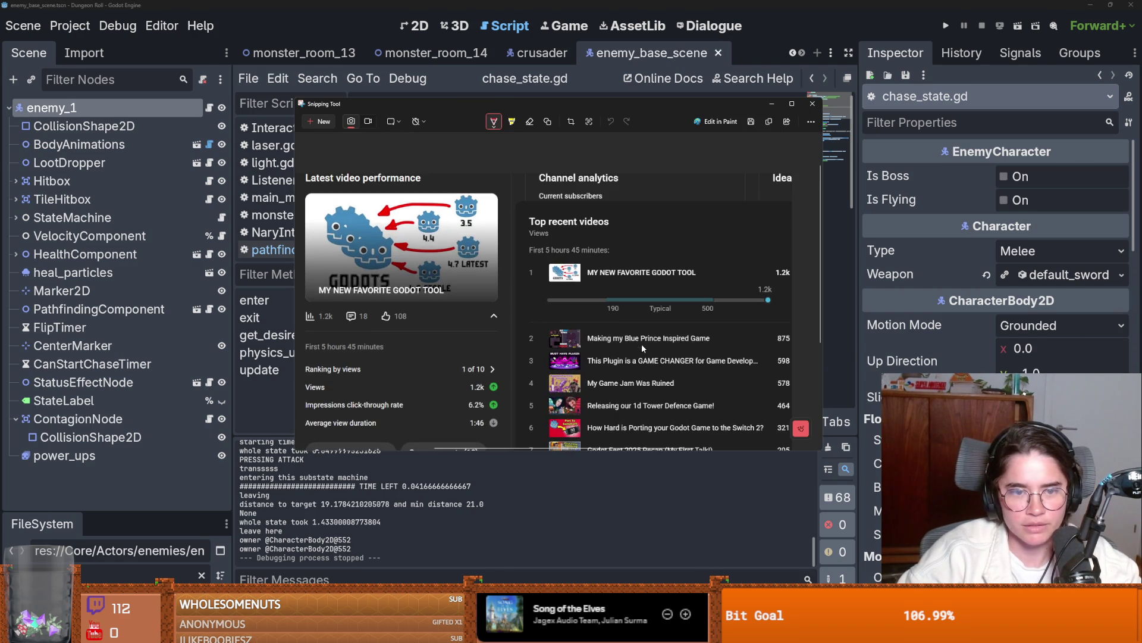
- Underline the 'First 5 hours 45 minutes' label and circle the 1.2k views with its ranking
scroll(633, 297, "down", 3)
scroll(637, 268, "up", 2)
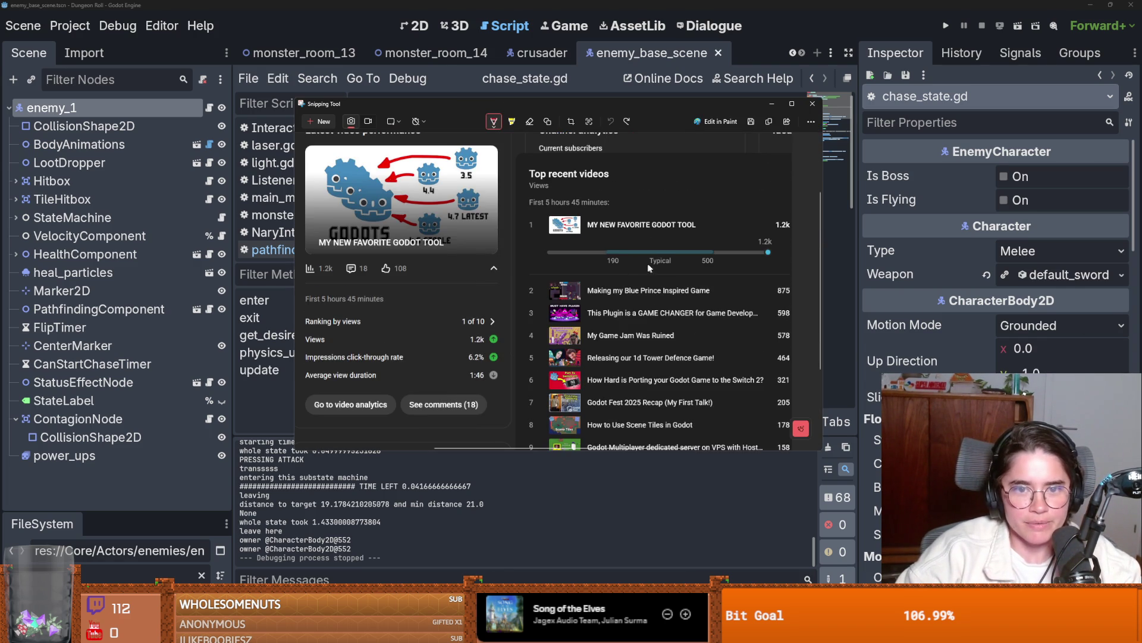
left_click_drag(529, 204, 608, 205)
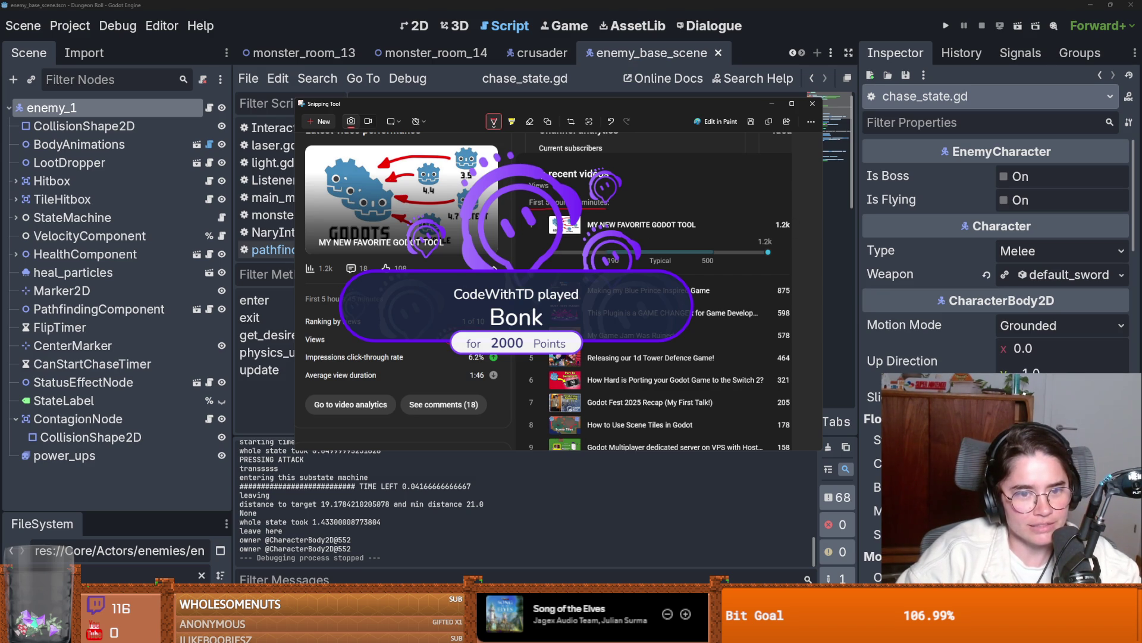
left_click_drag(501, 333, 498, 340)
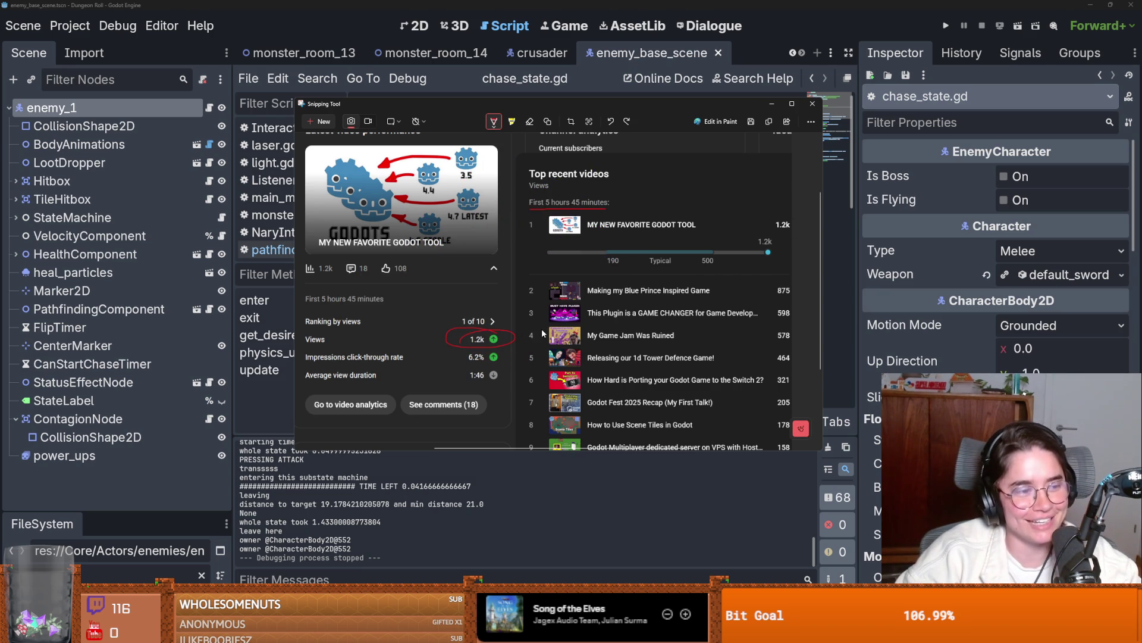
left_click_drag(472, 332, 429, 321)
- Mark the Blue Prince, GAME CHANGER, Game Jam and Tower Defence titles, circling 875 and 598 views
mouse_move(595, 300)
left_mouse_down()
mouse_move(783, 303)
mouse_move(767, 280)
mouse_move(773, 300)
mouse_move(814, 290)
mouse_move(545, 279)
mouse_move(655, 272)
mouse_move(717, 295)
mouse_move(597, 288)
left_mouse_up()
left_click_drag(768, 276, 805, 288)
left_click_drag(544, 325, 713, 318)
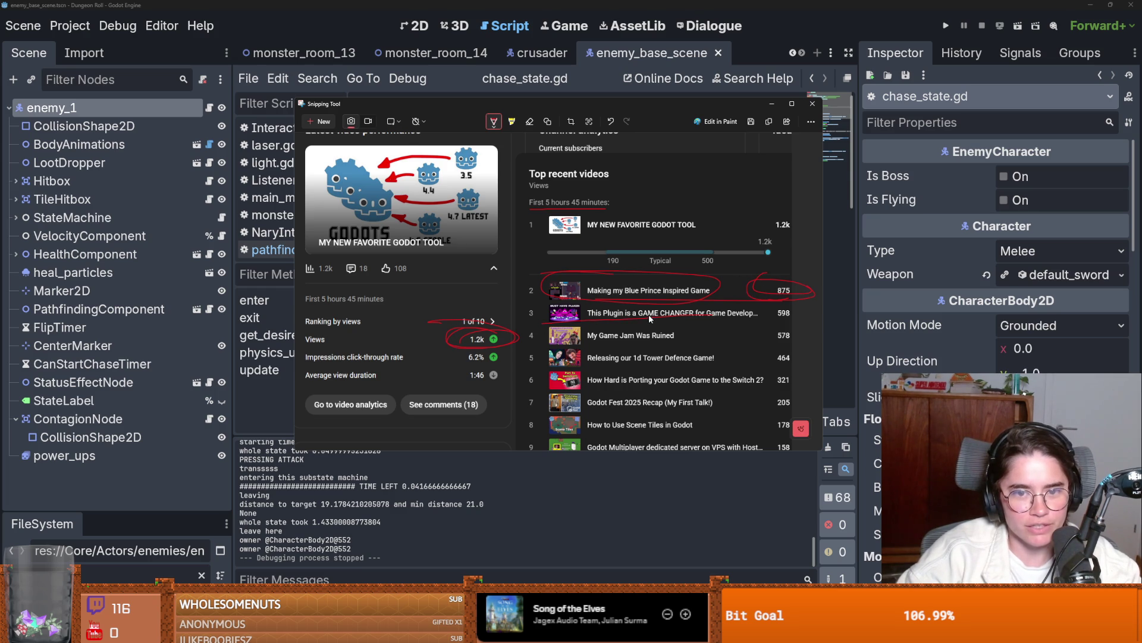
left_click_drag(814, 302, 756, 321)
left_click_drag(588, 341, 711, 340)
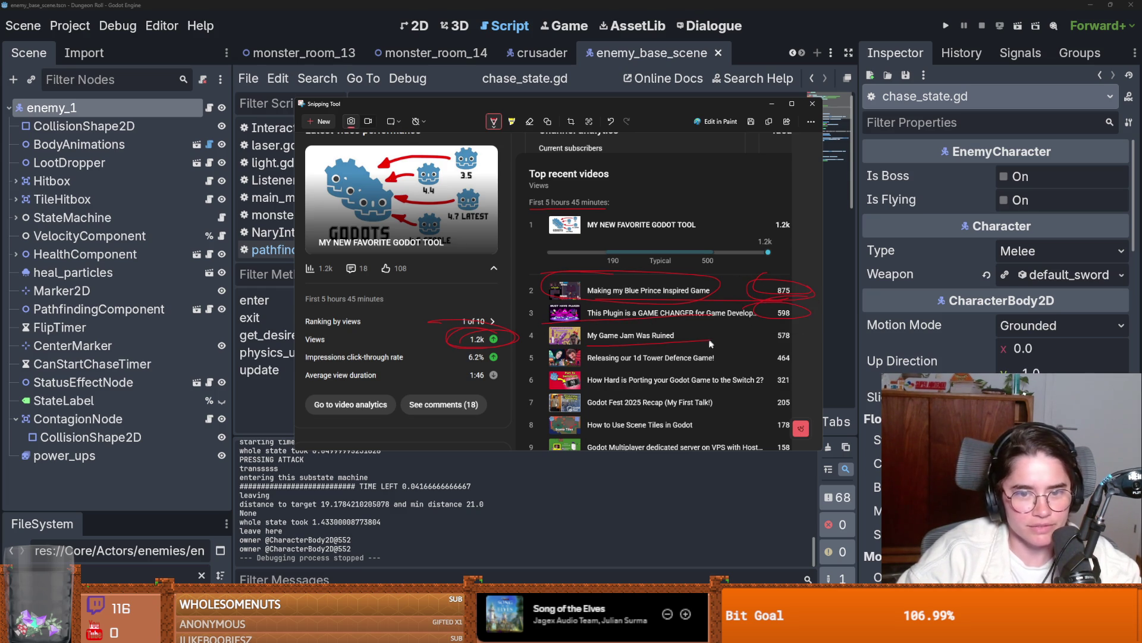
left_click_drag(586, 365, 714, 363)
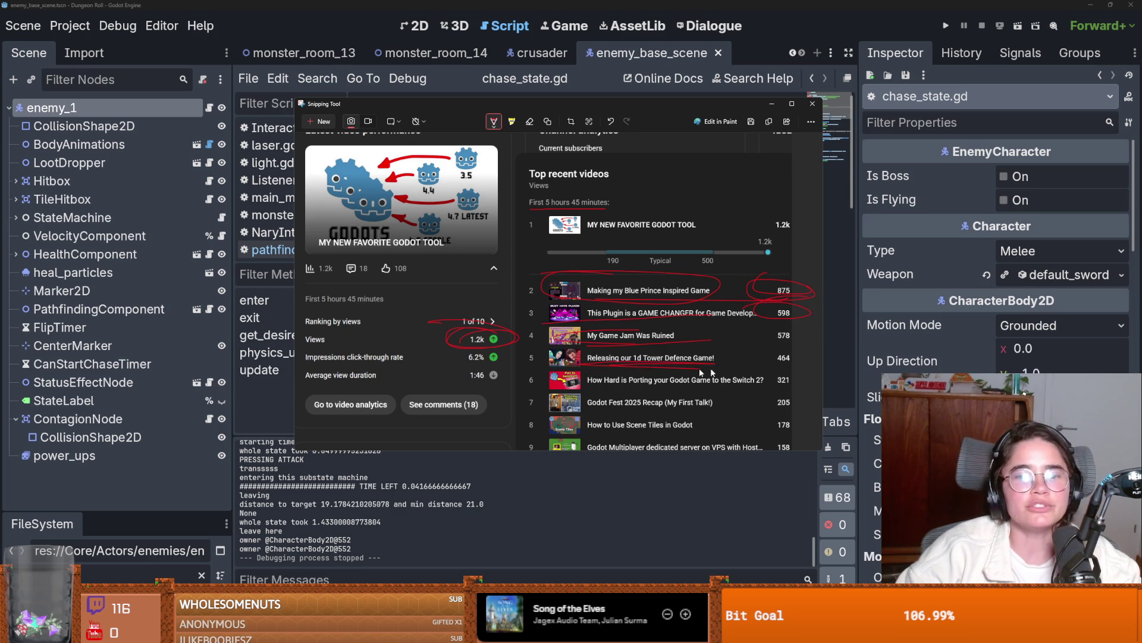
- Mark the Switch 2 porting row, then undo the stray strokes across rows five and six
left_click_drag(580, 381, 732, 379)
left_click_drag(502, 373, 658, 382)
left_click_drag(500, 376, 812, 363)
key("ctrl+z")
key("ctrl+z")
key("ctrl+z")
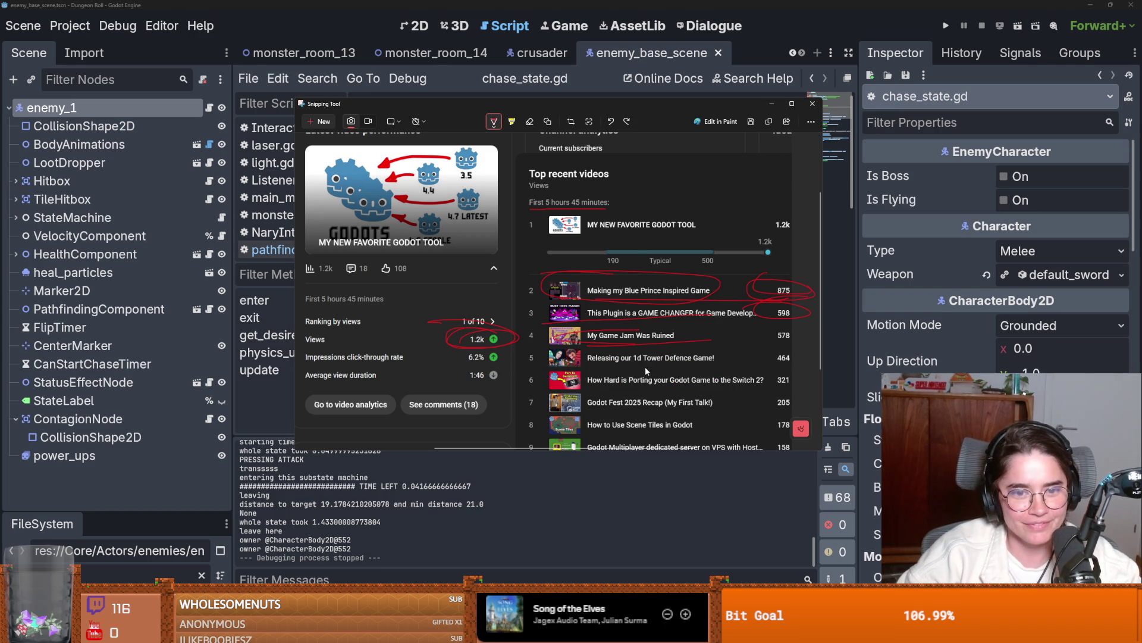
scroll(650, 378, "down", 1)
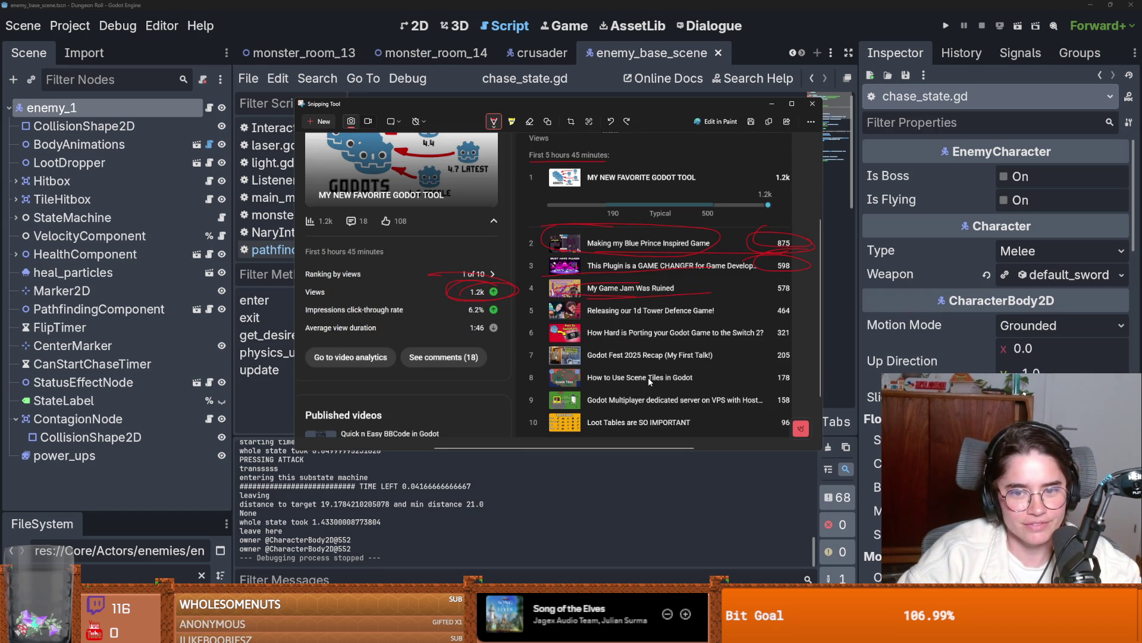